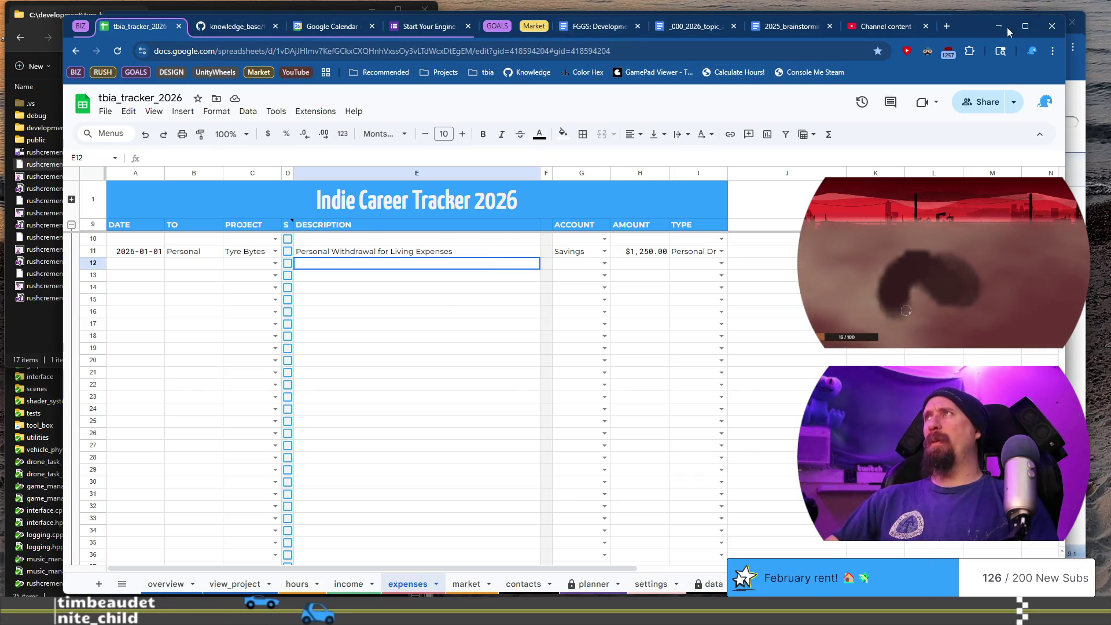
Bring the browser window forward and switch to the rusty_racer_design_doc tab
{"action": "left_click_drag", "start_coordinate": [1008, 26], "coordinate": [1006, 46]}
{"action": "left_click", "coordinate": [980, 25]}
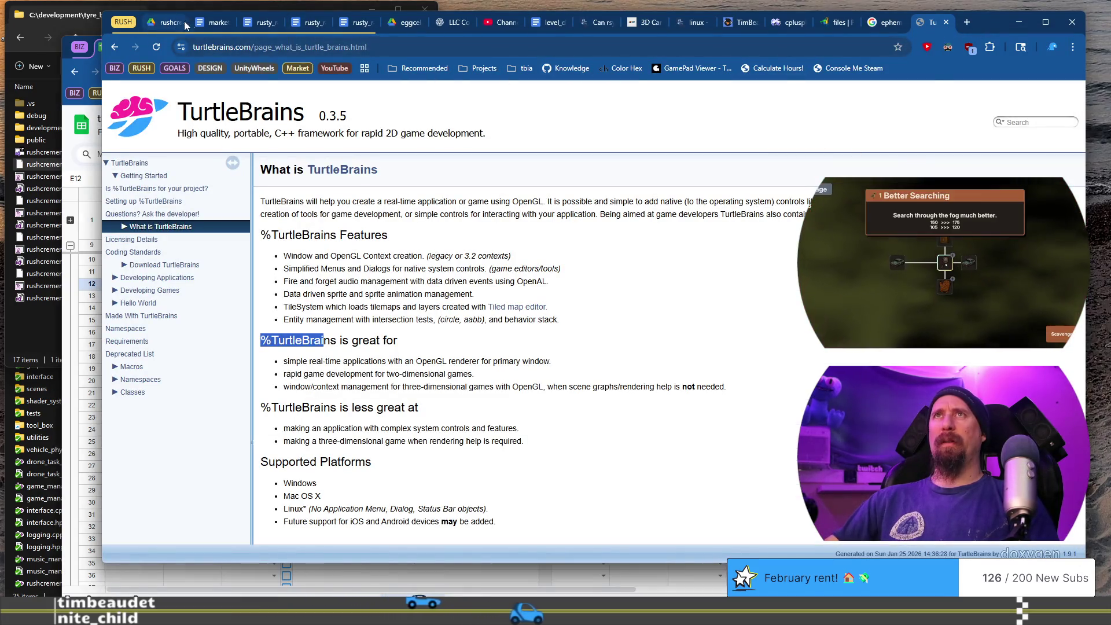
{"action": "left_click", "coordinate": [215, 22]}
{"action": "left_click", "coordinate": [261, 22]}
{"action": "left_click", "coordinate": [306, 23]}
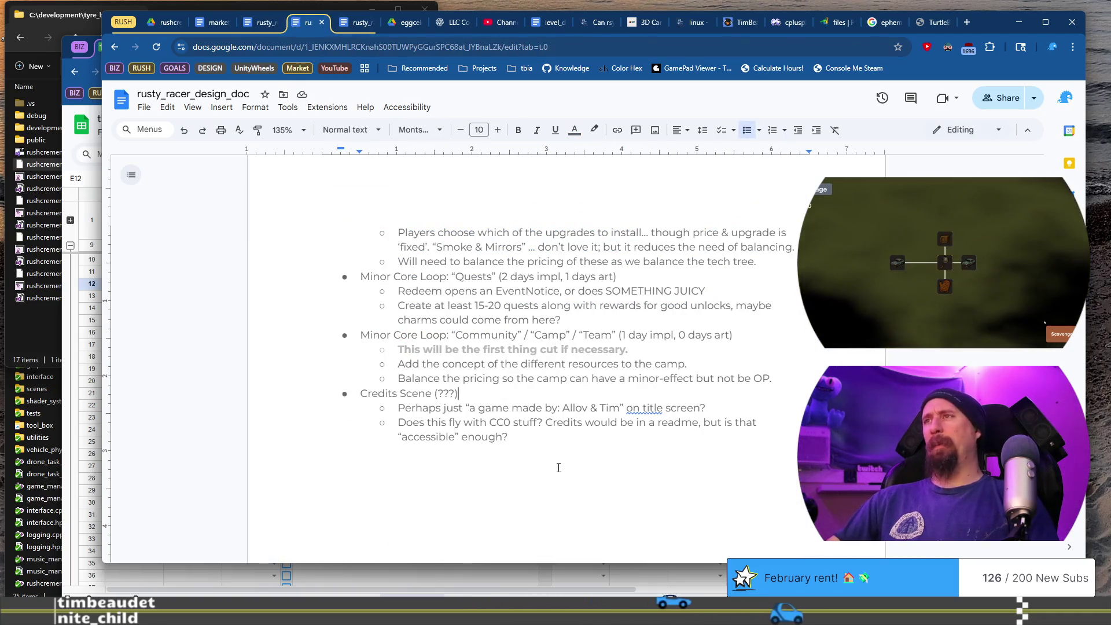
Try striking through Jan 2nd in the Beta Dev (Content) deadline heading, then undo it
{"action": "scroll", "coordinate": [558, 467], "scroll_direction": "up", "scroll_amount": 10}
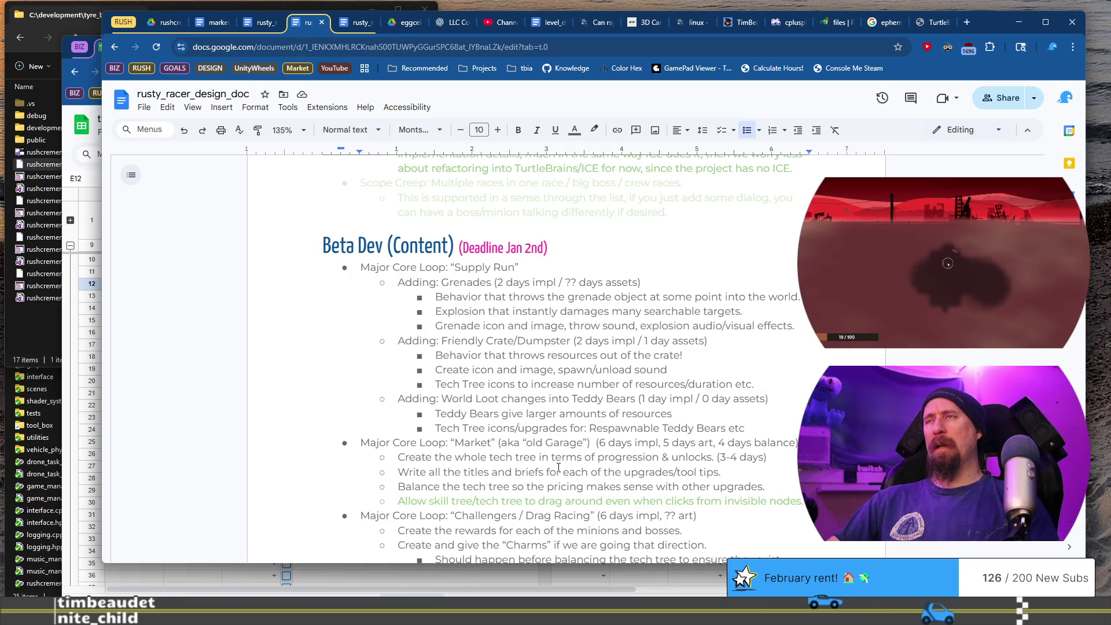
{"action": "scroll", "coordinate": [558, 467], "scroll_direction": "up", "scroll_amount": 1}
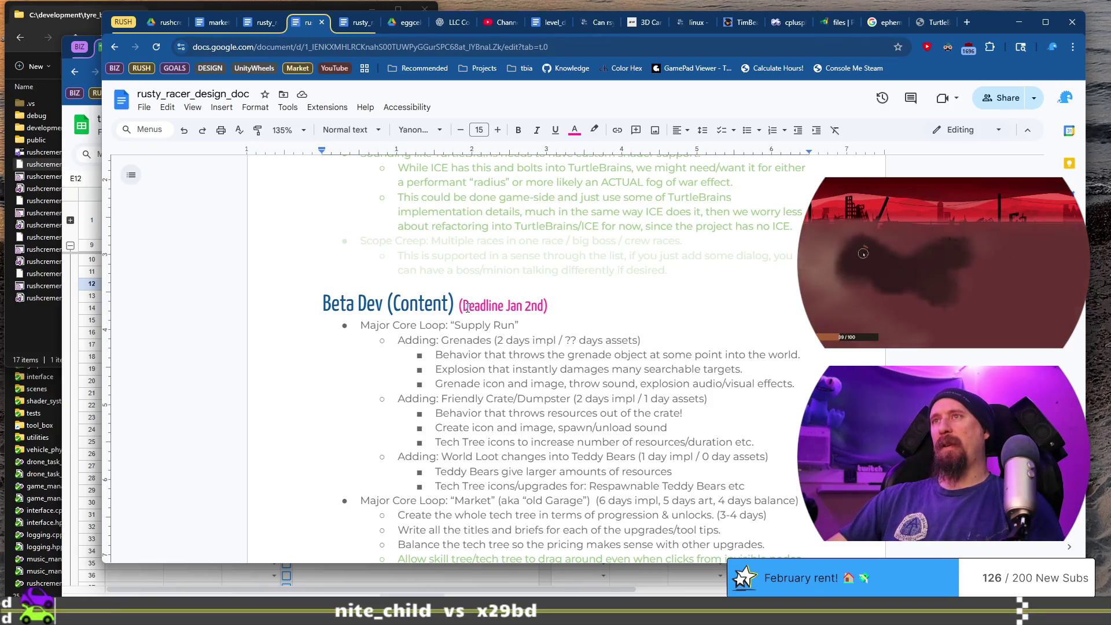
{"action": "key", "text": "ctrl+shift+Left"}
{"action": "key", "text": "ctrl+shift+Left"}
{"action": "key", "text": "ctrl+shift+Left"}
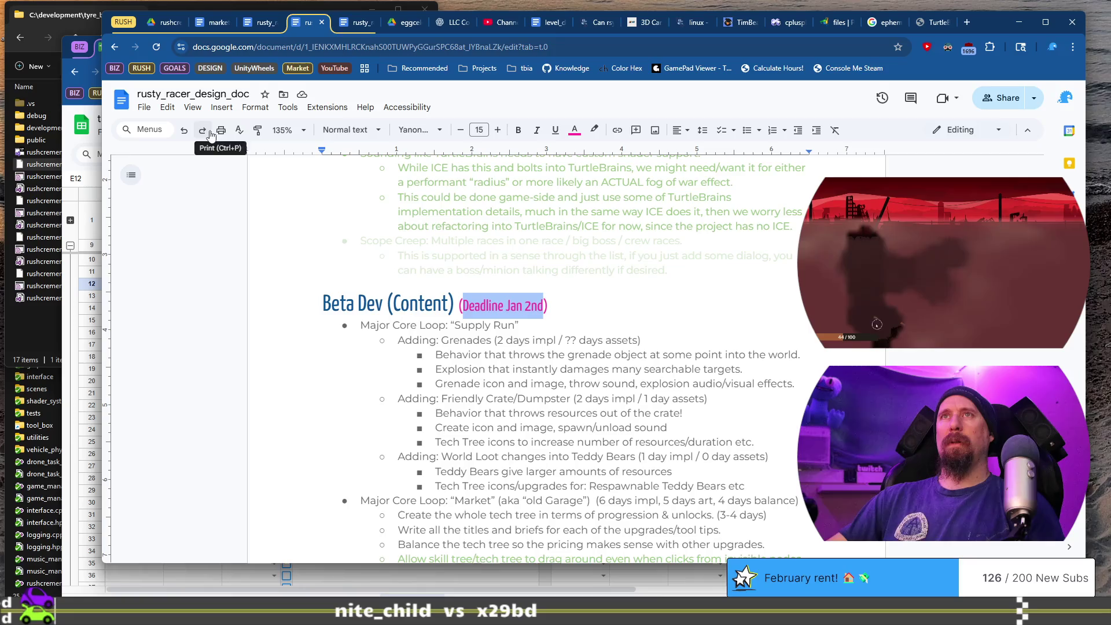
{"action": "left_click", "coordinate": [222, 108]}
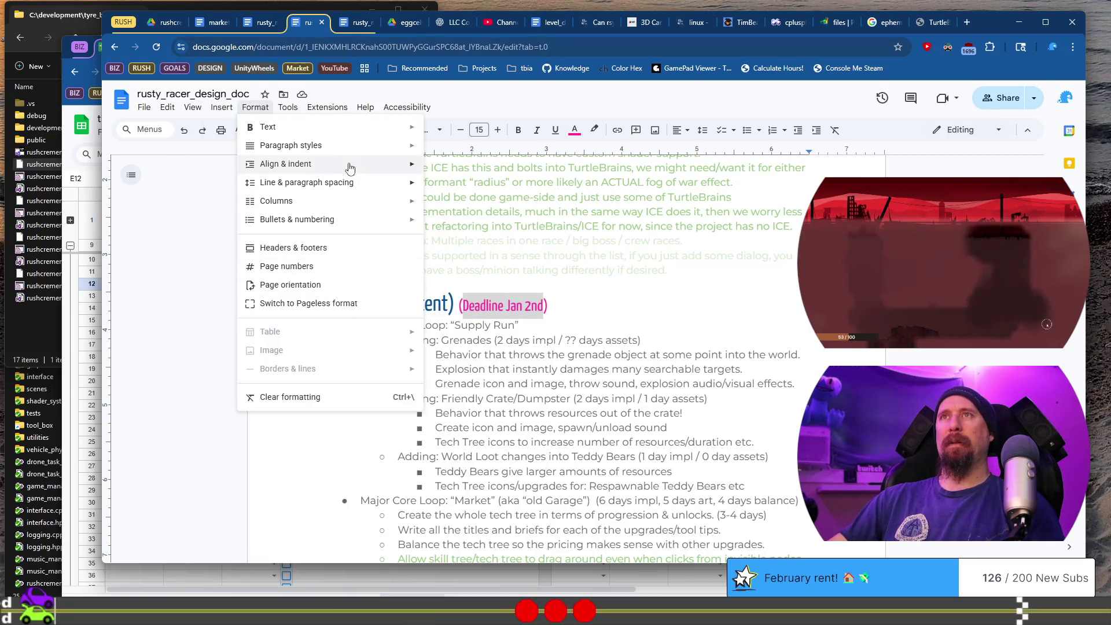
{"action": "mouse_move", "coordinate": [362, 129]}
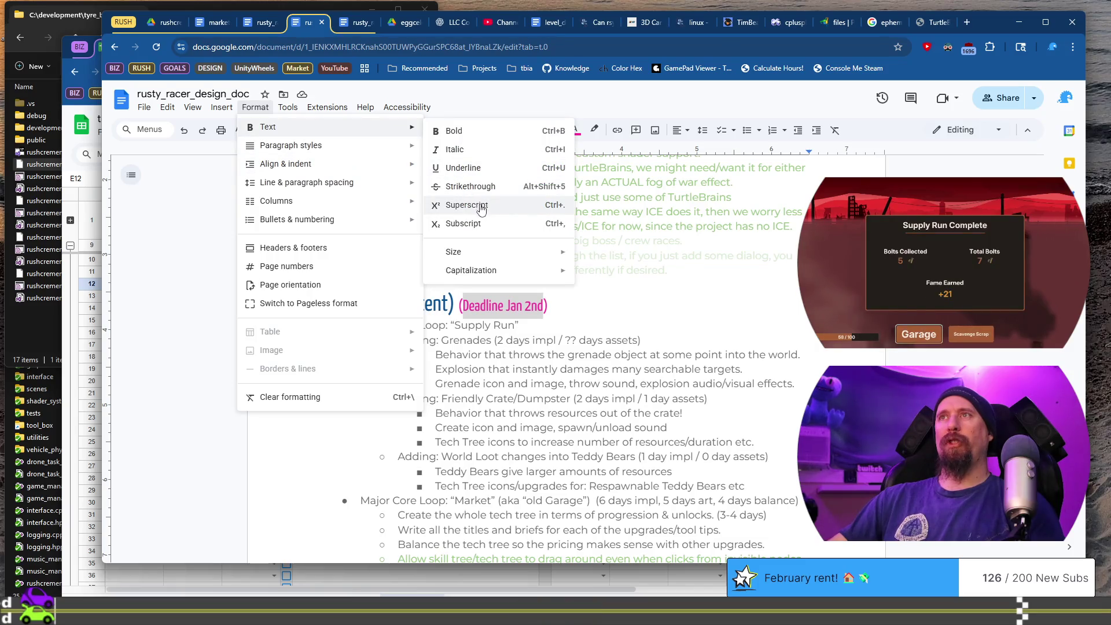
{"action": "left_click", "coordinate": [495, 184]}
{"action": "key", "text": "End"}
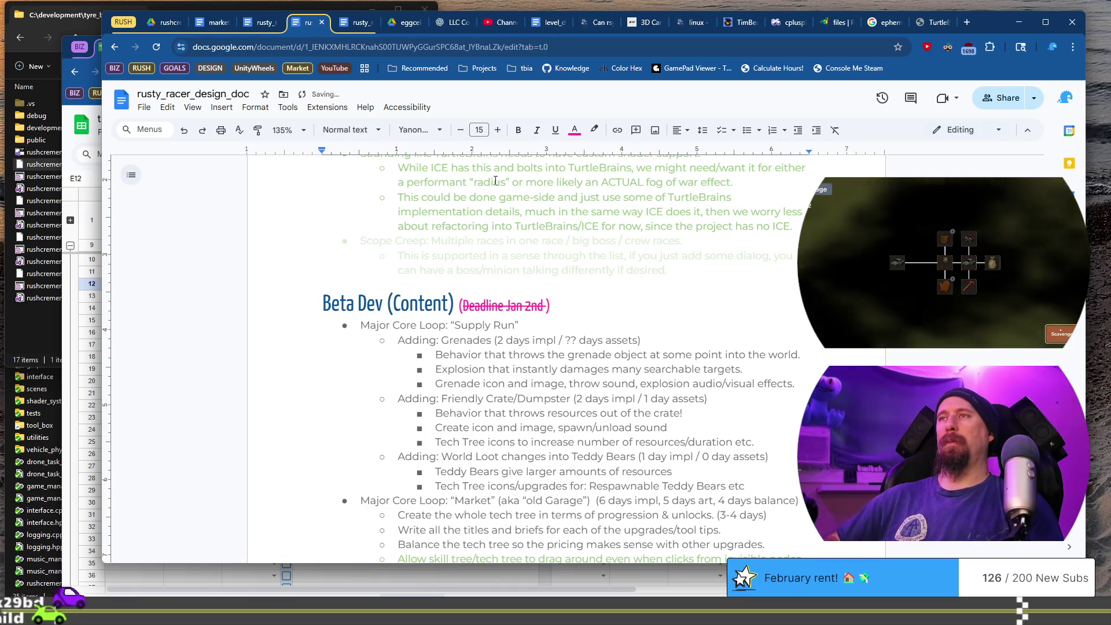
{"action": "type", "text": "D"}
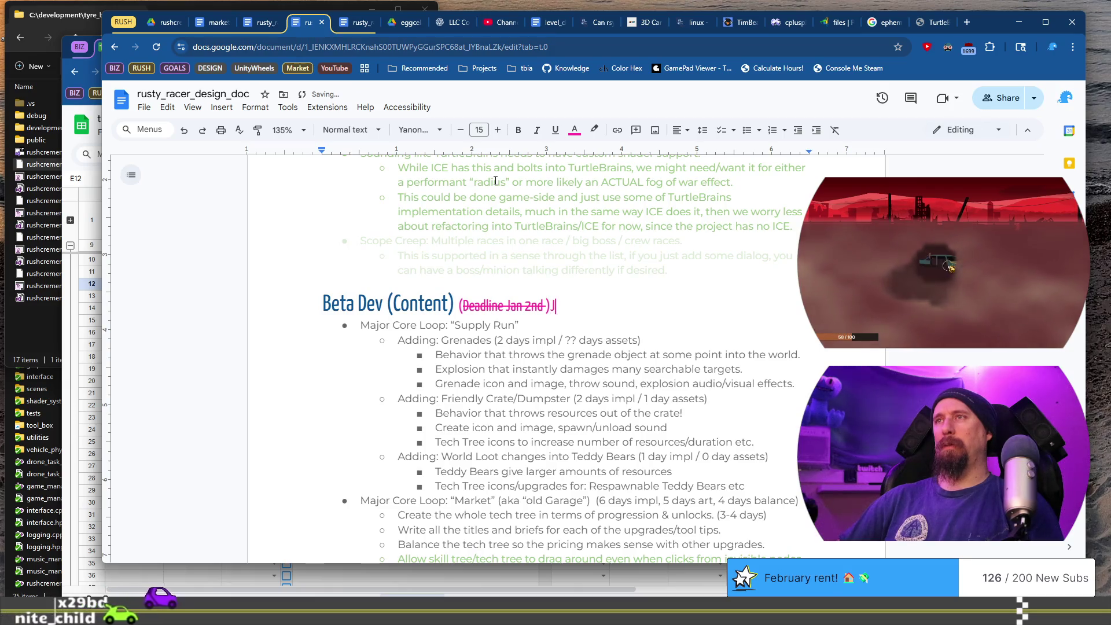
{"action": "key", "text": "ctrl+shift+Left"}
{"action": "key", "text": "ctrl+shift+Left"}
{"action": "key", "text": "ctrl+shift+Left"}
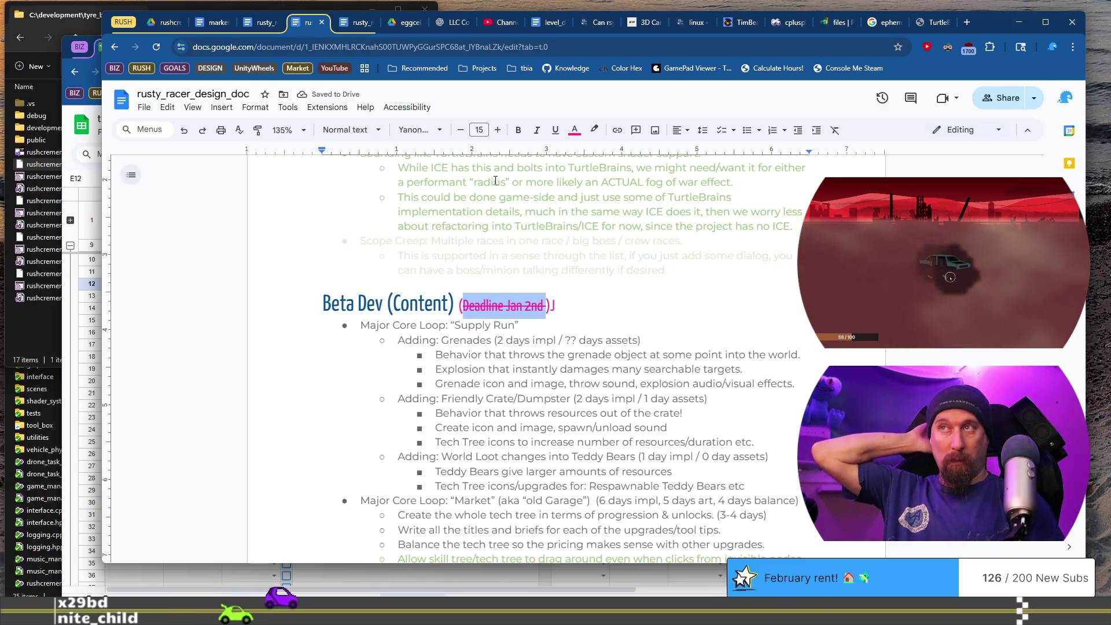
{"action": "key", "text": "End"}
{"action": "type", "text": "D"}
{"action": "key", "text": "ctrl+z"}
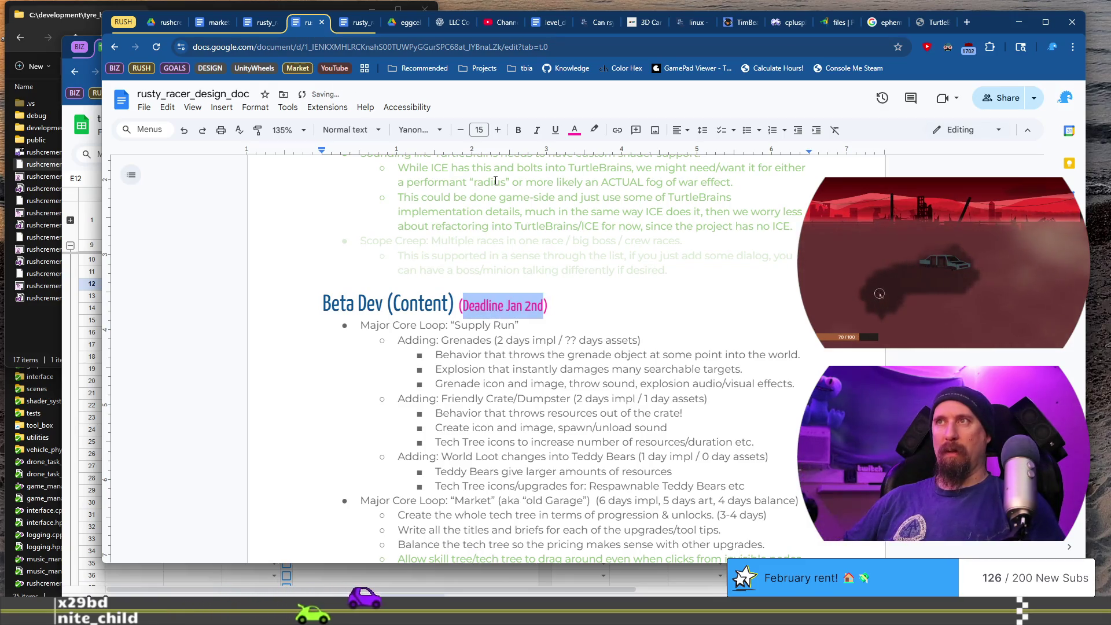
Add 'Feb ??' to the deadline and strike through the old Jan 2nd date
{"action": "key", "text": "ctrl+z"}
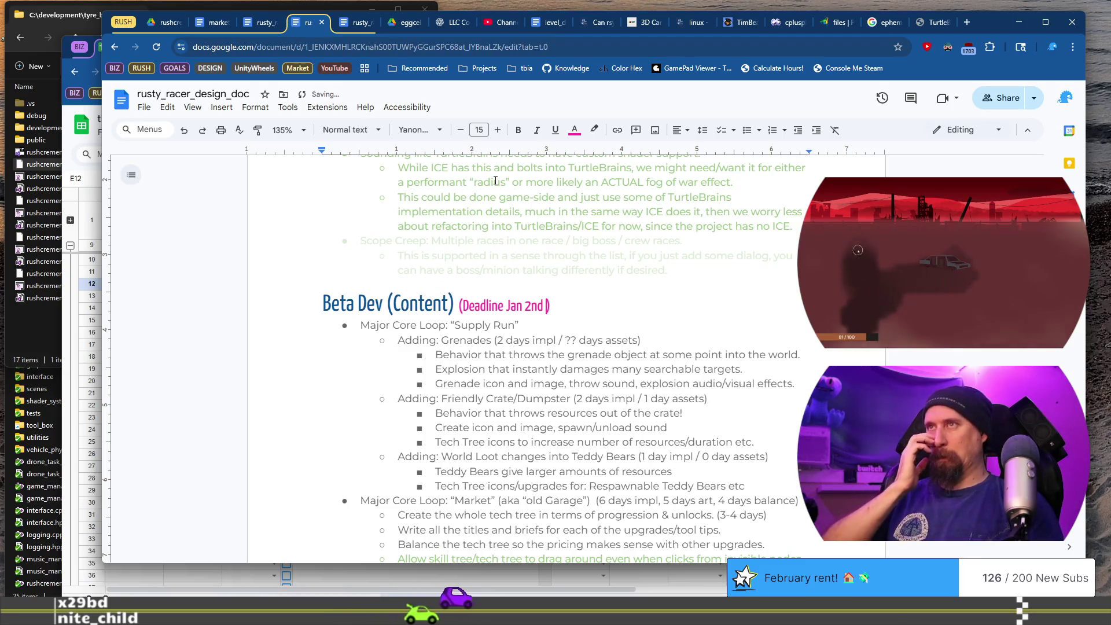
{"action": "type", "text": "Feb ??"}
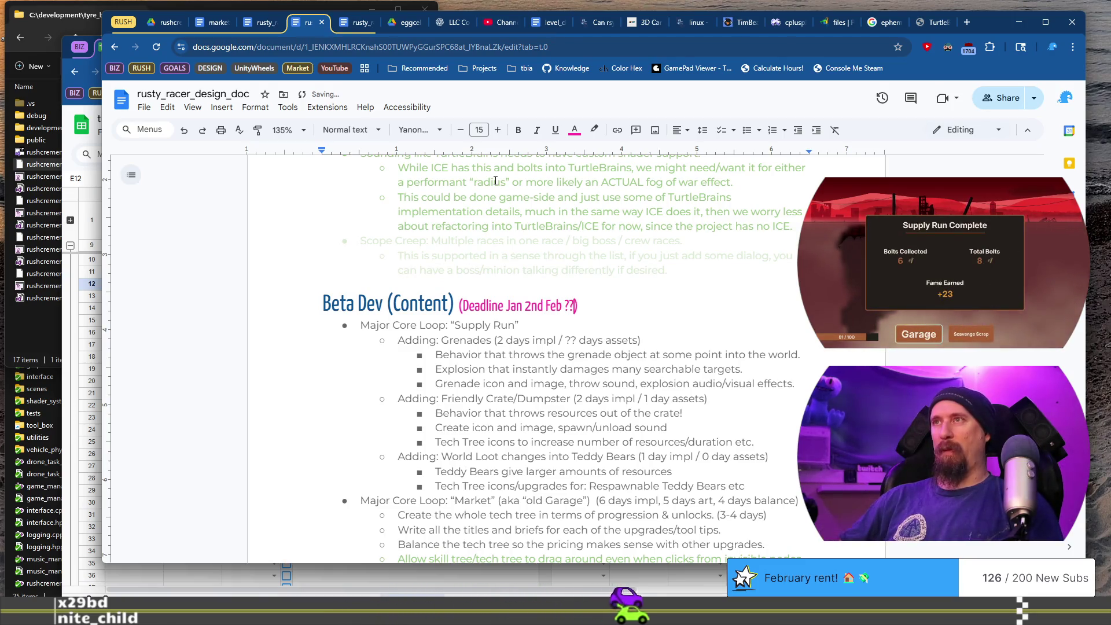
{"action": "key", "text": "Left"}
{"action": "key", "text": "Left"}
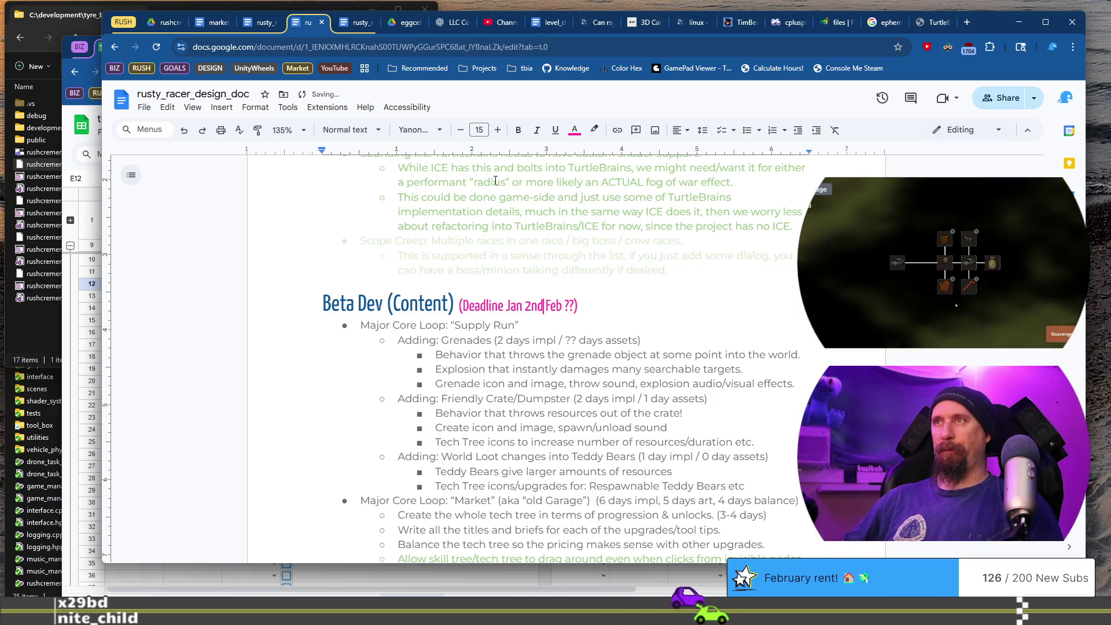
{"action": "key", "text": "ctrl+shift+Left"}
{"action": "key", "text": "ctrl+shift+Left"}
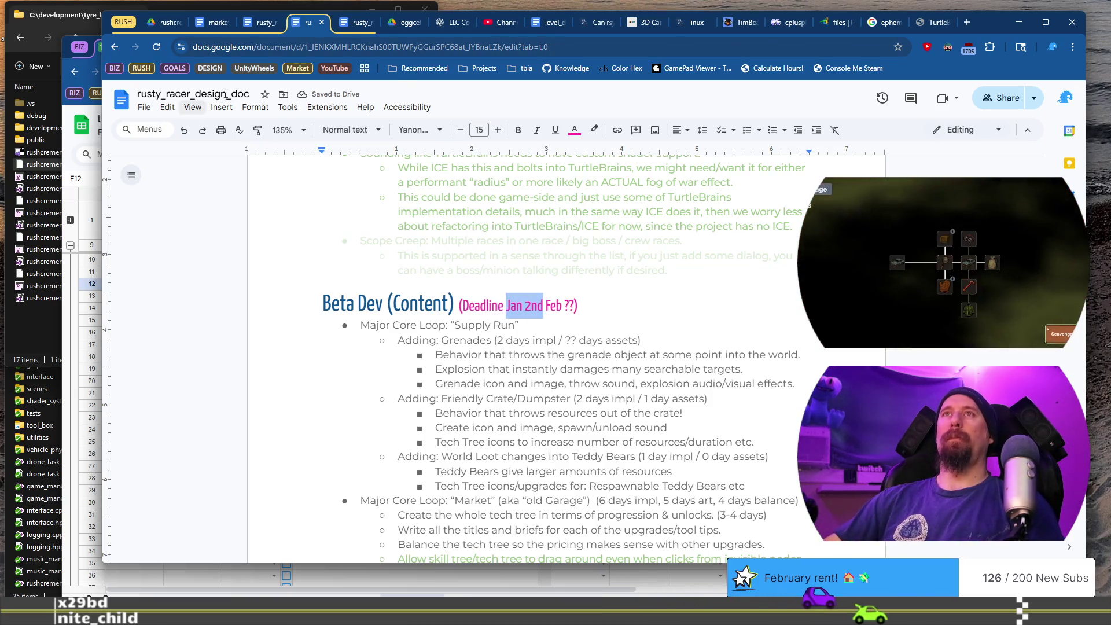
{"action": "left_click", "coordinate": [255, 108]}
{"action": "mouse_move", "coordinate": [321, 131]}
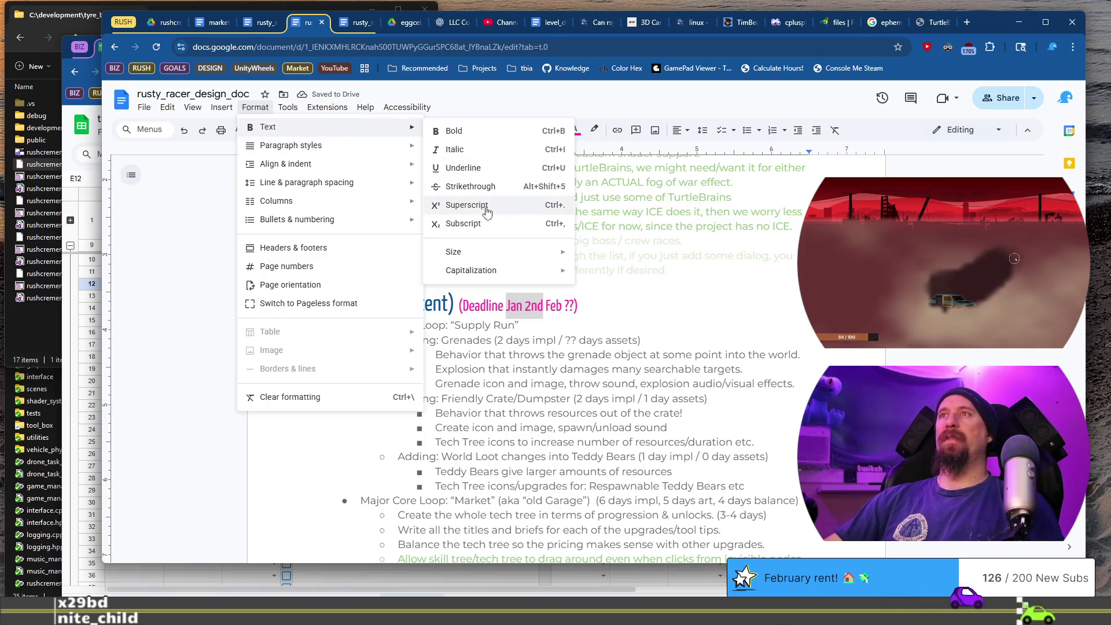
{"action": "left_click", "coordinate": [501, 192]}
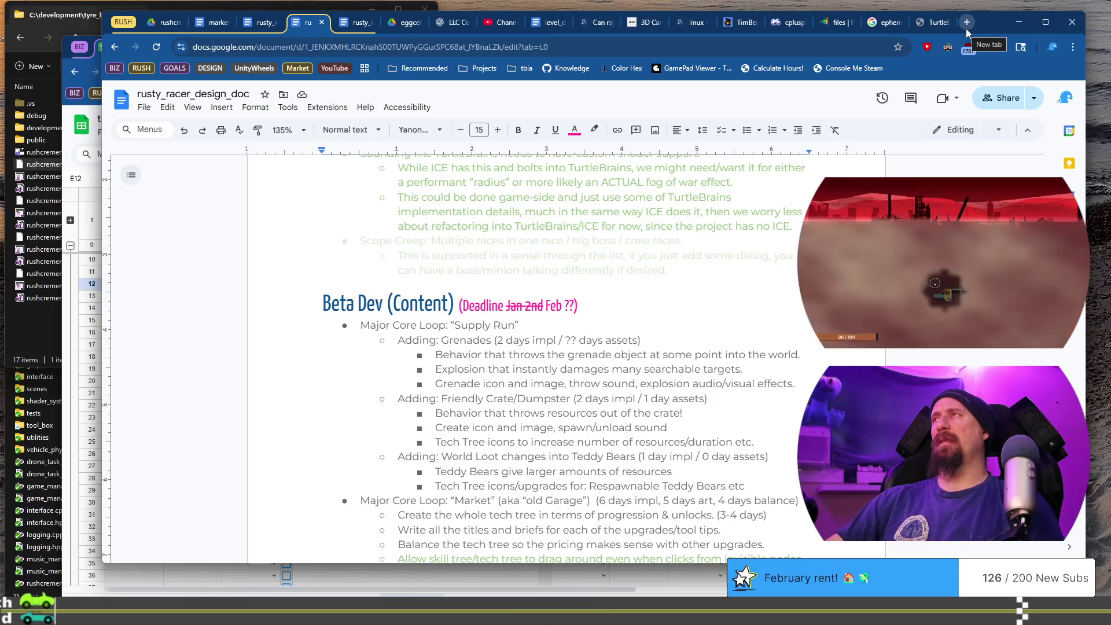
Work out 100 minus 55 in a new browser tab, then return to the todo file
{"action": "left_click", "coordinate": [966, 29]}
{"action": "type", "text": "100"}
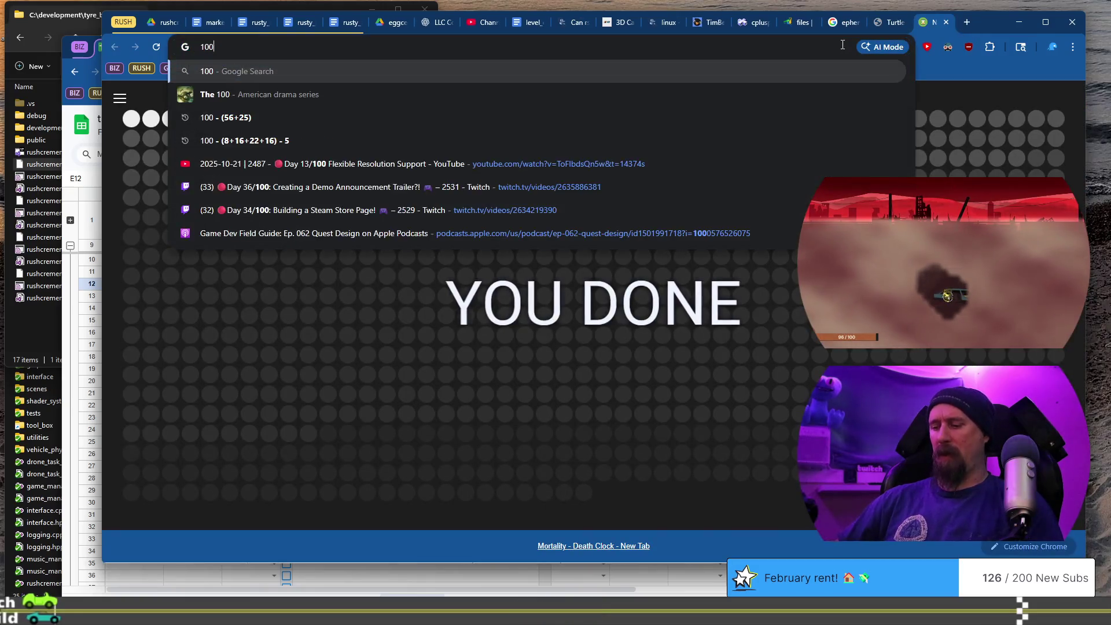
{"action": "type", "text": "-55"}
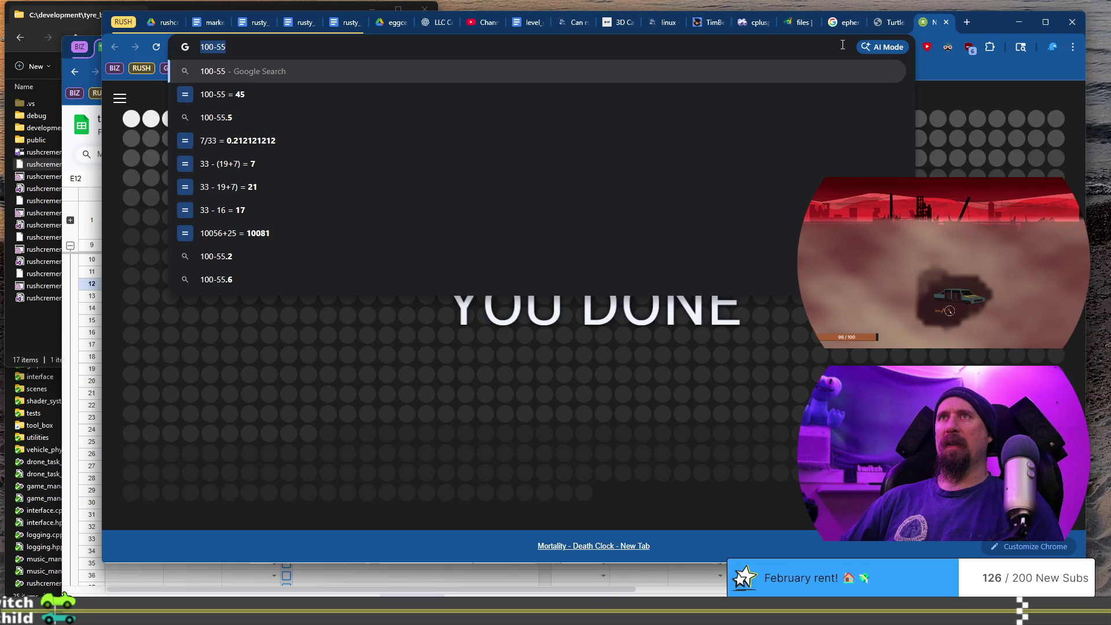
{"action": "key", "text": "Escape"}
{"action": "key", "text": "Escape"}
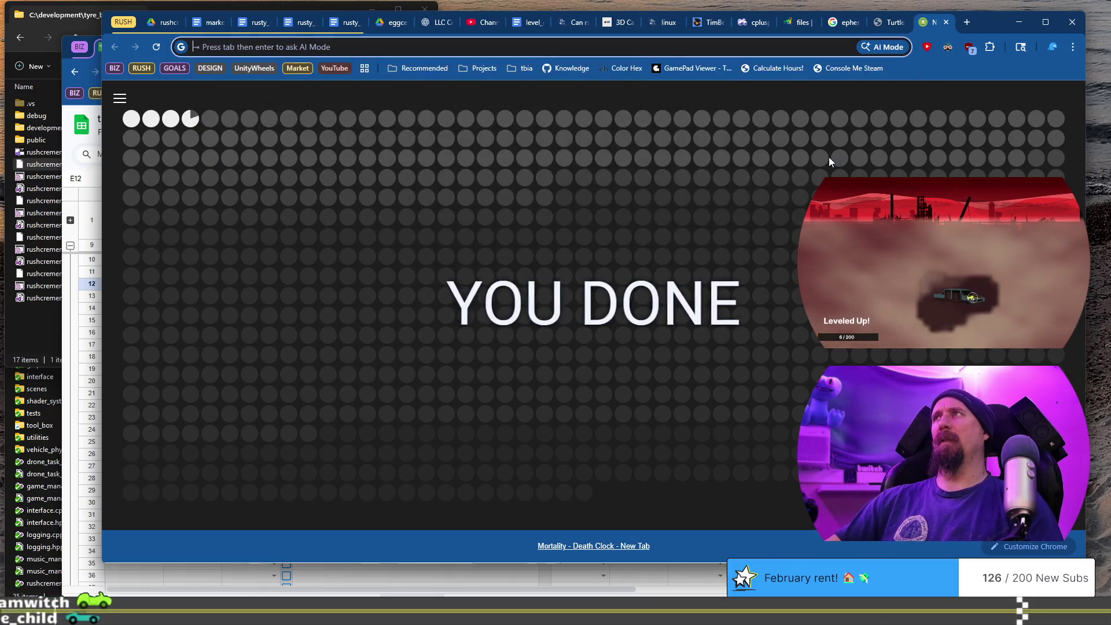
{"action": "key", "text": "alt+Tab"}
{"action": "left_click", "coordinate": [371, 385]}
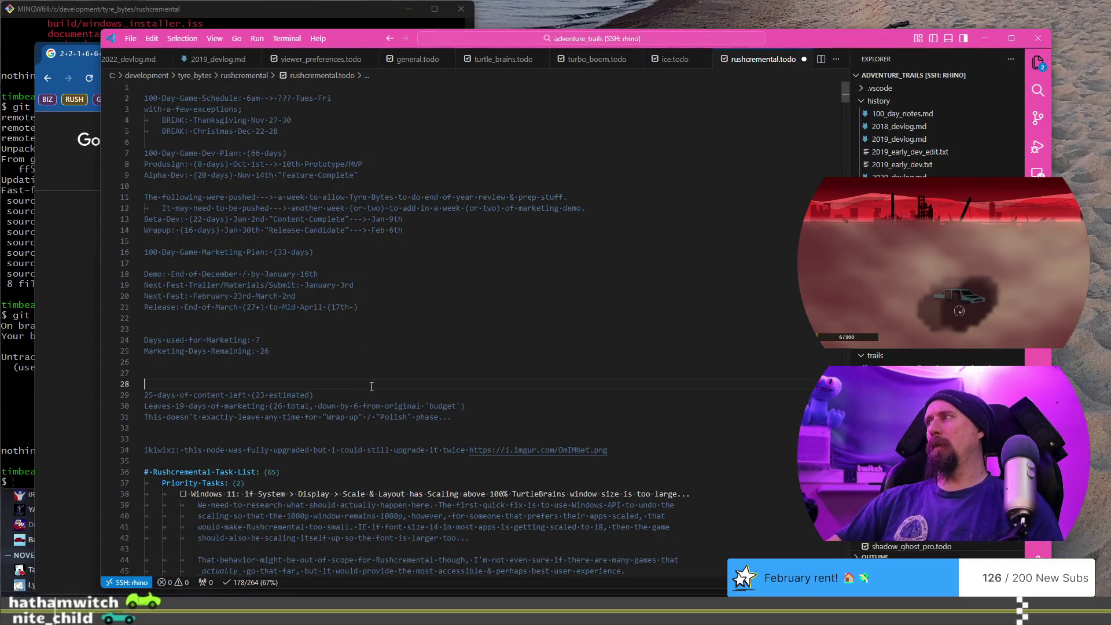
Add a '2026-01-26: Update' line and indent the following Leaves line under it
{"action": "type", "text": "2026-01"}
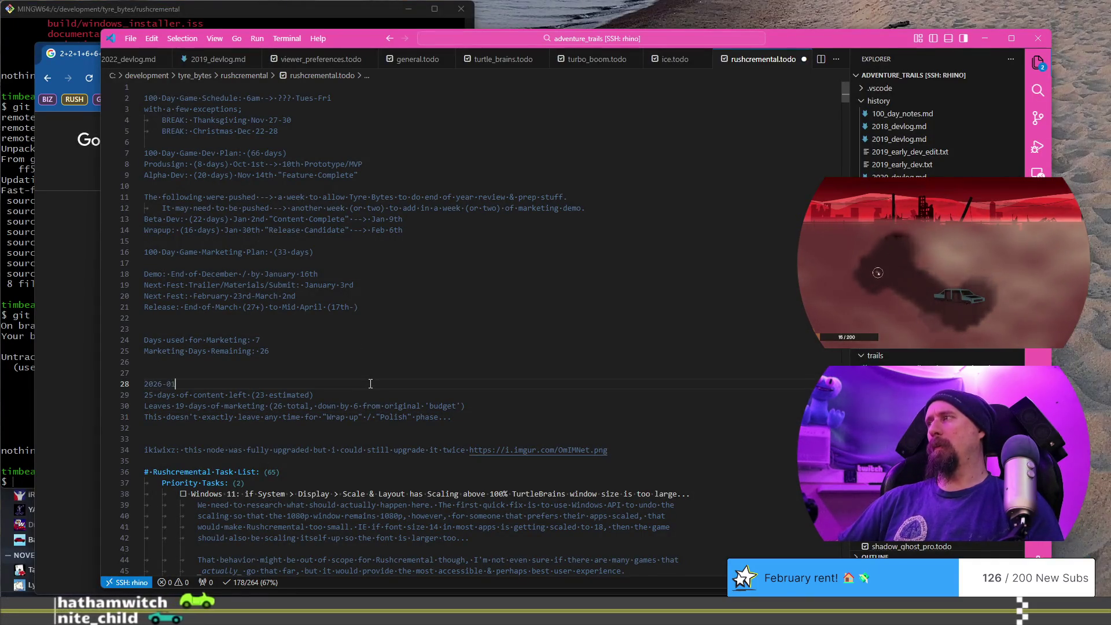
{"action": "type", "text": "-26:"}
{"action": "key", "text": "Home"}
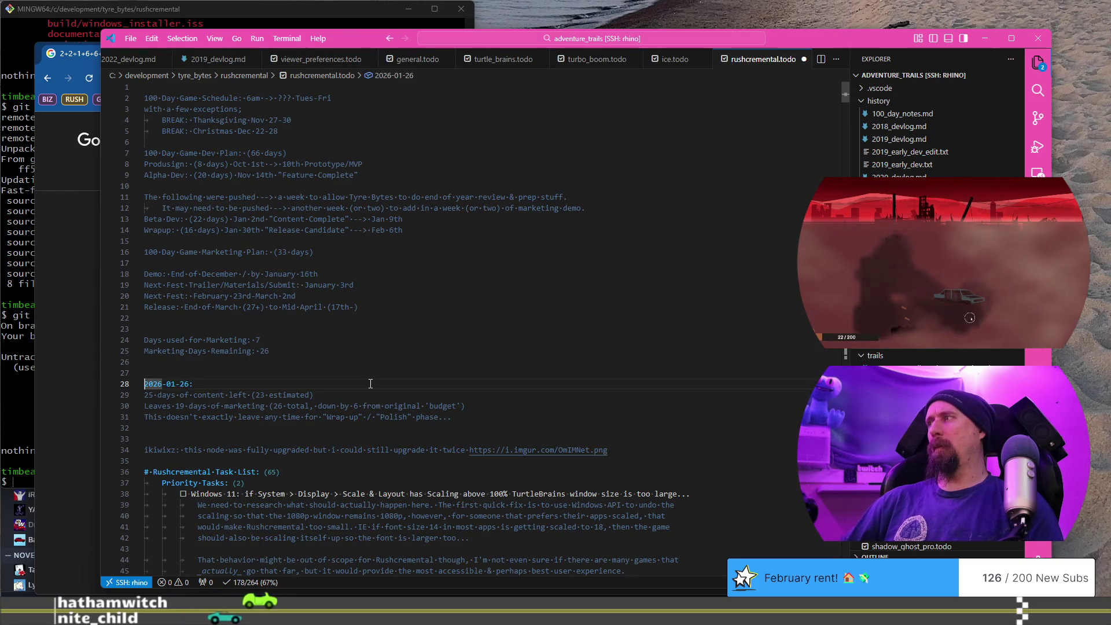
{"action": "type", "text": "Update..."}
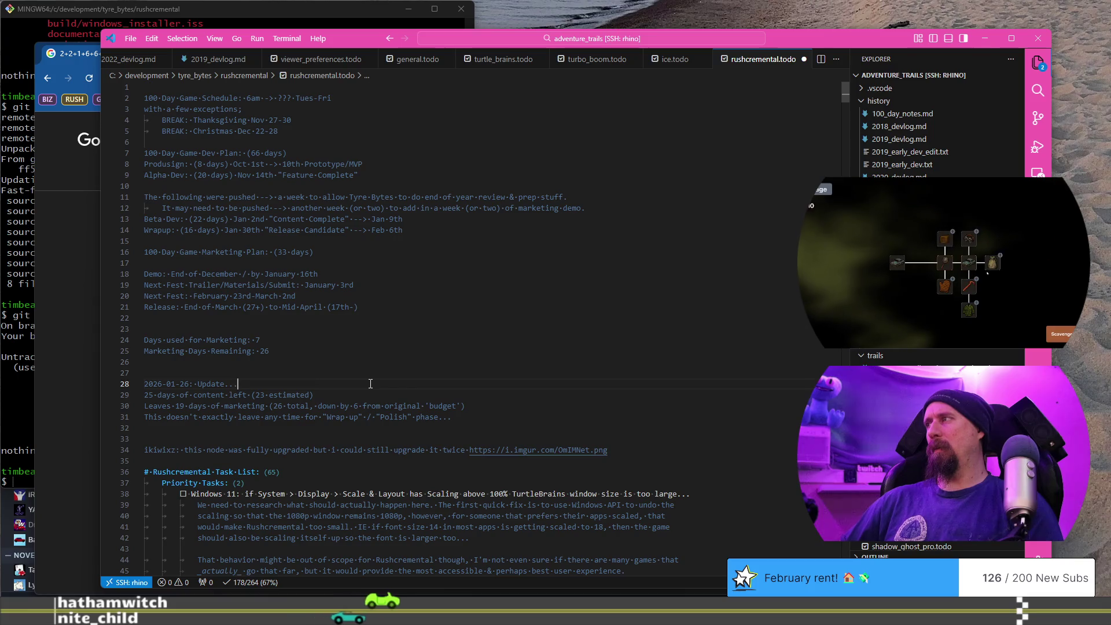
{"action": "key", "text": "Down"}
{"action": "key", "text": "Down"}
{"action": "key", "text": "Home"}
{"action": "key", "text": "Tab"}
{"action": "key", "text": "Tab"}
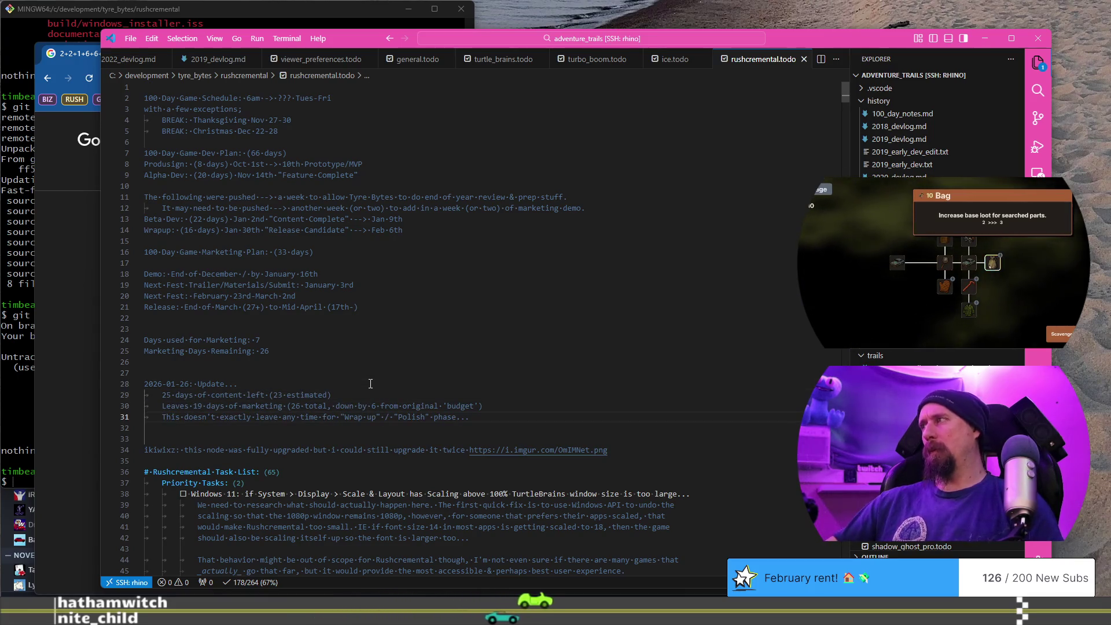
{"action": "key", "text": "alt+Tab"}
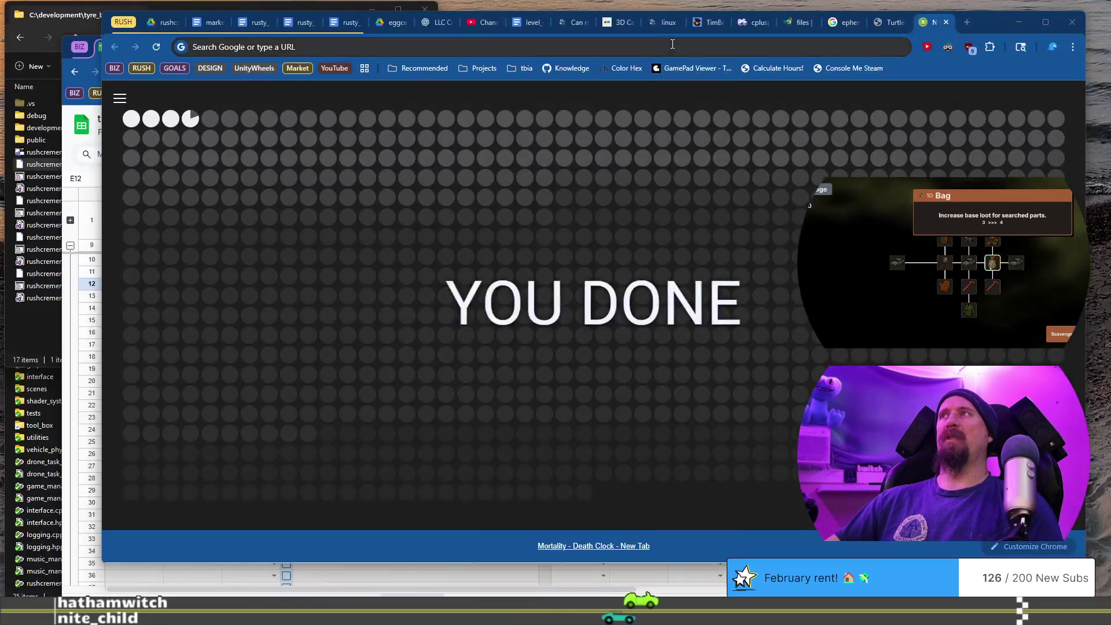
{"action": "key", "text": "alt+Tab"}
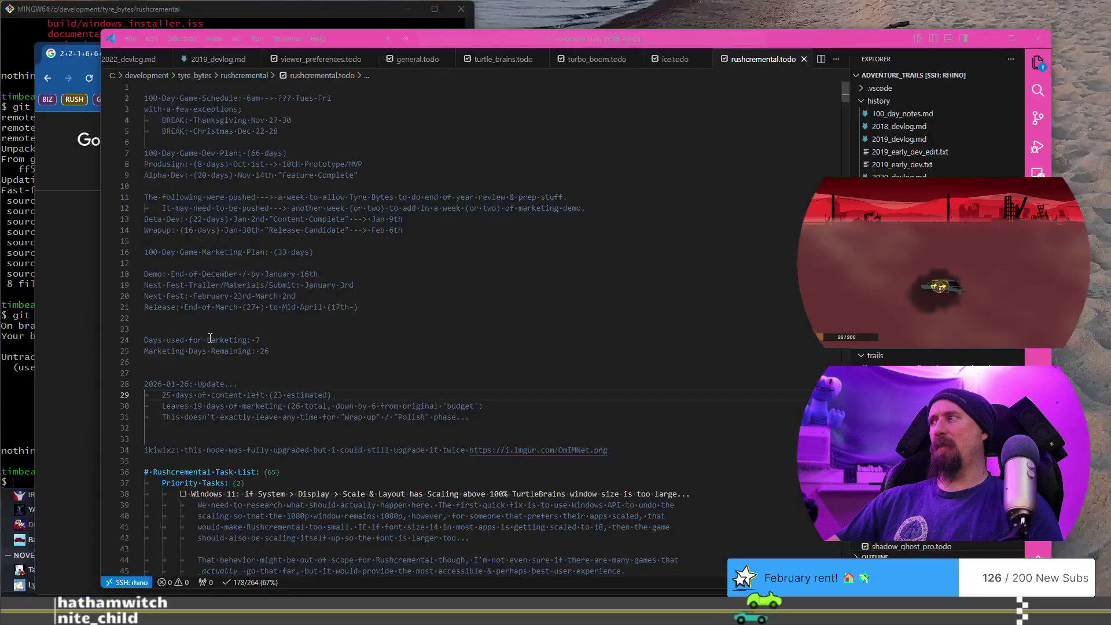
Write '45 days of 100 remaining.' on a new line under the update
{"action": "left_click", "coordinate": [244, 382]}
{"action": "key", "text": "Return"}
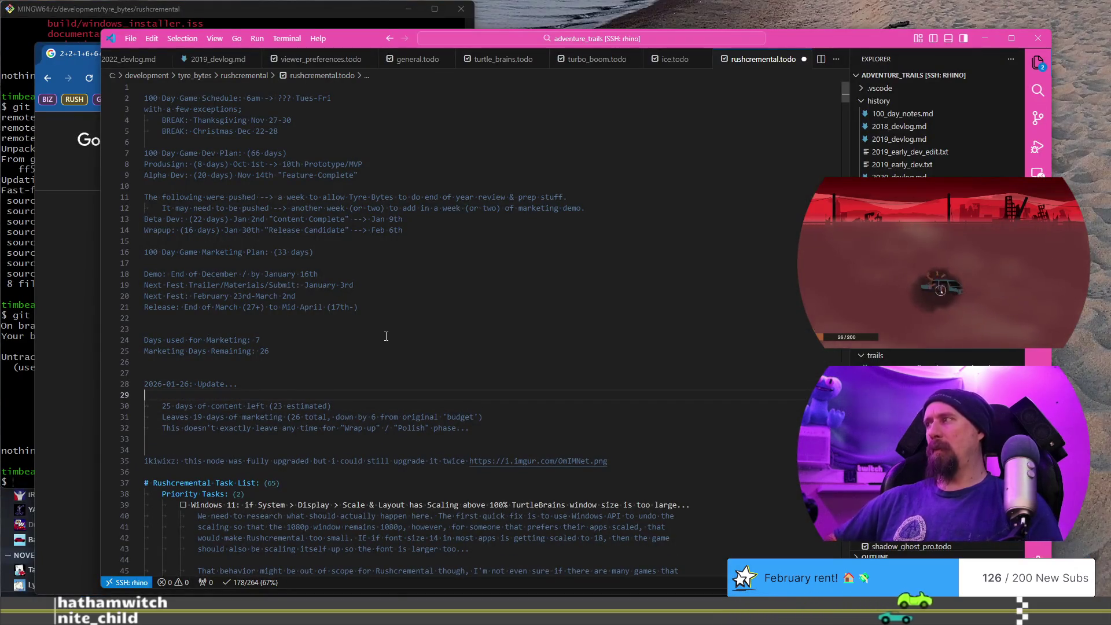
{"action": "type", "text": "45day"}
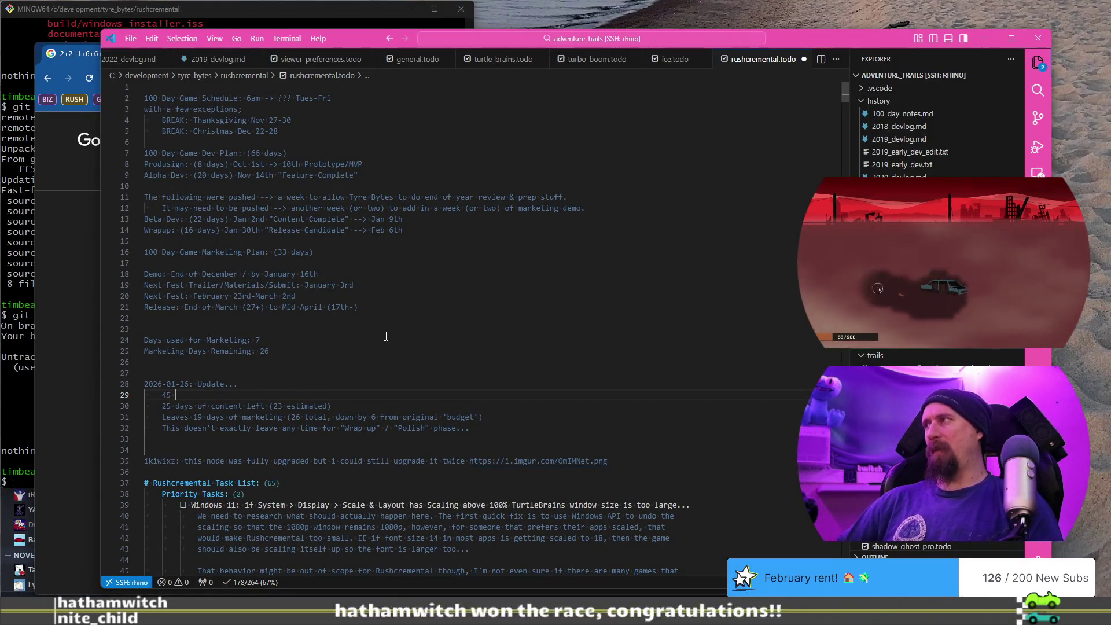
{"action": "type", "text": "s of work remaining"}
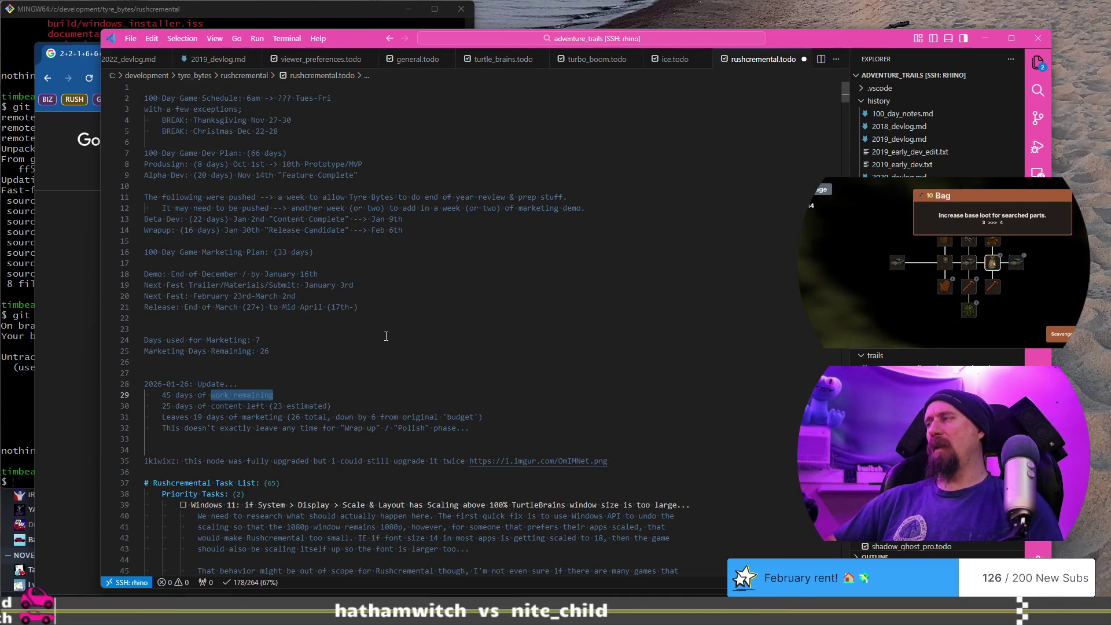
{"action": "type", "text": "100 remaining..."}
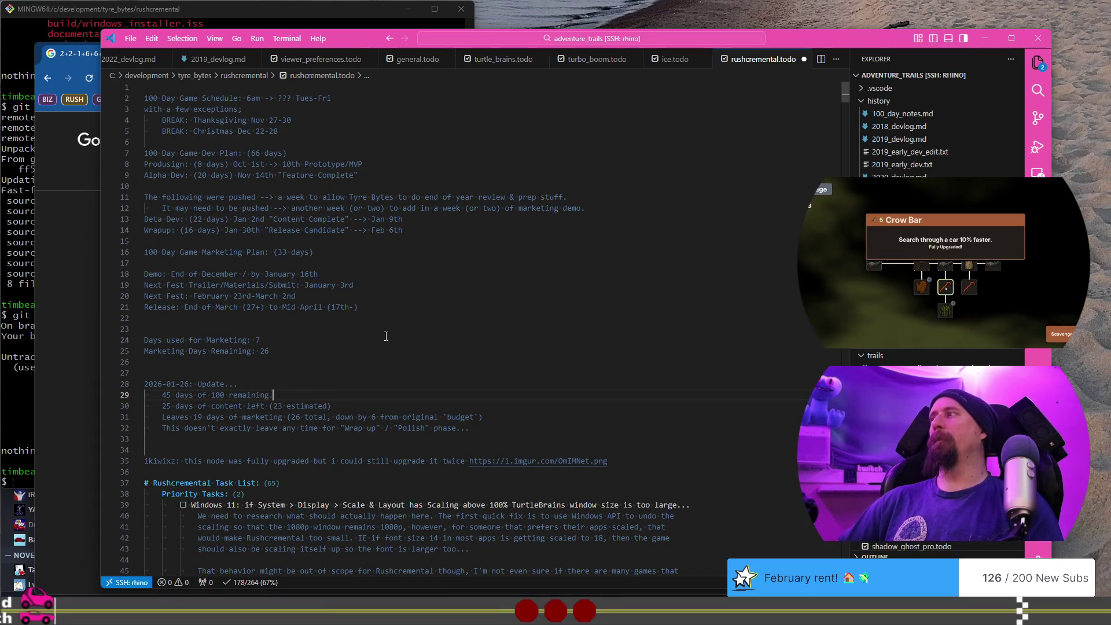
{"action": "key", "text": "ctrl+super+Right"}
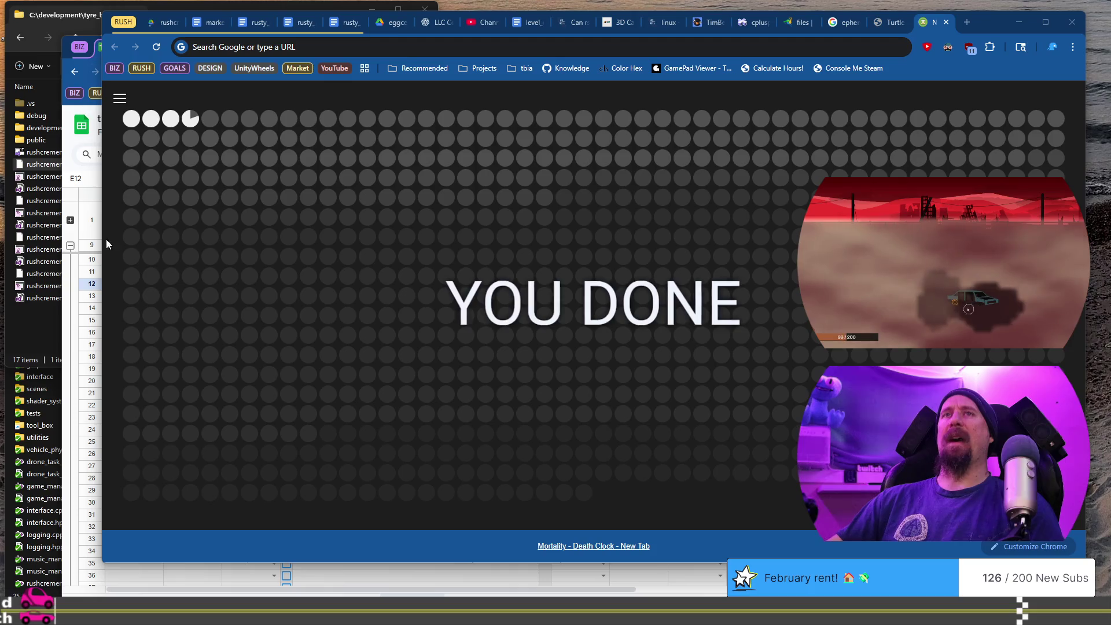
Bring the Indie Career Tracker 2026 sheet forward, then switch to the Google Calendar 2026 year view
{"action": "left_click", "coordinate": [235, 577]}
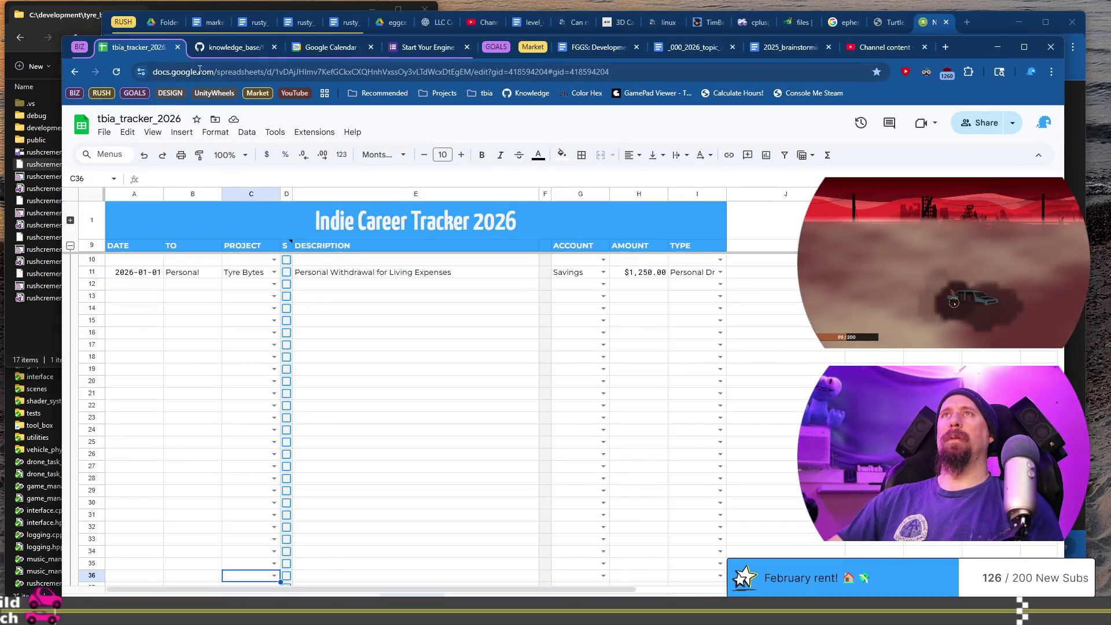
{"action": "left_click", "coordinate": [327, 47]}
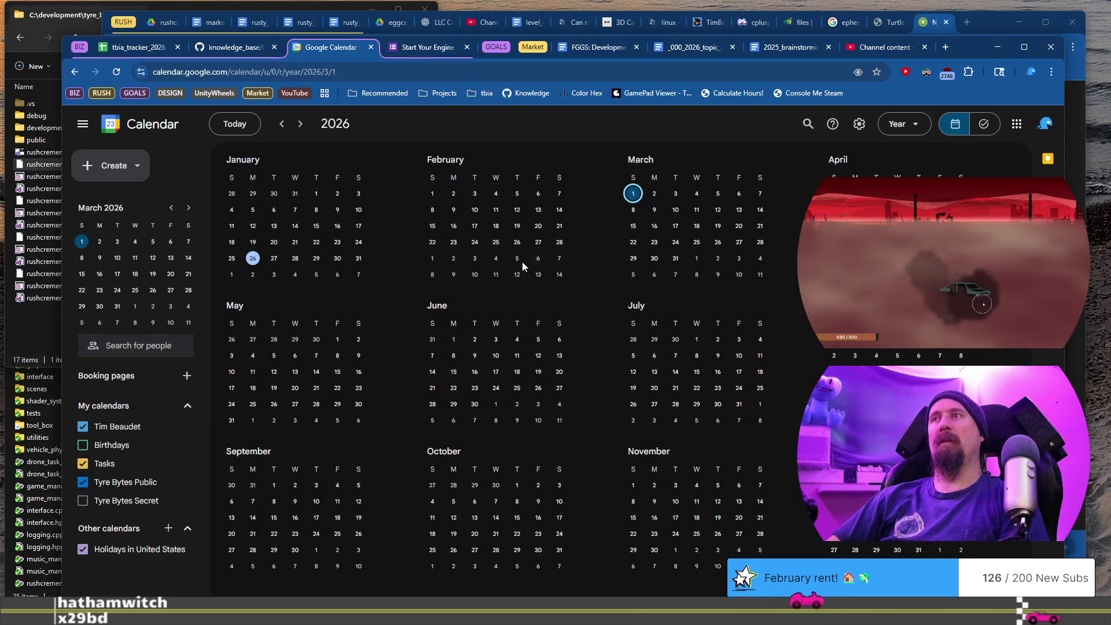
Check the events on February 27, 23 and 22, then open an incognito window
{"action": "left_click", "coordinate": [538, 248]}
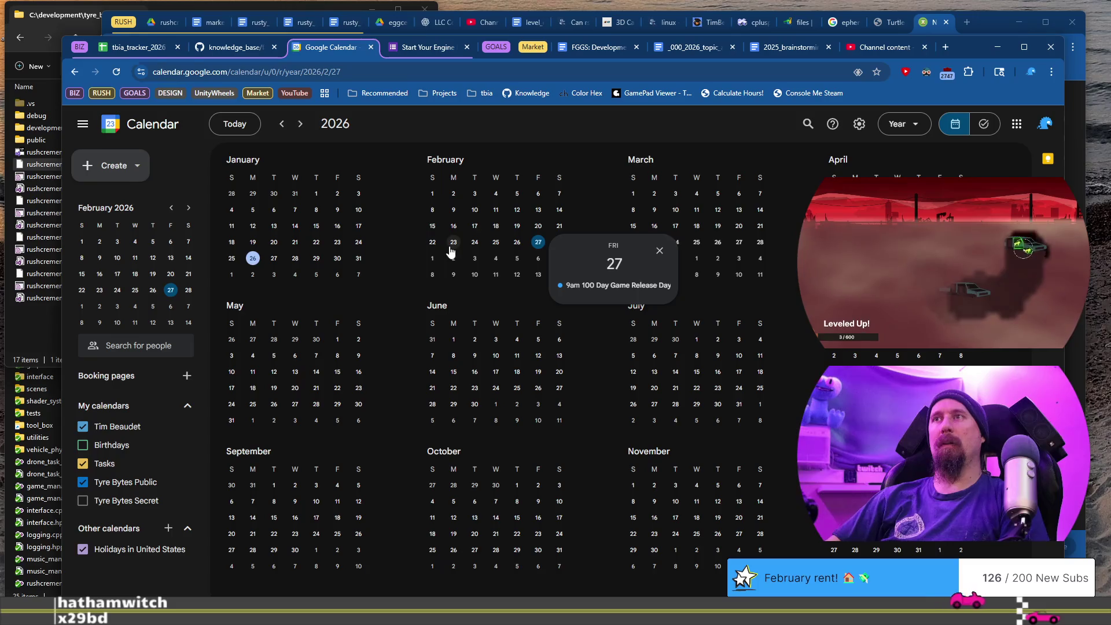
{"action": "left_click", "coordinate": [453, 242]}
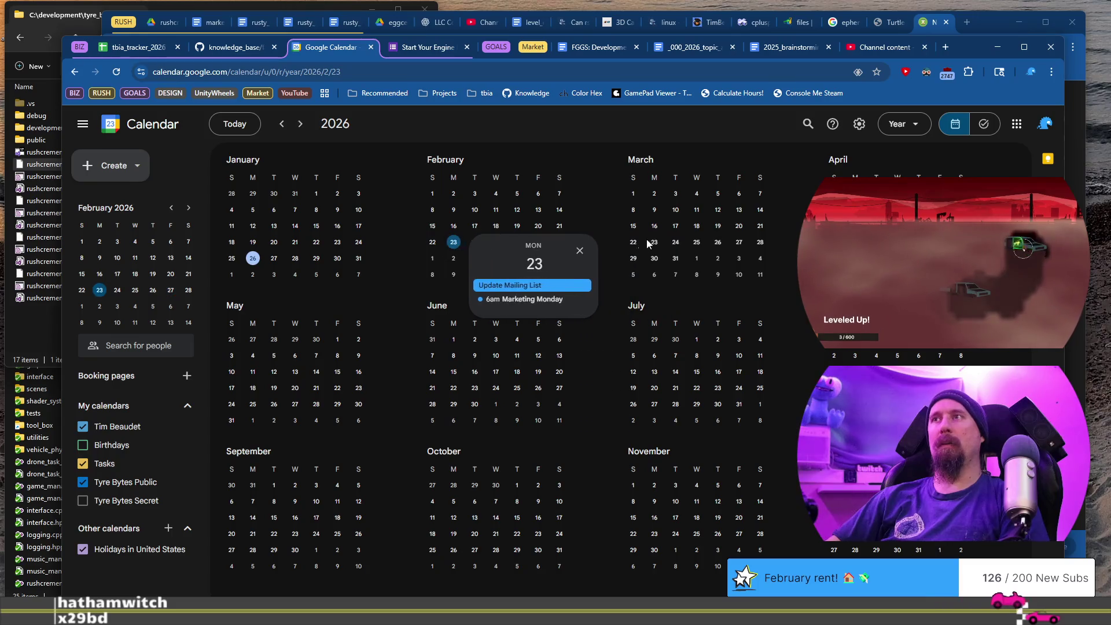
{"action": "left_click", "coordinate": [431, 243]}
{"action": "left_click", "coordinate": [595, 239]}
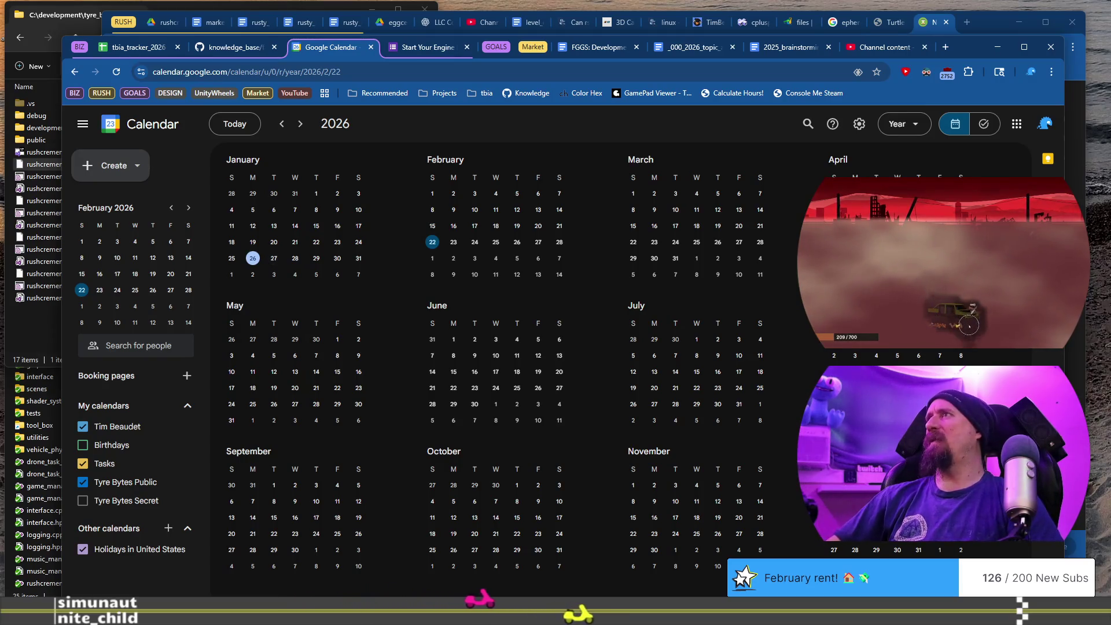
{"action": "left_click", "coordinate": [952, 48]}
{"action": "key", "text": "ctrl+shift+n"}
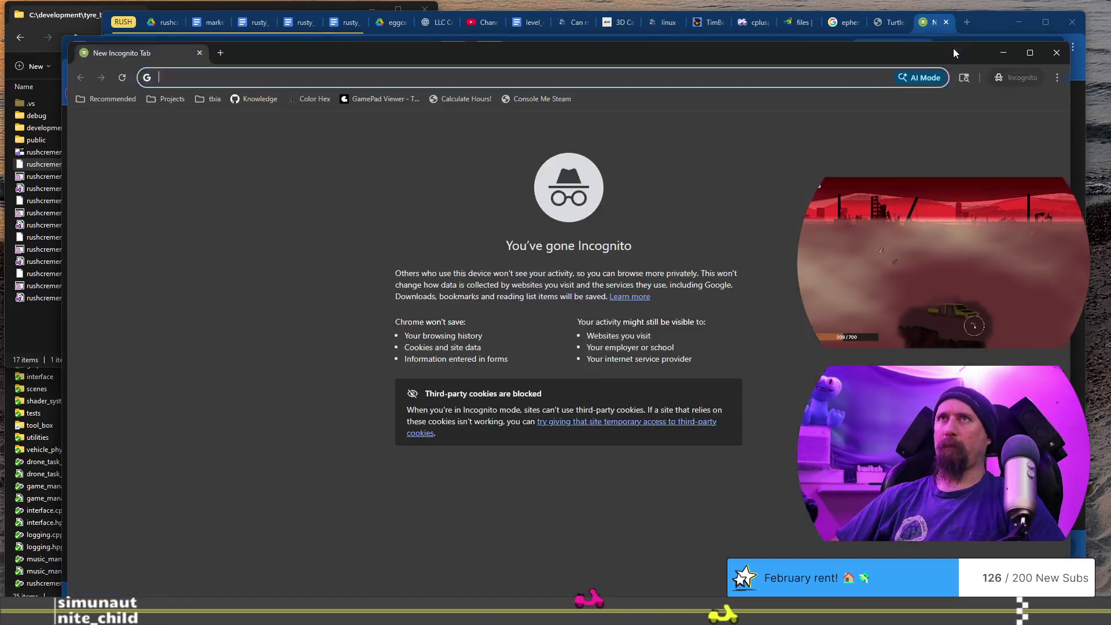
Visit the Steamworks Next Fest page, then search Google for 'next fest feb 2026'
{"action": "type", "text": "next fest"}
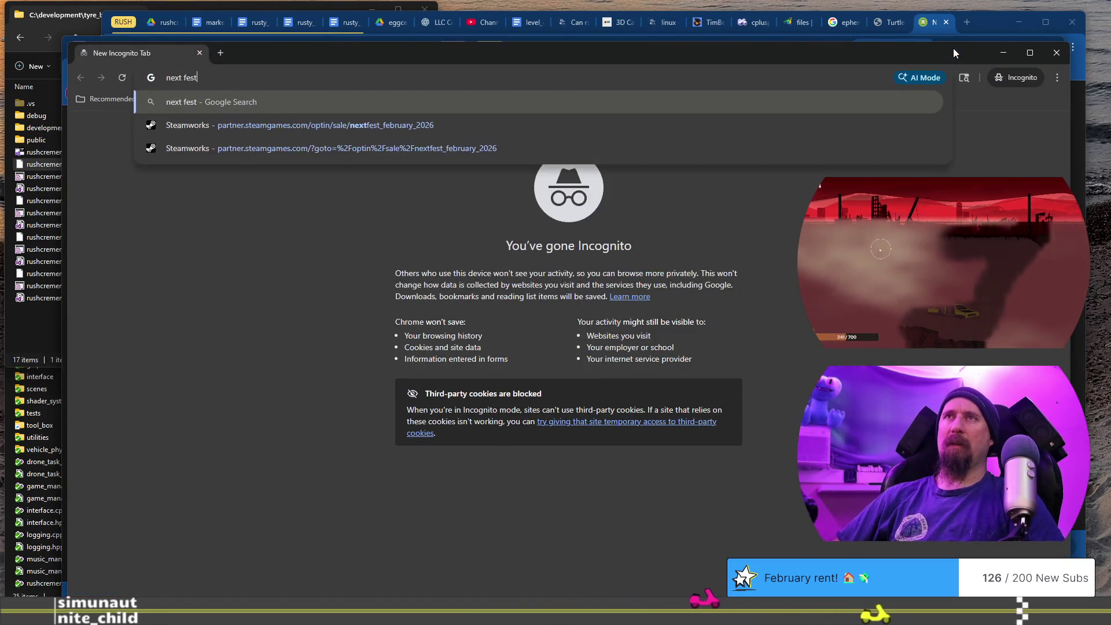
{"action": "key", "text": "Down"}
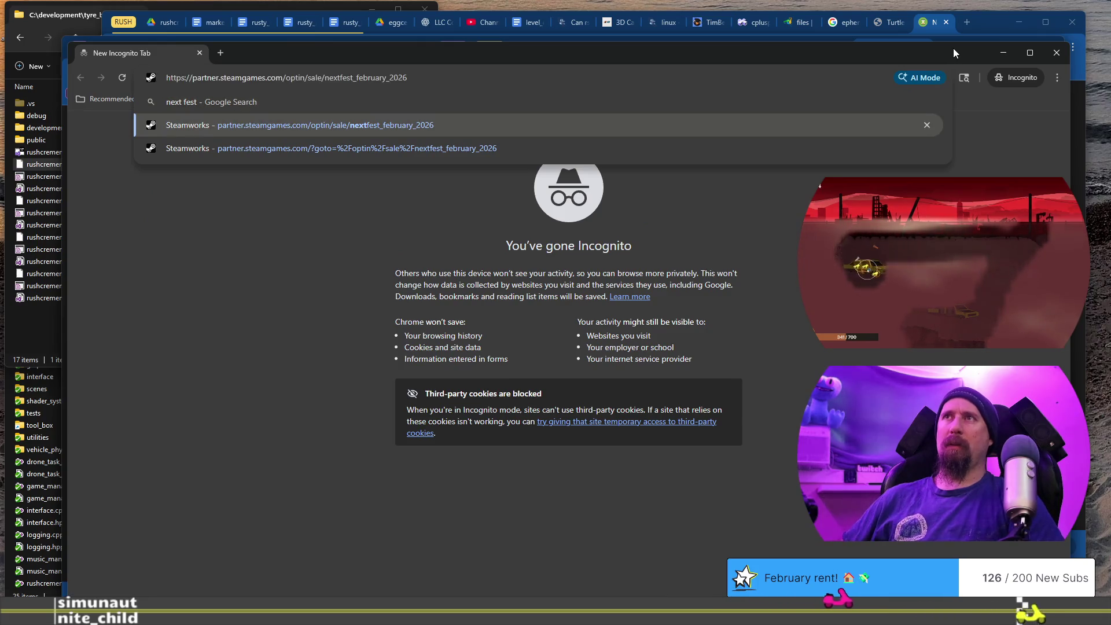
{"action": "key", "text": "Return"}
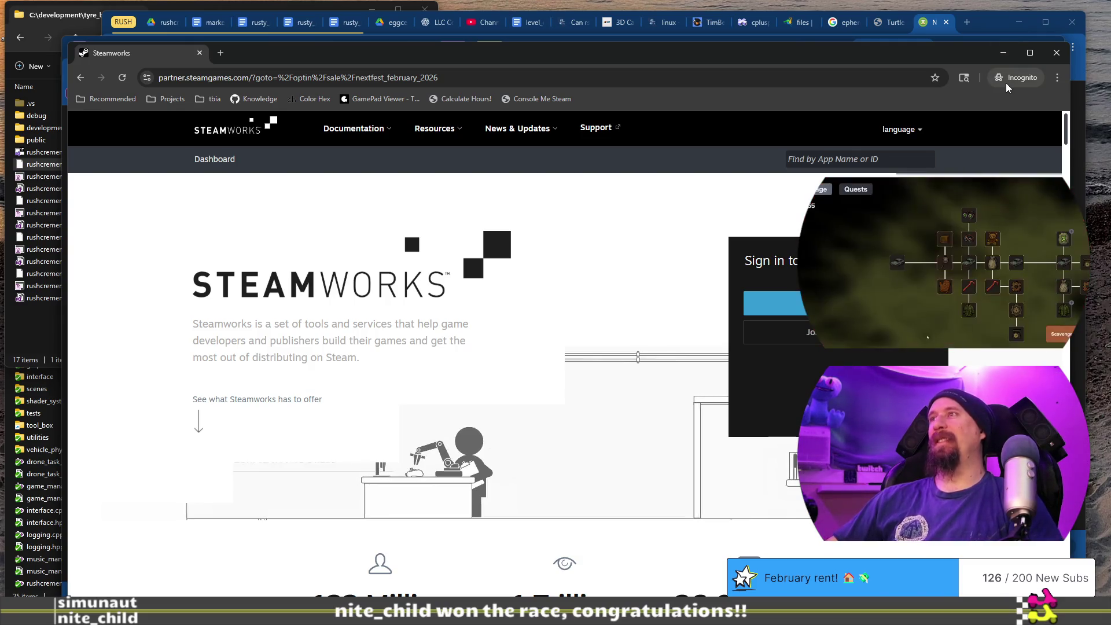
{"action": "left_click", "coordinate": [80, 77]}
{"action": "left_click", "coordinate": [373, 81]}
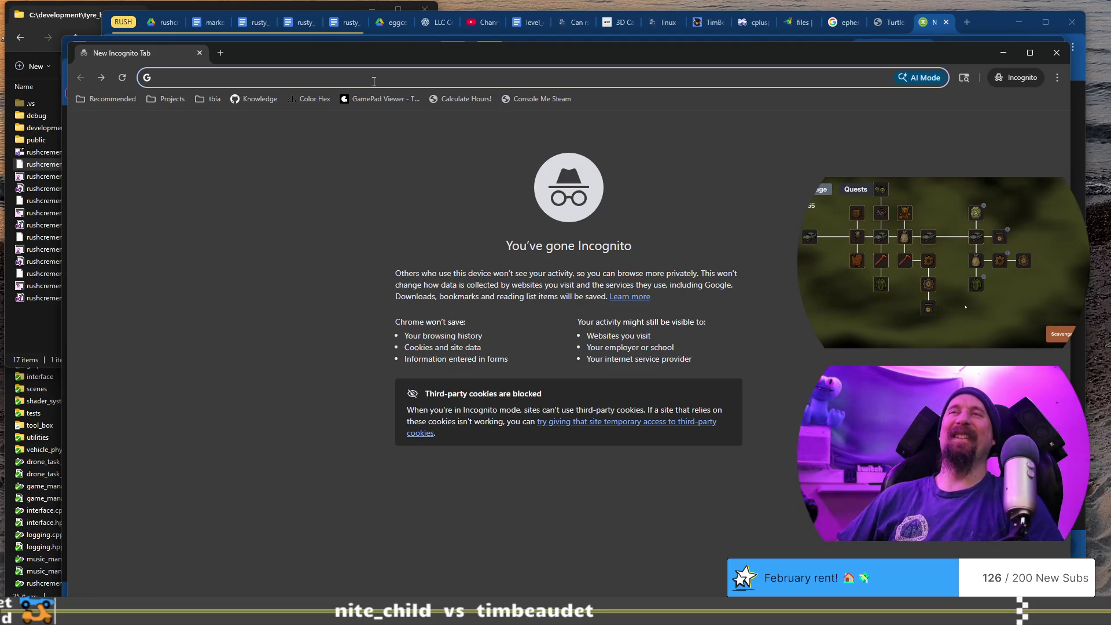
{"action": "type", "text": "next fest "}
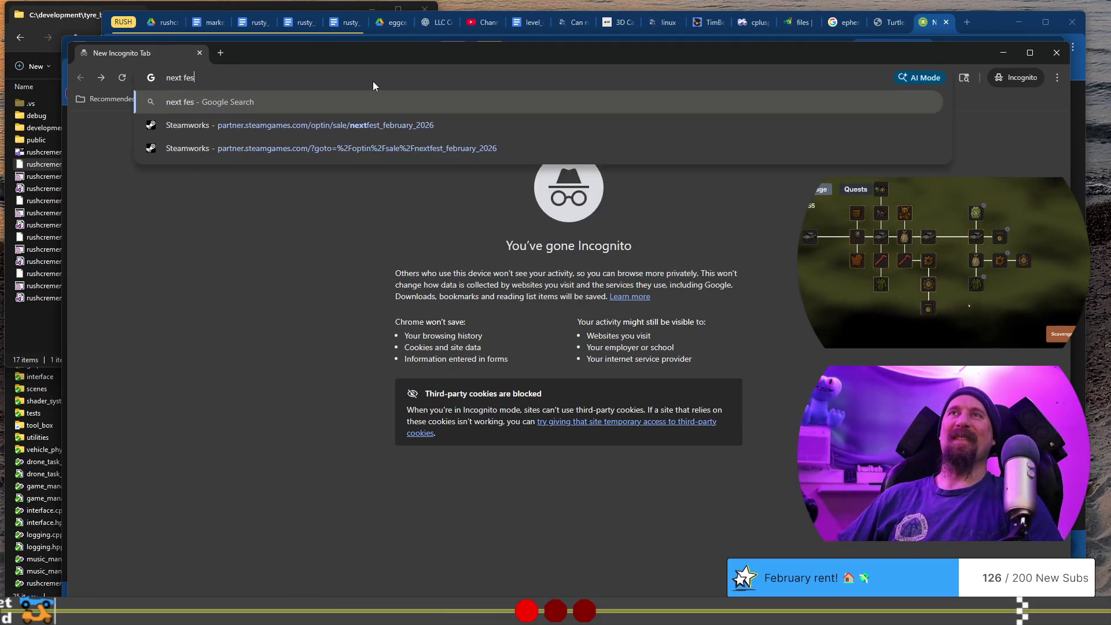
{"action": "type", "text": "feb 2025"}
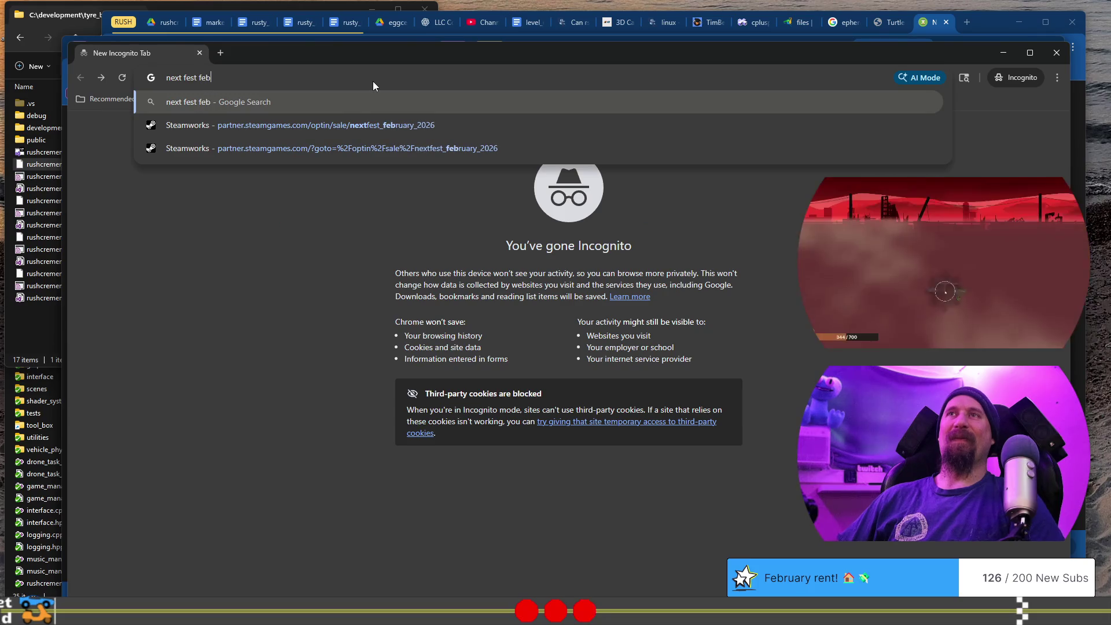
{"action": "key", "text": "BackSpace"}
{"action": "type", "text": "6"}
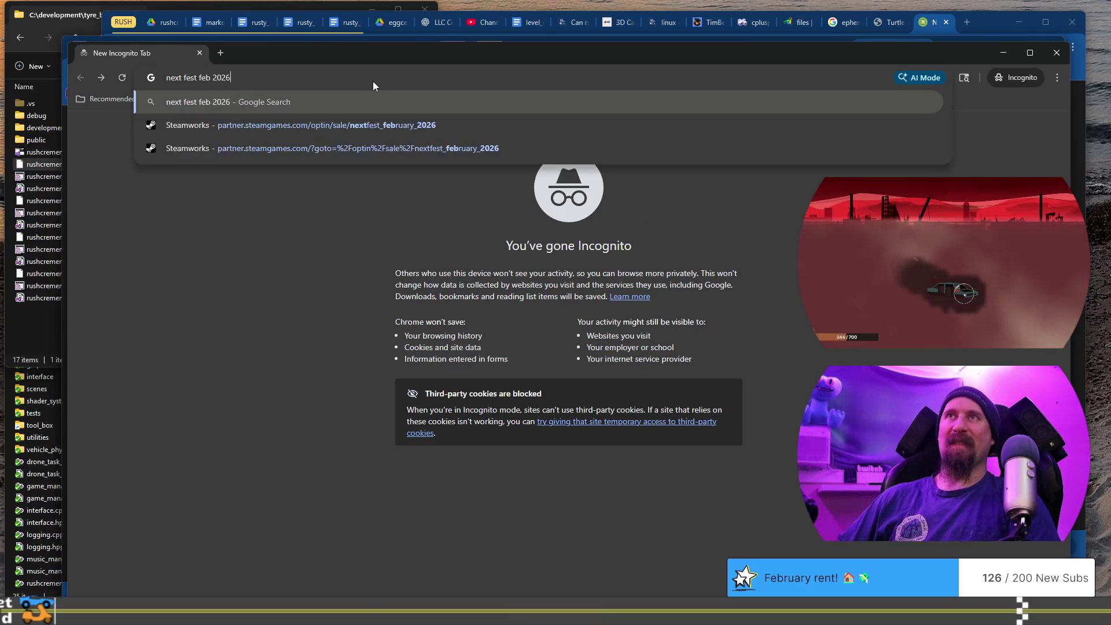
{"action": "key", "text": "Return"}
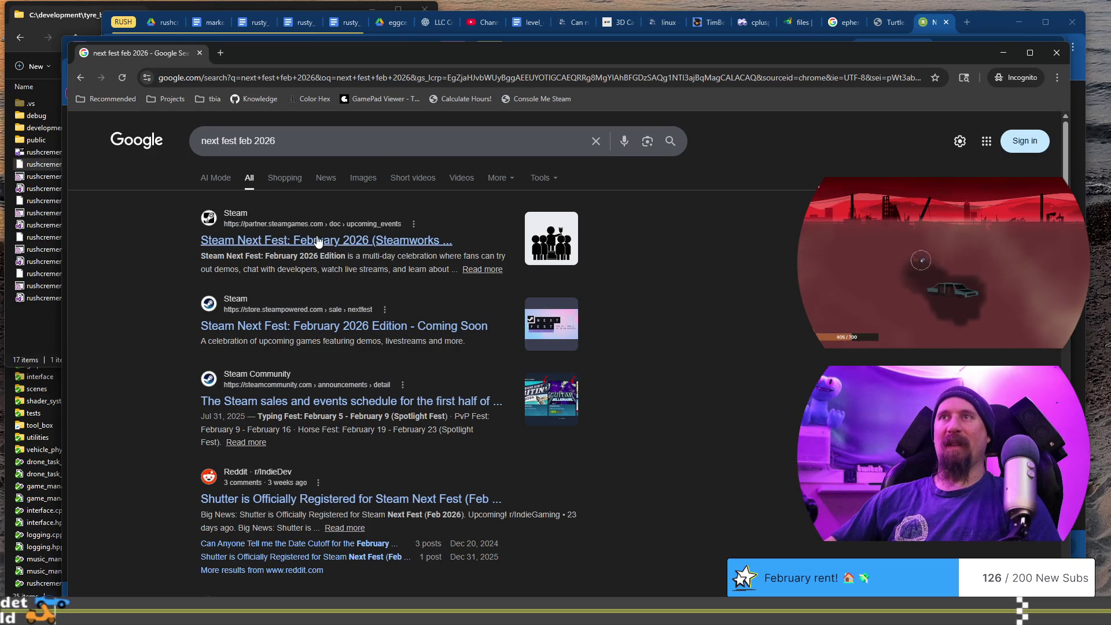
Confirm Steam Next Fest February 2026 starts February 23 at 10am PDT, then close the incognito window
{"action": "left_click", "coordinate": [241, 51]}
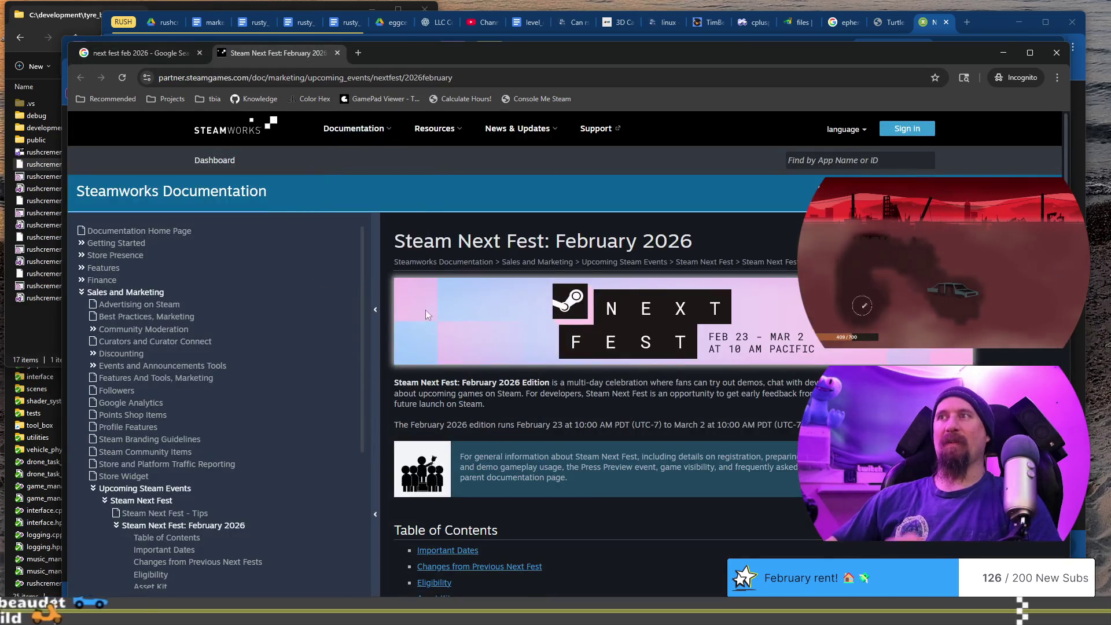
{"action": "scroll", "coordinate": [528, 416], "scroll_direction": "down", "scroll_amount": 4}
{"action": "scroll", "coordinate": [527, 415], "scroll_direction": "down", "scroll_amount": 4}
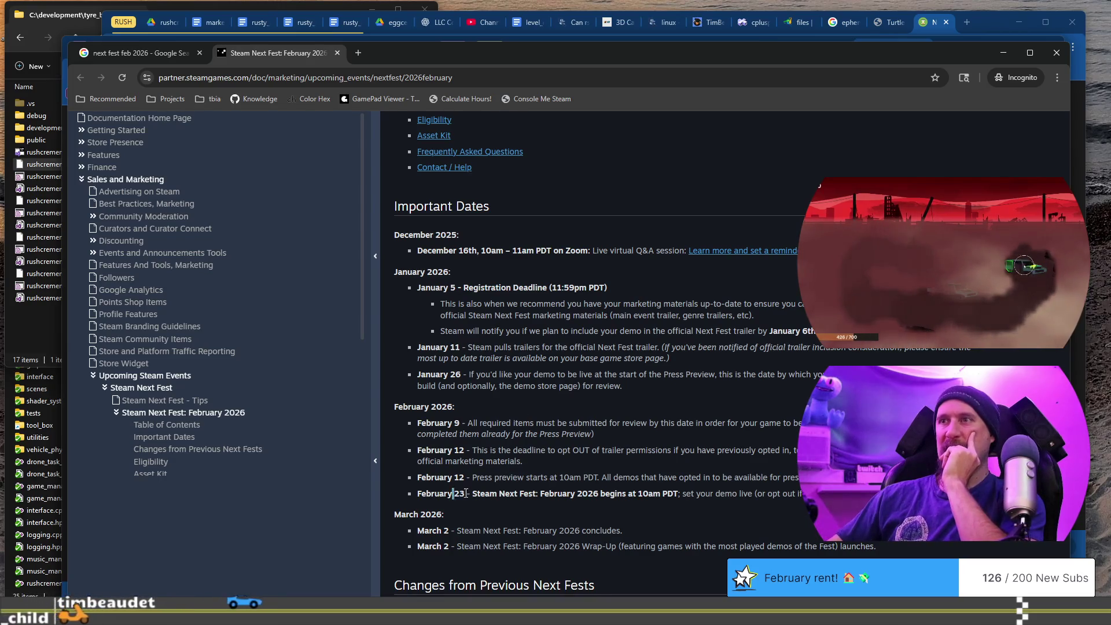
{"action": "left_click_drag", "start_coordinate": [453, 492], "coordinate": [659, 493]}
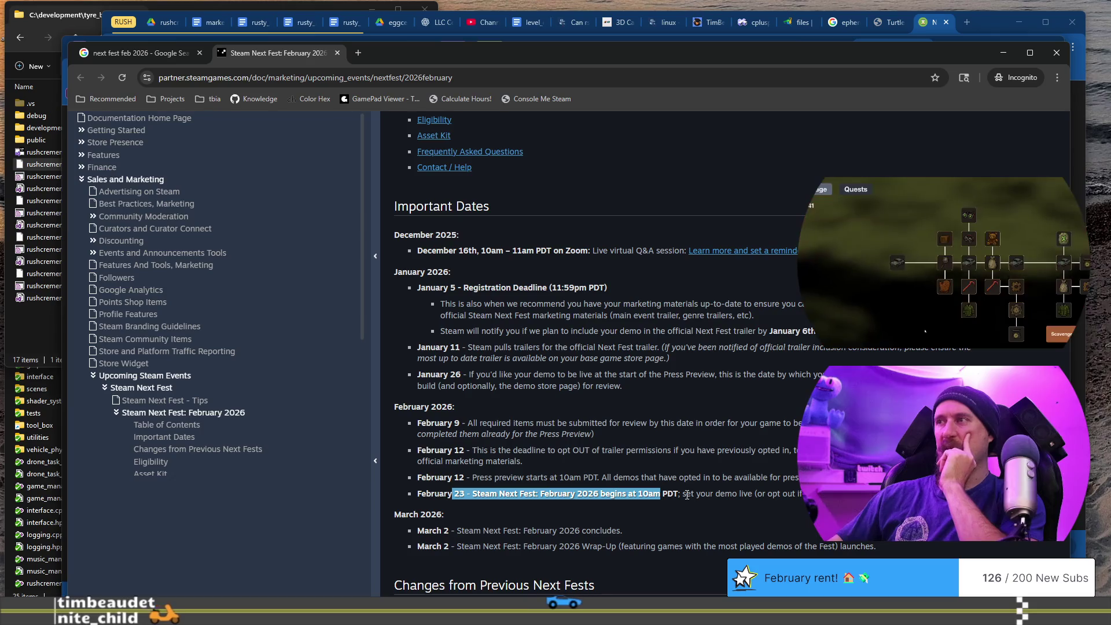
{"action": "left_click_drag", "start_coordinate": [720, 493], "coordinate": [383, 495]}
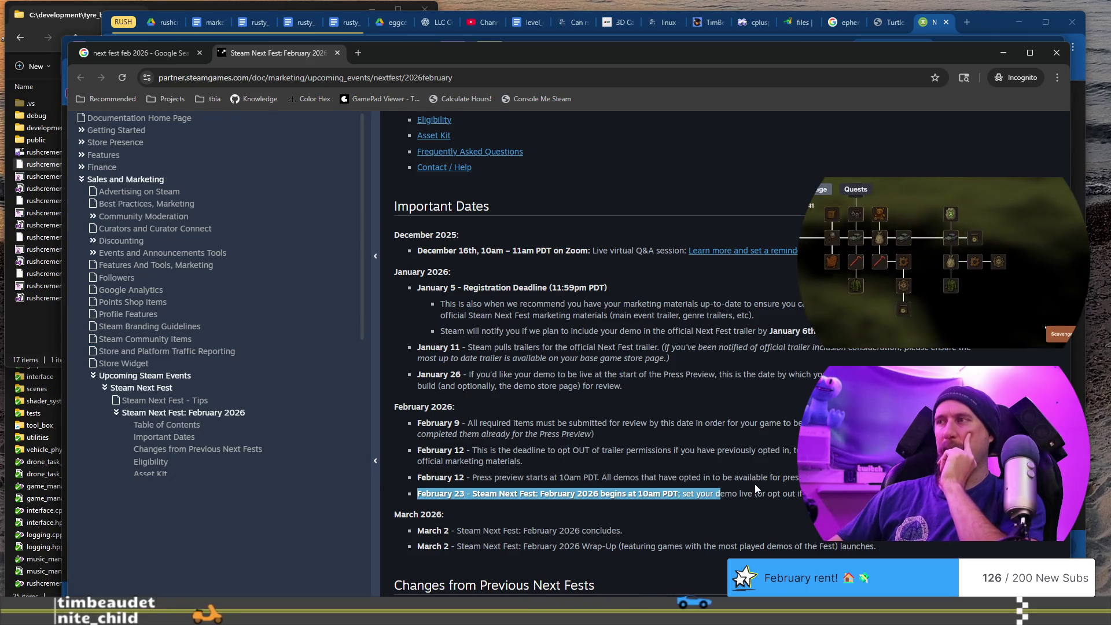
{"action": "double_click", "coordinate": [760, 495]}
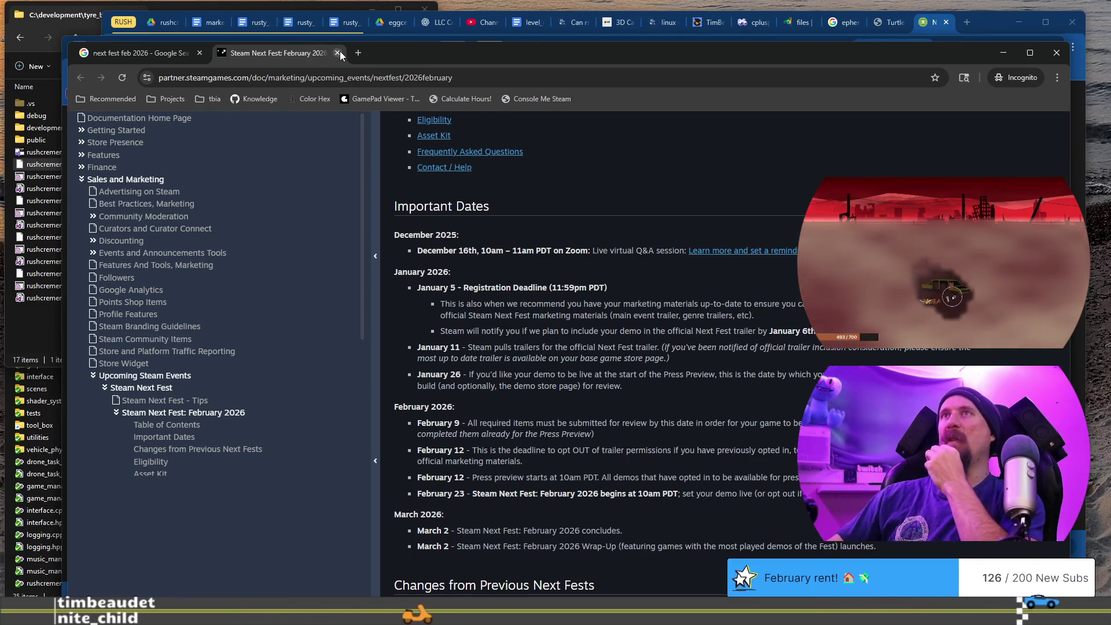
{"action": "left_click", "coordinate": [1056, 54]}
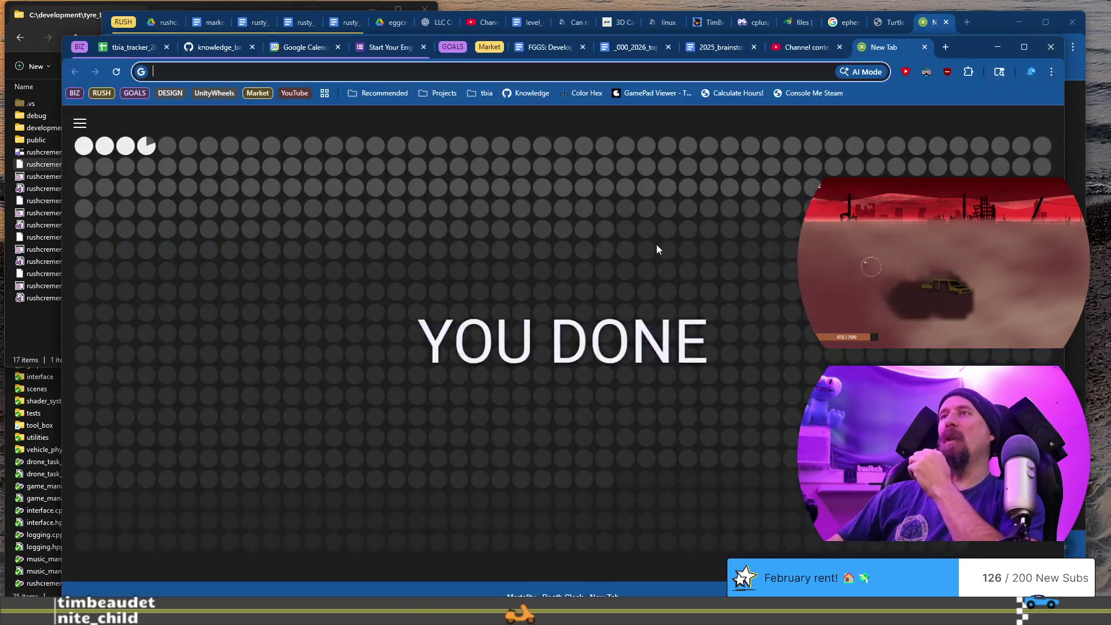
{"action": "left_click", "coordinate": [289, 50]}
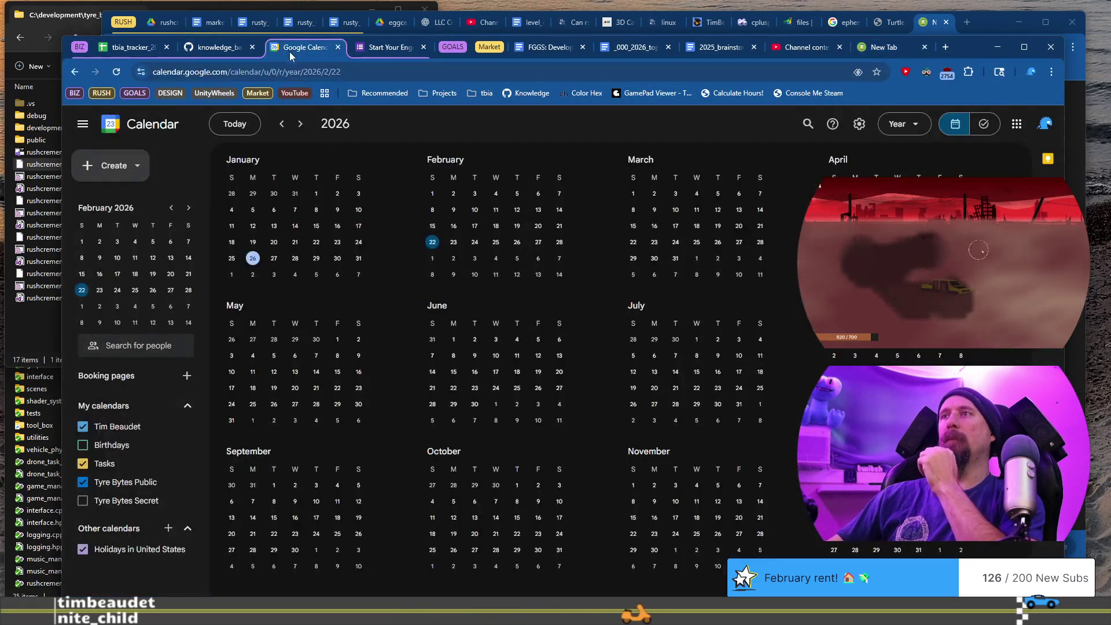
{"action": "left_click", "coordinate": [454, 244]}
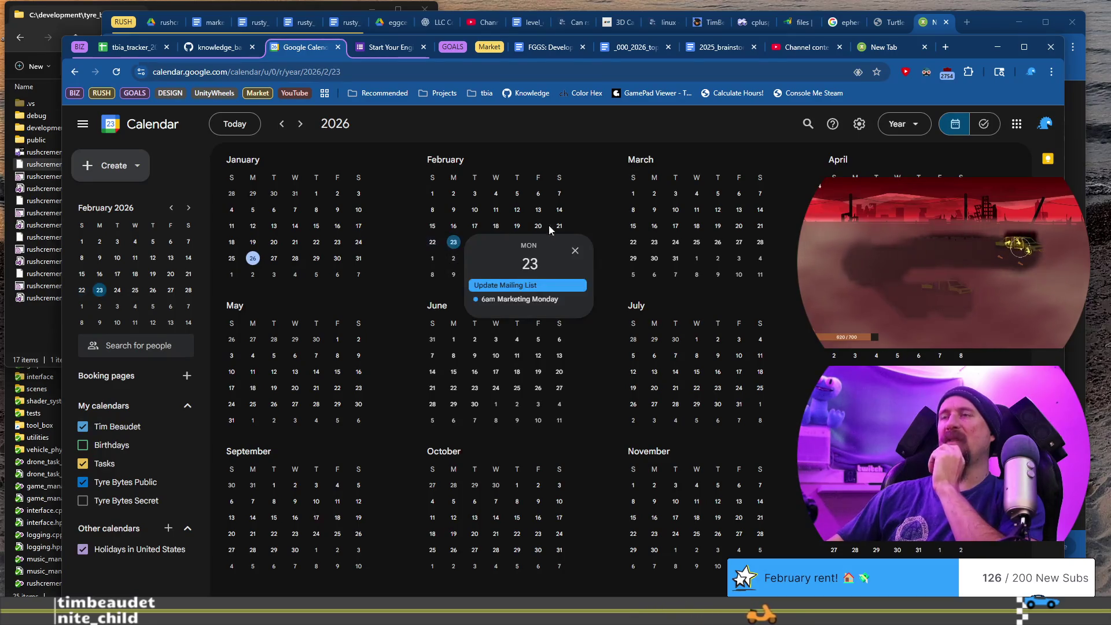
{"action": "left_click", "coordinate": [597, 221]}
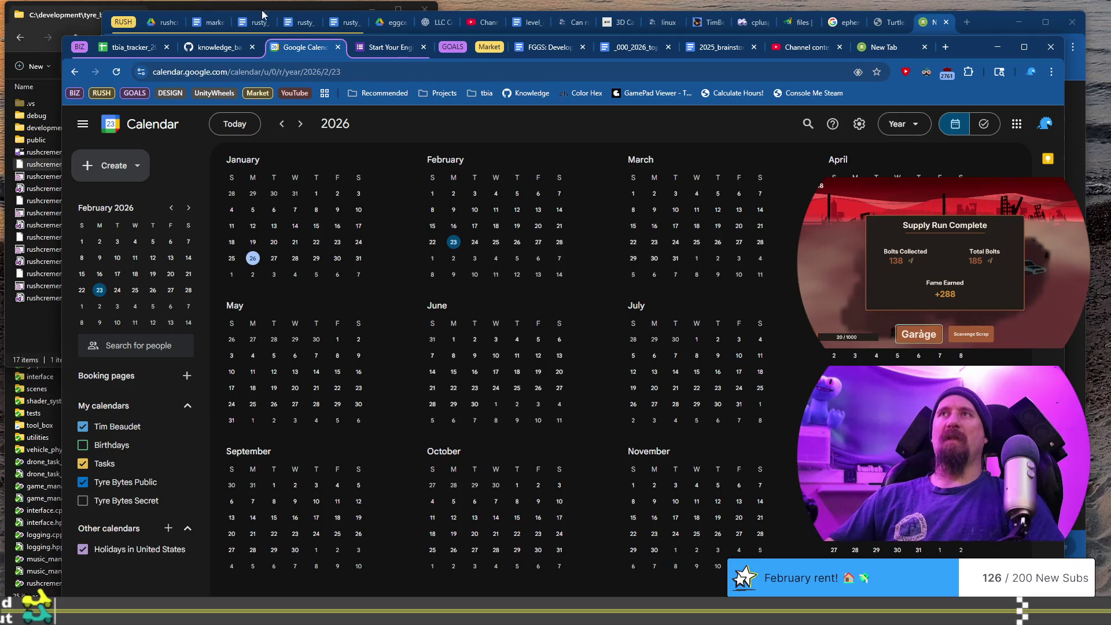
Glance through the 2024 roadmap, December 2025 review and 2026 Goals documents, then open 2026_weekly_plans
{"action": "left_click", "coordinate": [452, 48]}
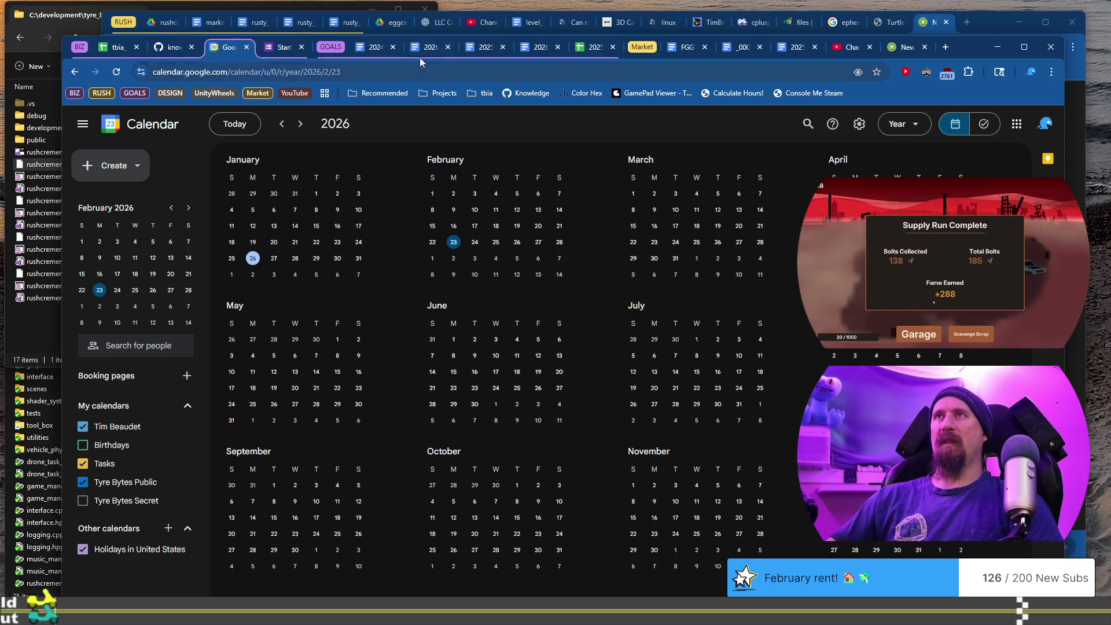
{"action": "left_click", "coordinate": [374, 48]}
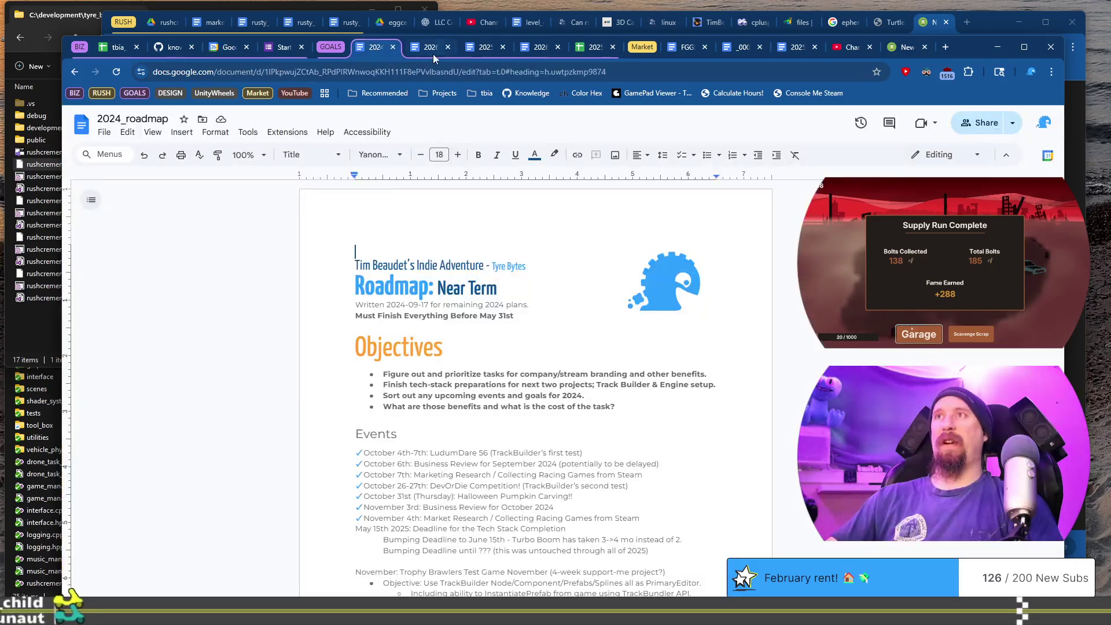
{"action": "left_click", "coordinate": [433, 51]}
{"action": "left_click", "coordinate": [479, 51]}
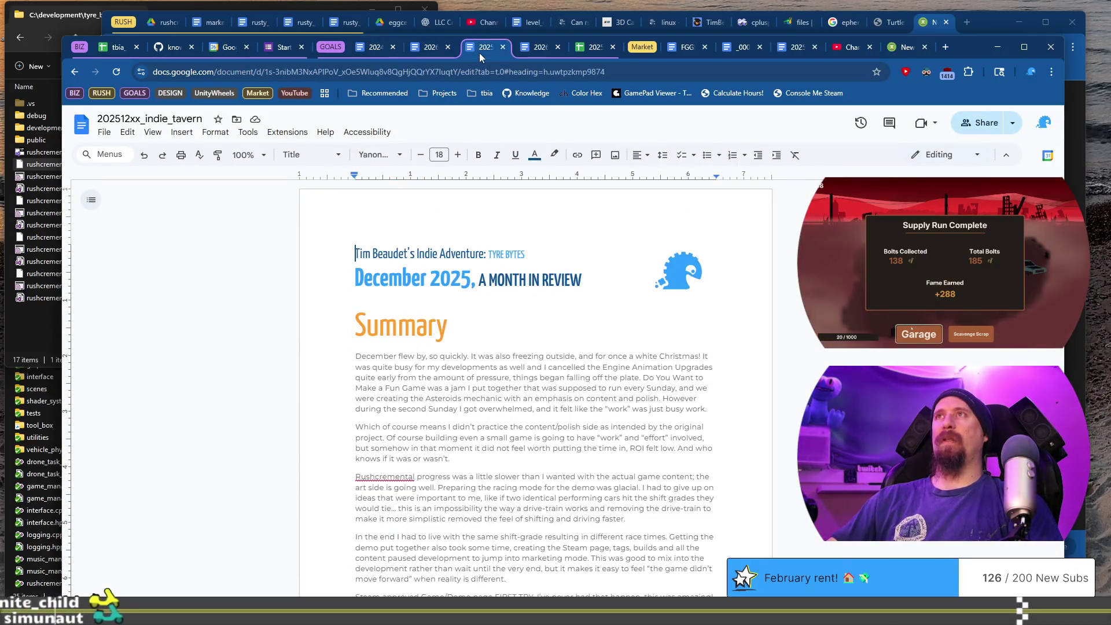
{"action": "left_click", "coordinate": [428, 52]}
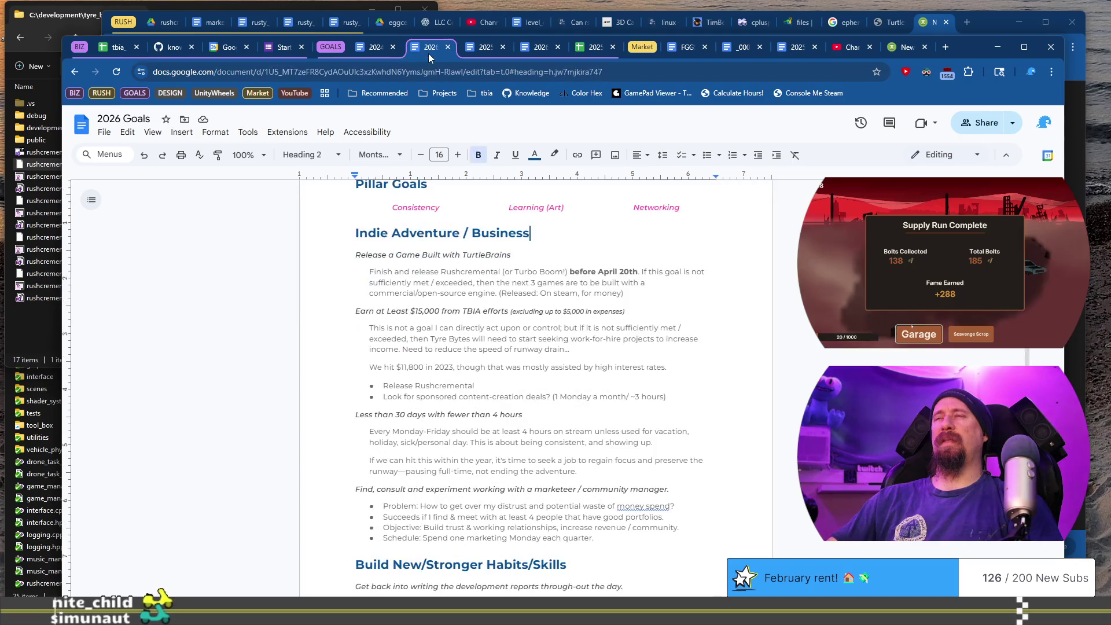
{"action": "key", "text": "Page_Down"}
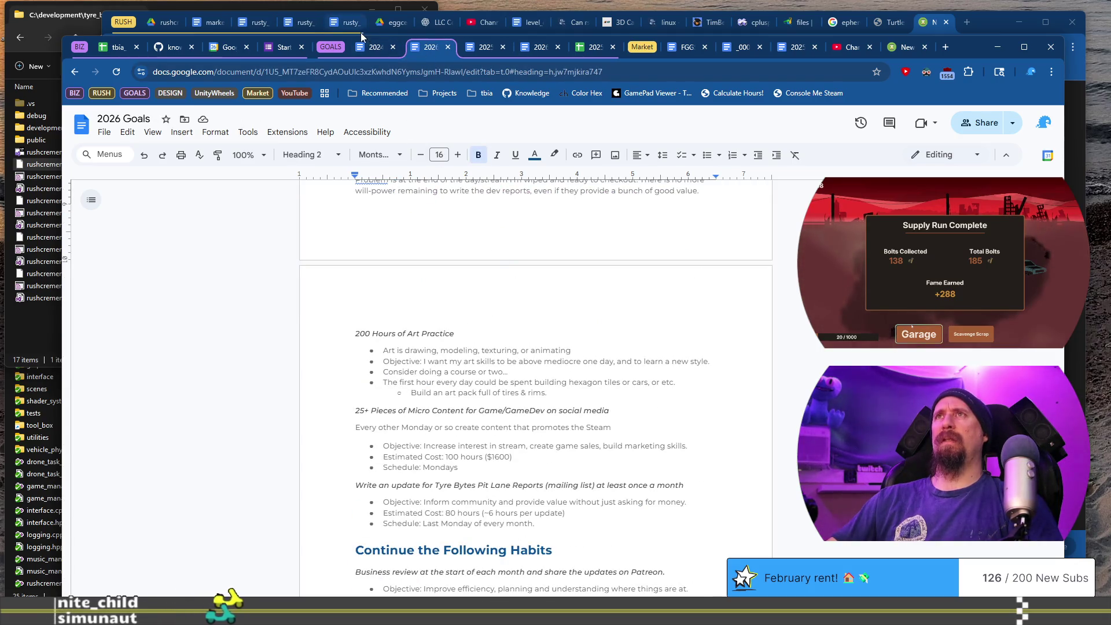
{"action": "left_click", "coordinate": [365, 49]}
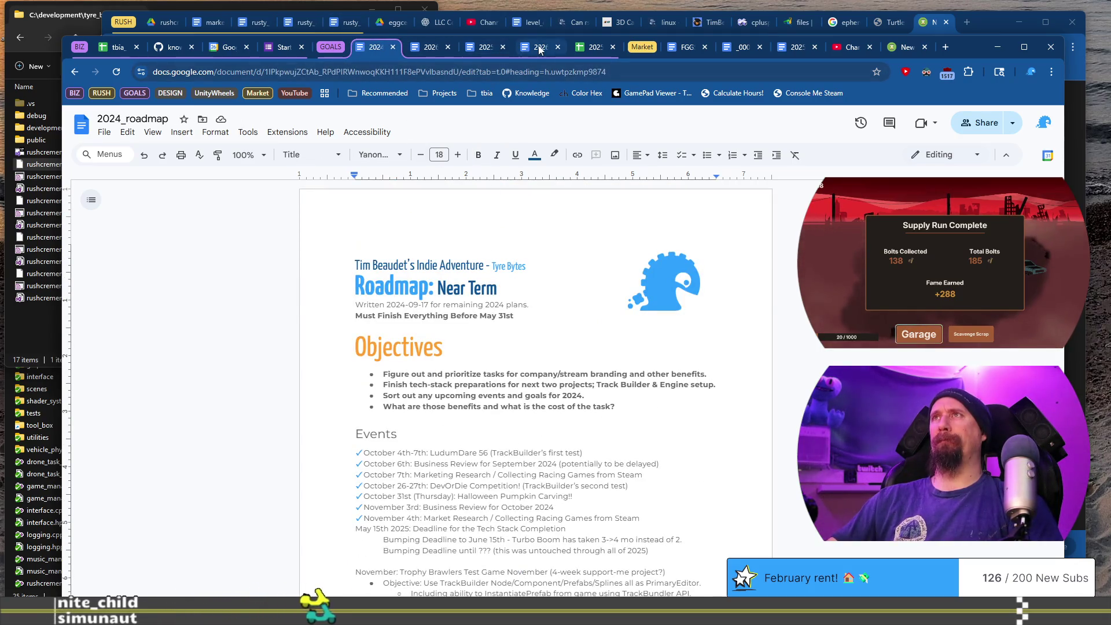
{"action": "left_click", "coordinate": [537, 49]}
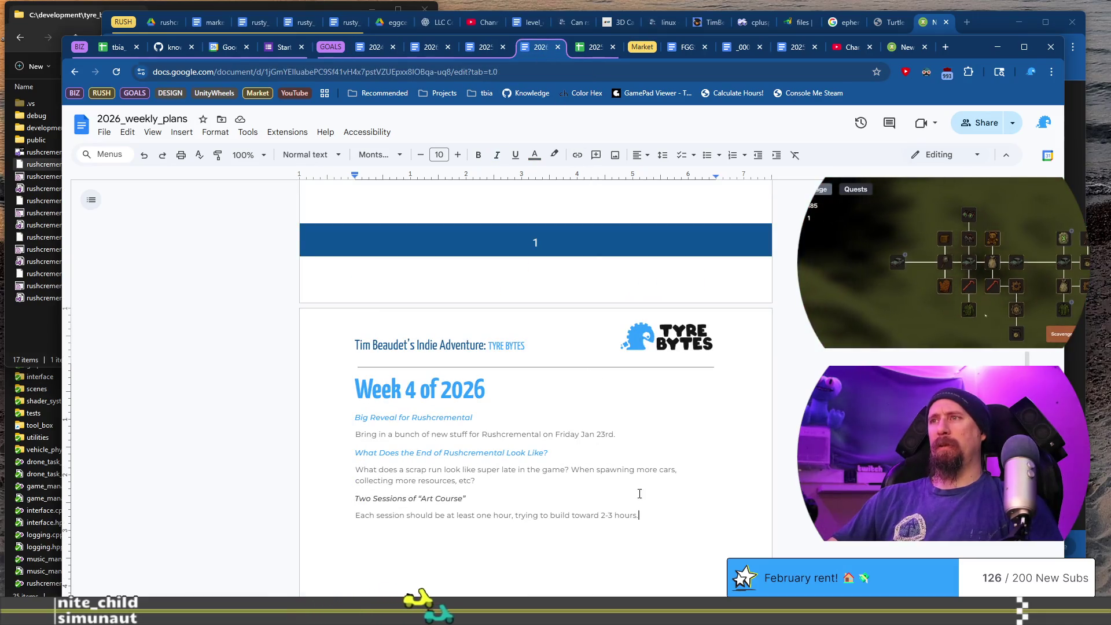
Copy the Week 4 section and paste a duplicate after the last line
{"action": "key", "text": "ctrl+a"}
{"action": "key", "text": "ctrl+c"}
{"action": "left_click", "coordinate": [665, 508]}
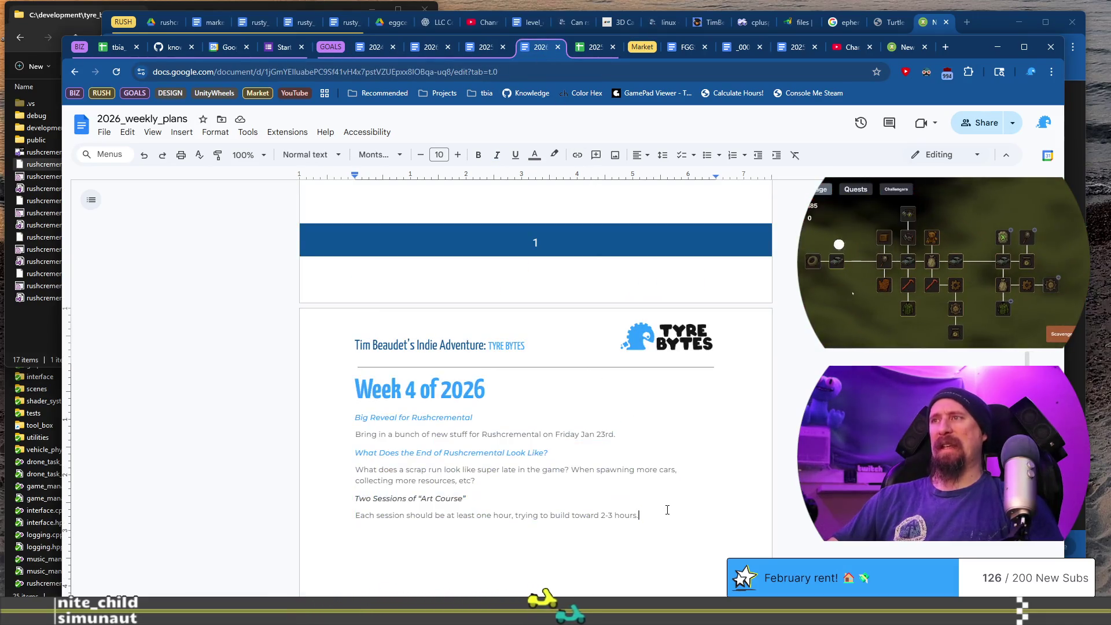
{"action": "key", "text": "ctrl+v"}
Color the first Two Sessions of Art Course heading light green
{"action": "left_click", "coordinate": [382, 235]}
{"action": "triple_click", "coordinate": [348, 235]}
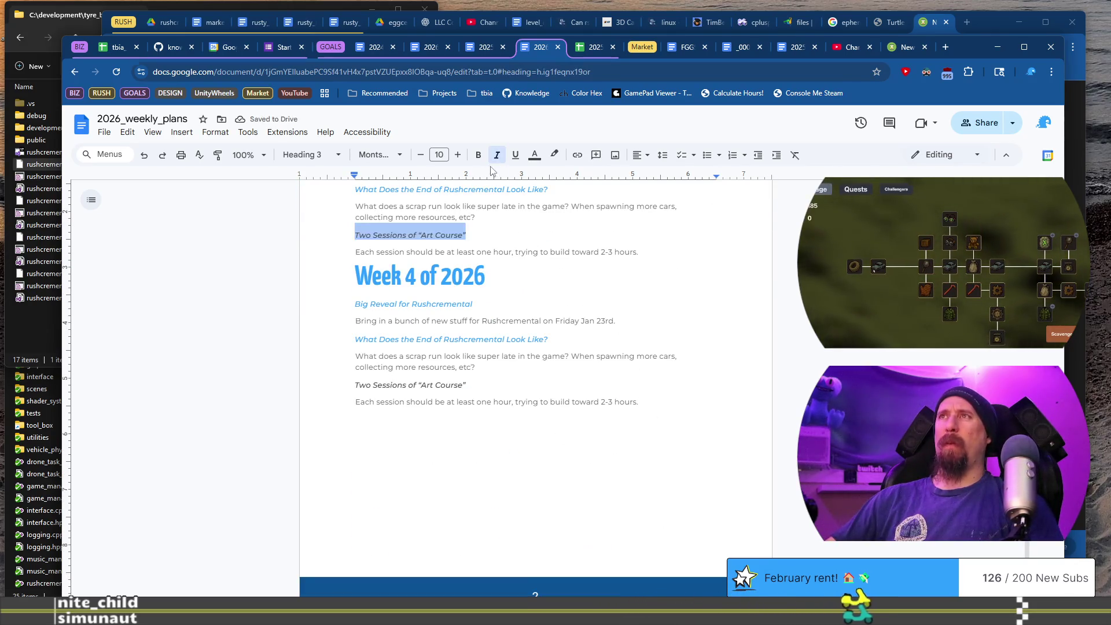
{"action": "left_click", "coordinate": [534, 154]}
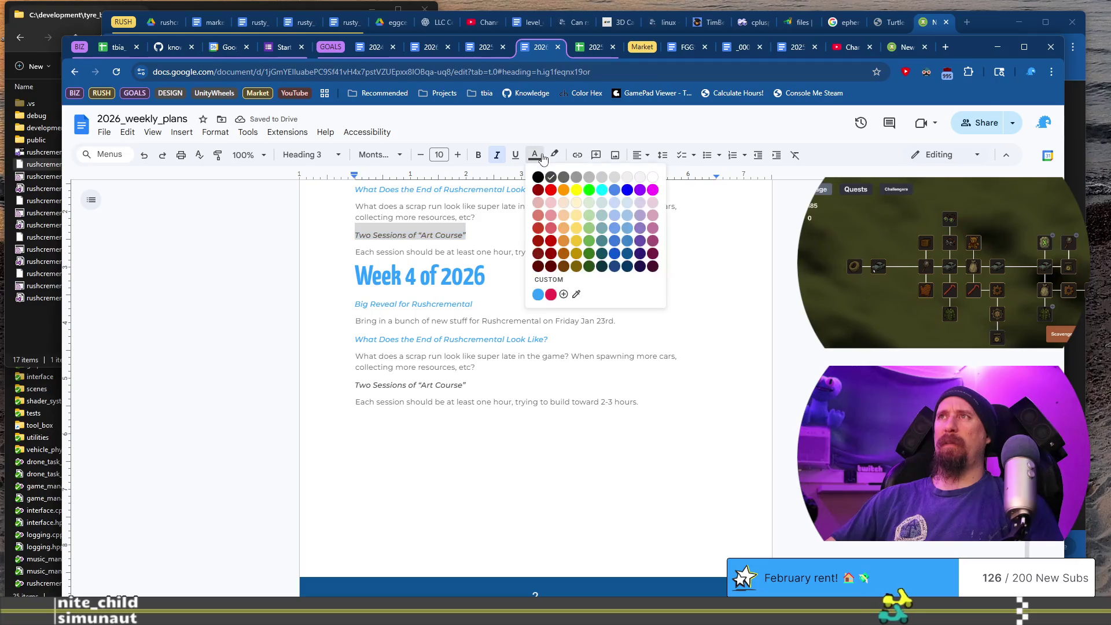
{"action": "left_click", "coordinate": [593, 229]}
Select the 4 in the copied week title and set the zoom to 135%
{"action": "left_click", "coordinate": [536, 269]}
{"action": "scroll", "coordinate": [457, 278], "scroll_direction": "up", "scroll_amount": 2}
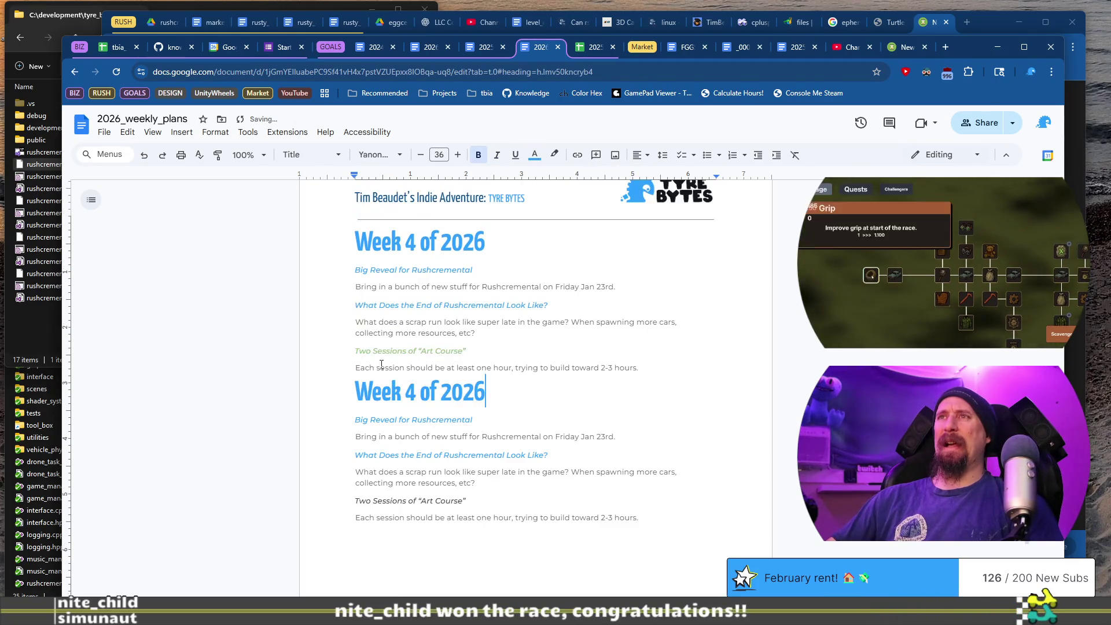
{"action": "double_click", "coordinate": [409, 389]}
{"action": "type", "text": "5"}
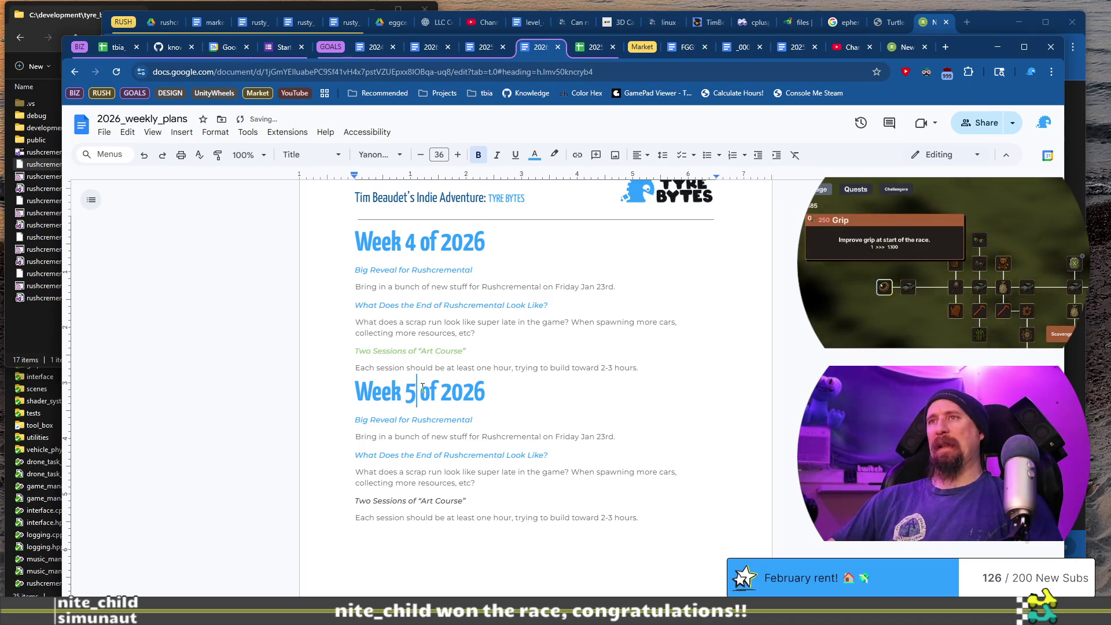
{"action": "left_click", "coordinate": [246, 155]}
{"action": "type", "text": "135"}
{"action": "key", "text": "Return"}
{"action": "scroll", "coordinate": [480, 345], "scroll_direction": "down", "scroll_amount": 3}
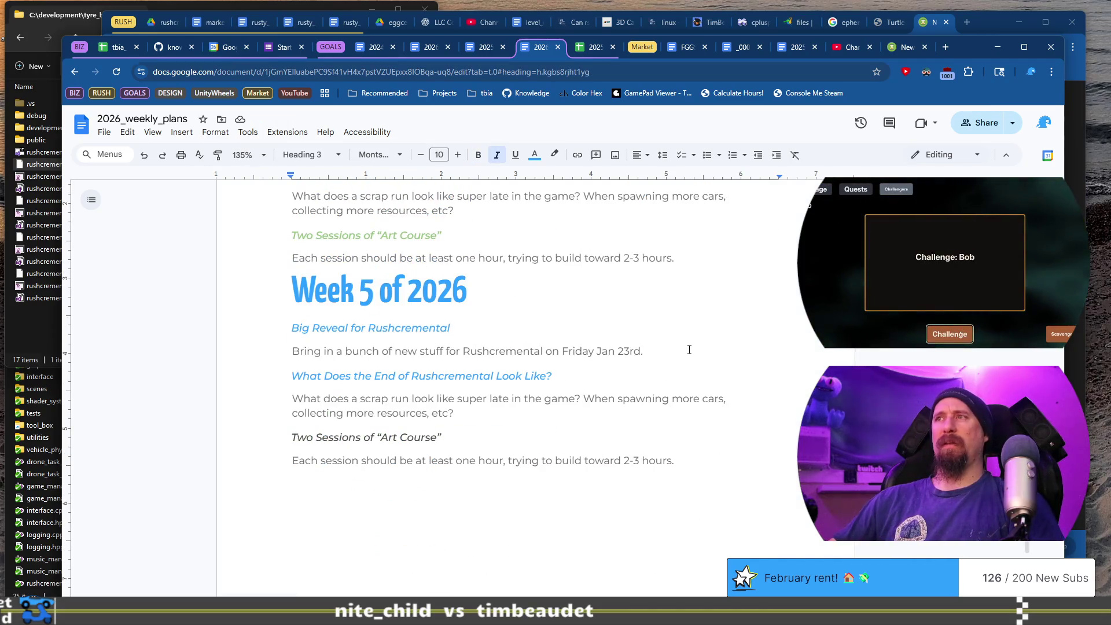
Delete the Big Reveal task heading and its description from Week 5
{"action": "left_click", "coordinate": [687, 349]}
{"action": "left_click", "coordinate": [296, 330], "text": "shift"}
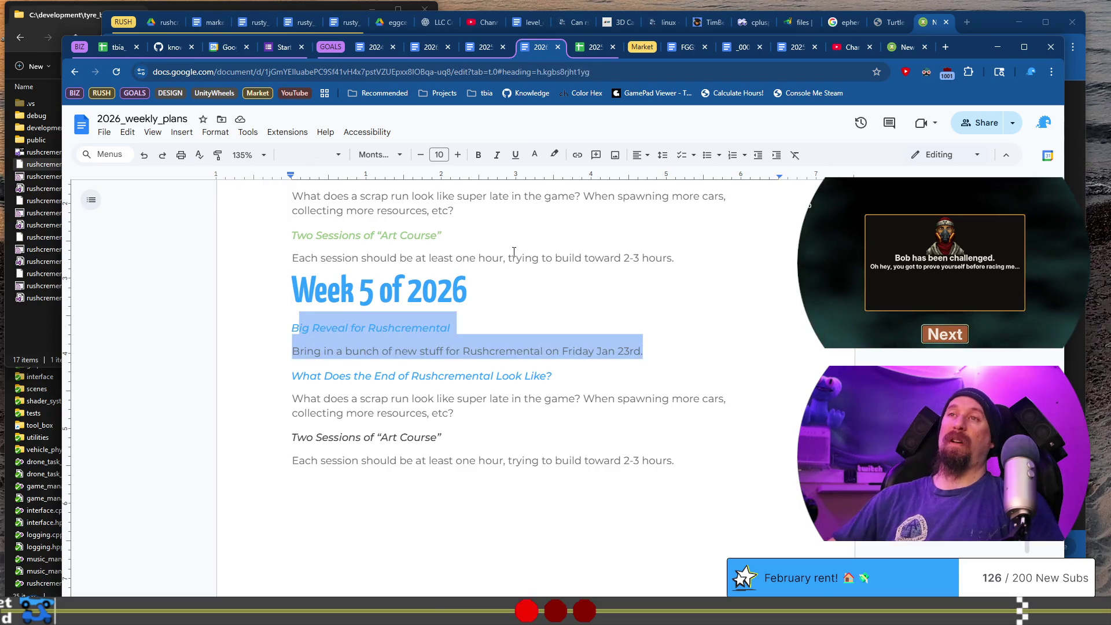
{"action": "key", "text": "BackSpace"}
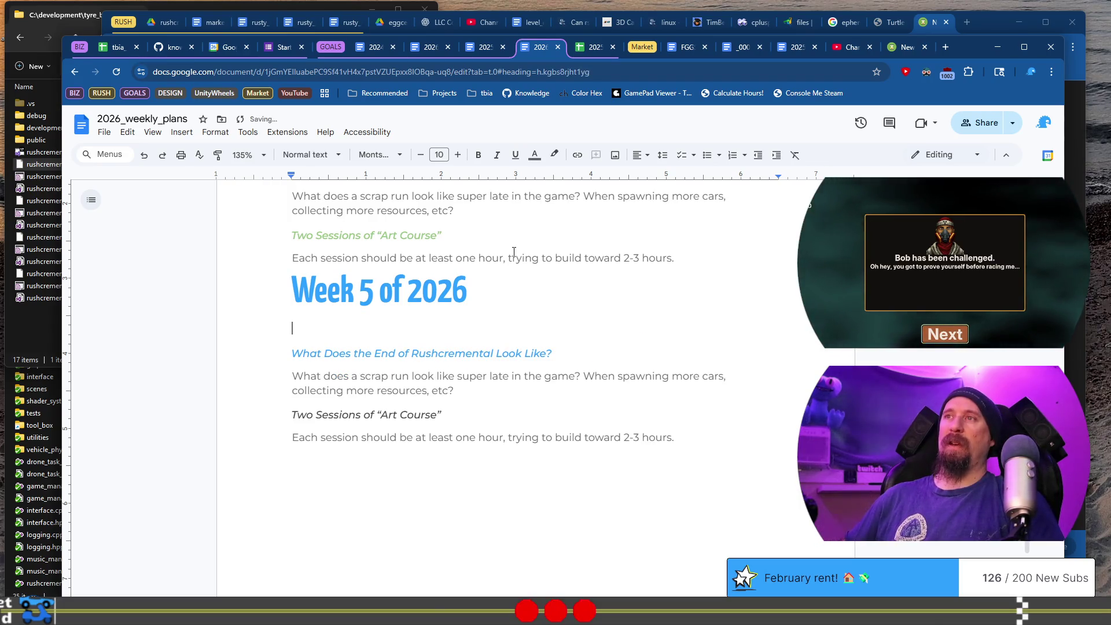
{"action": "key", "text": "BackSpace"}
{"action": "key", "text": "Down"}
{"action": "key", "text": "Down"}
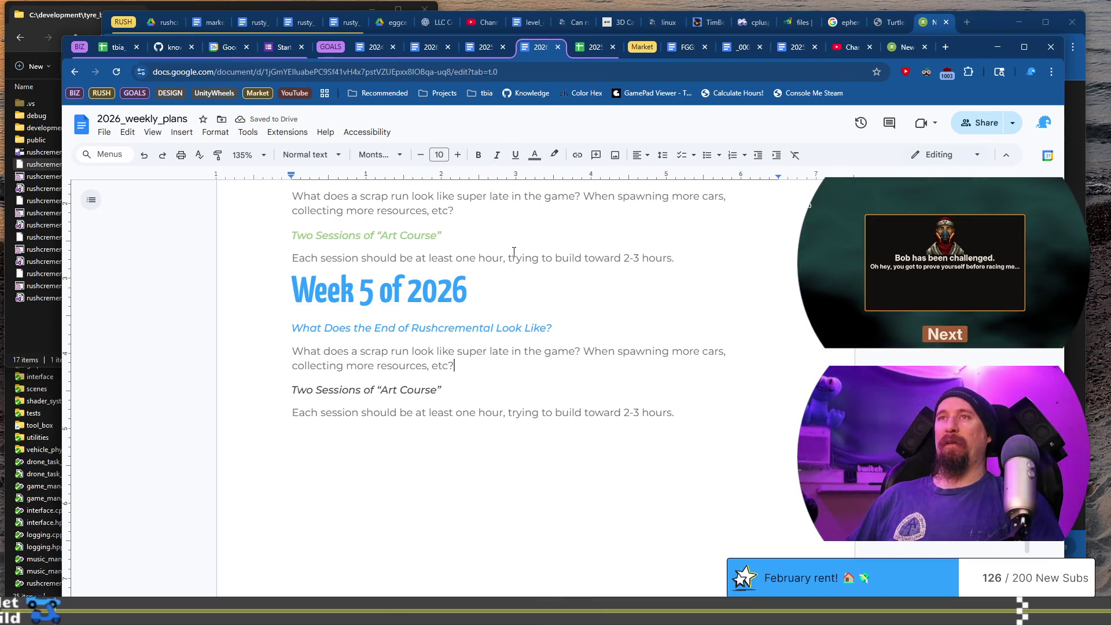
{"action": "key", "text": "Up"}
{"action": "key", "text": "Up"}
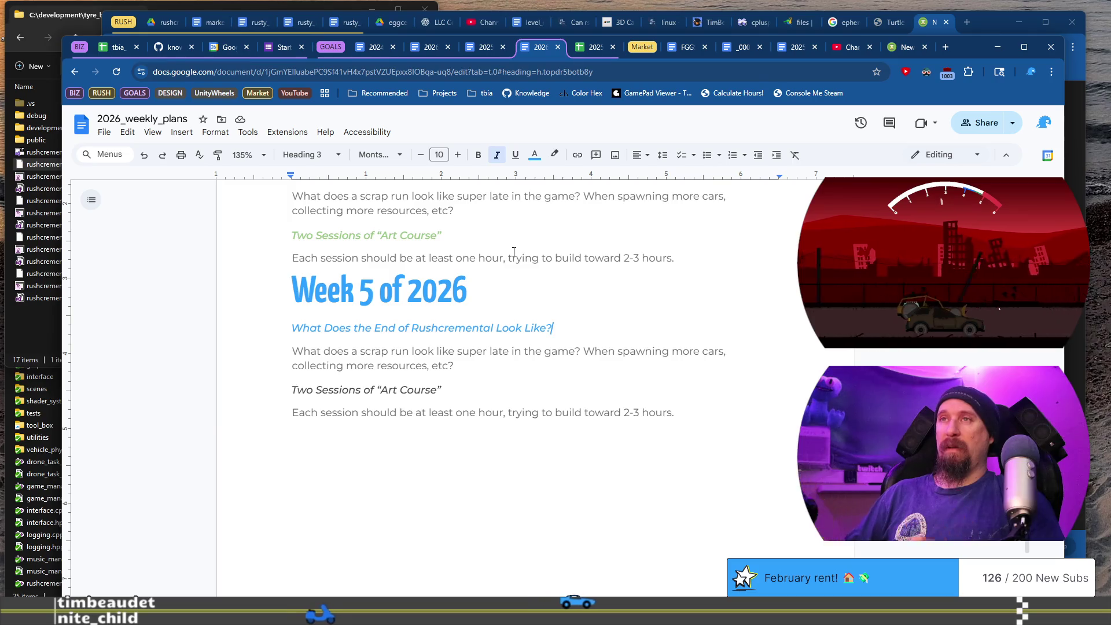
Copy the Art Course heading onto a new line under the Week 5 title and start retyping it
{"action": "key", "text": "shift+Home"}
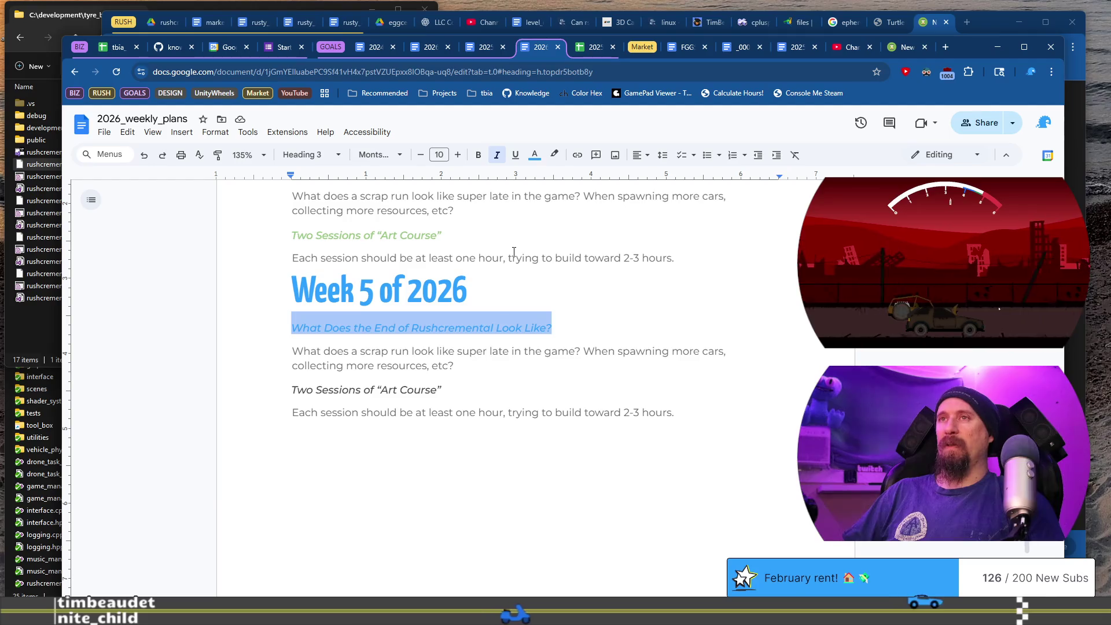
{"action": "key", "text": "Down"}
{"action": "key", "text": "Down"}
{"action": "key", "text": "Down"}
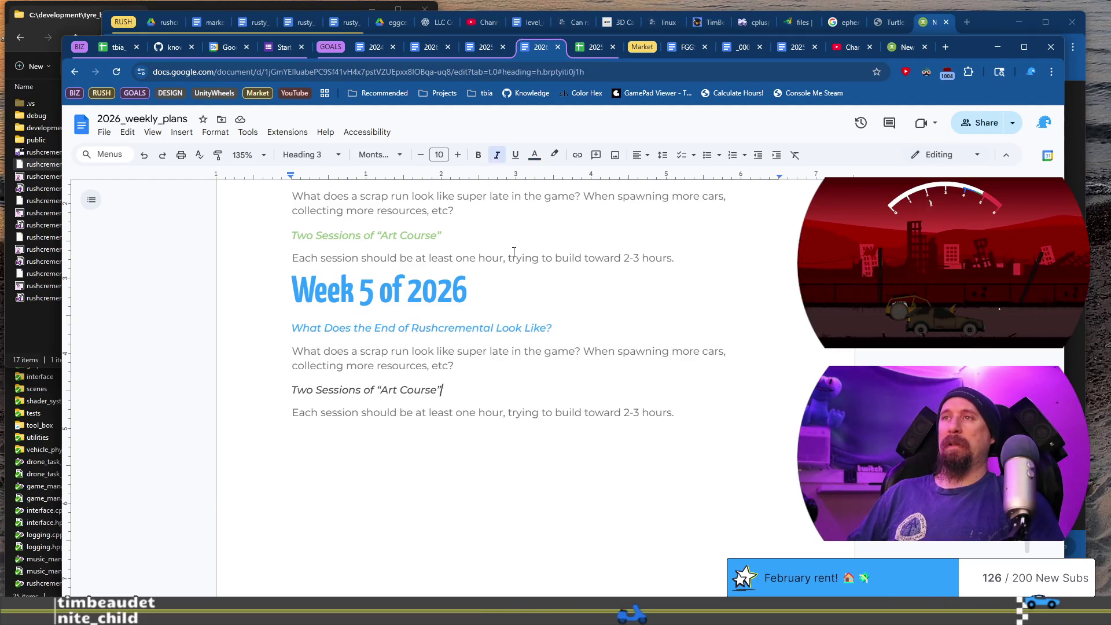
{"action": "key", "text": "shift+End"}
{"action": "key", "text": "ctrl+c"}
{"action": "key", "text": "Up"}
{"action": "key", "text": "Up"}
{"action": "key", "text": "Up"}
{"action": "key", "text": "Return"}
{"action": "key", "text": "Up"}
{"action": "key", "text": "ctrl+v"}
{"action": "key", "text": "shift+Home"}
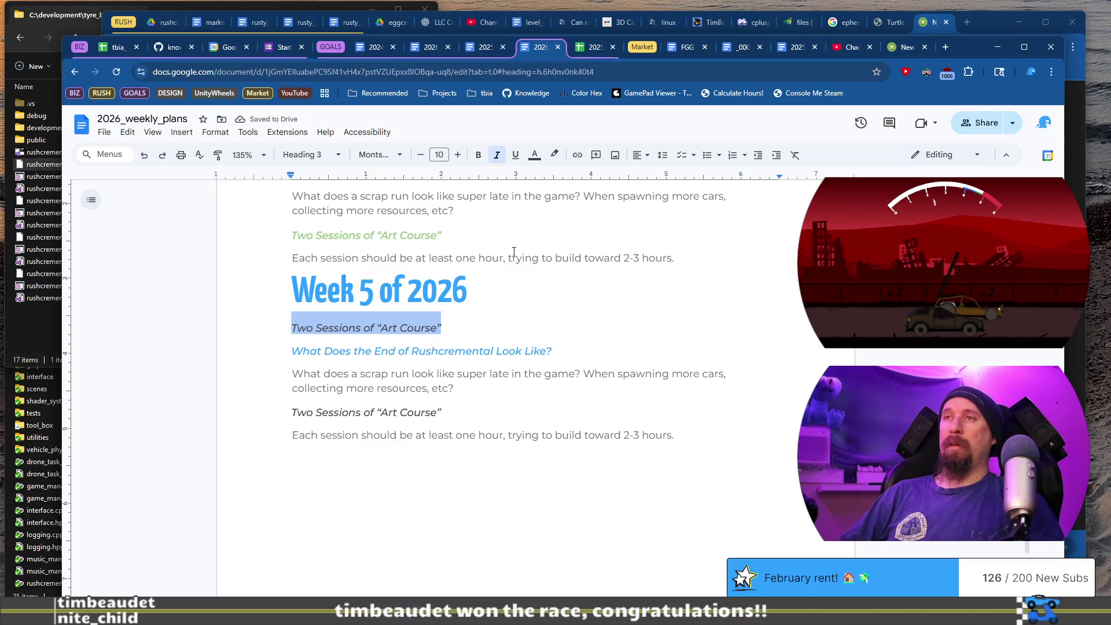
{"action": "type", "text": "G"}
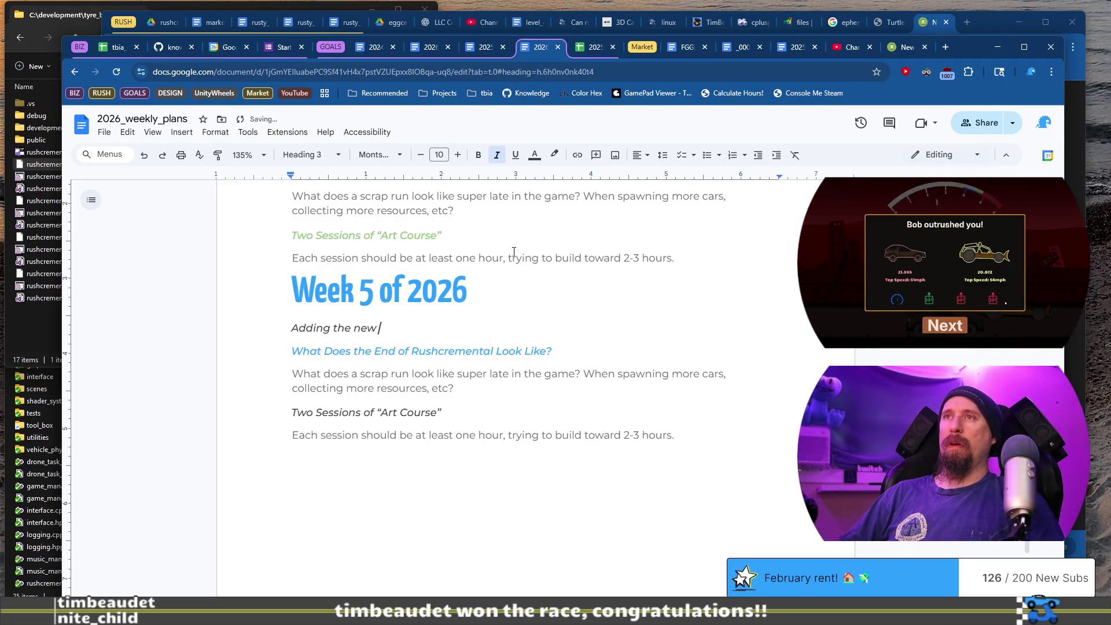
{"action": "type", "text": " Mechanic Garage"}
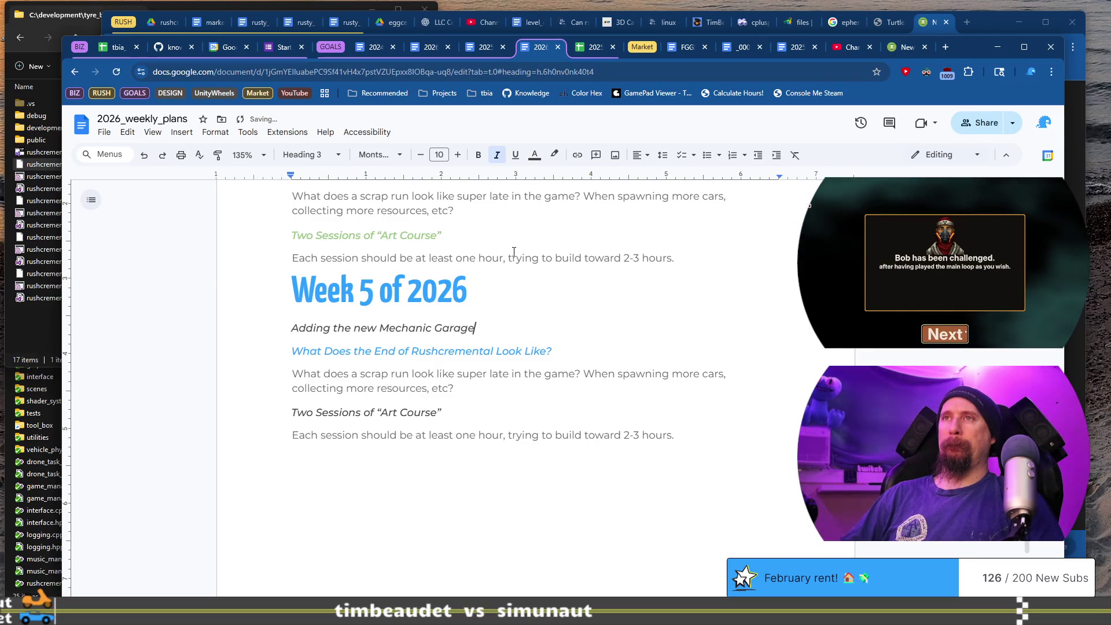
Under the Mechanic Garage heading, replace the draft line with 'Necessary for any visual assets…'
{"action": "key", "text": "Return"}
{"action": "type", "text": "This teases"}
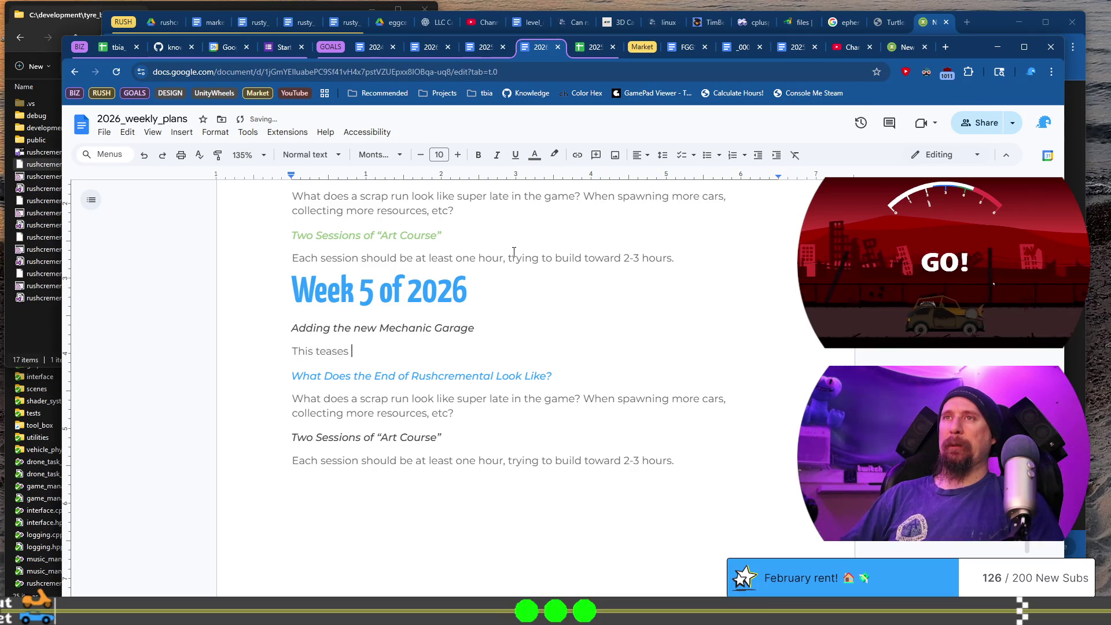
{"action": "key", "text": "shift+Home"}
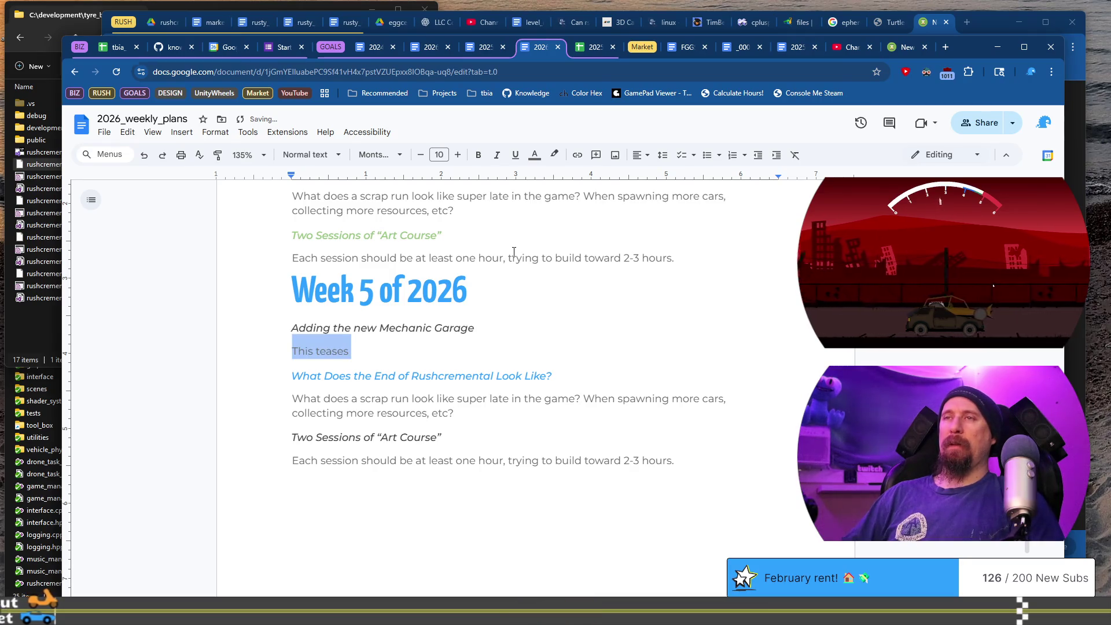
{"action": "key", "text": "End"}
{"action": "key", "text": "shift+Home"}
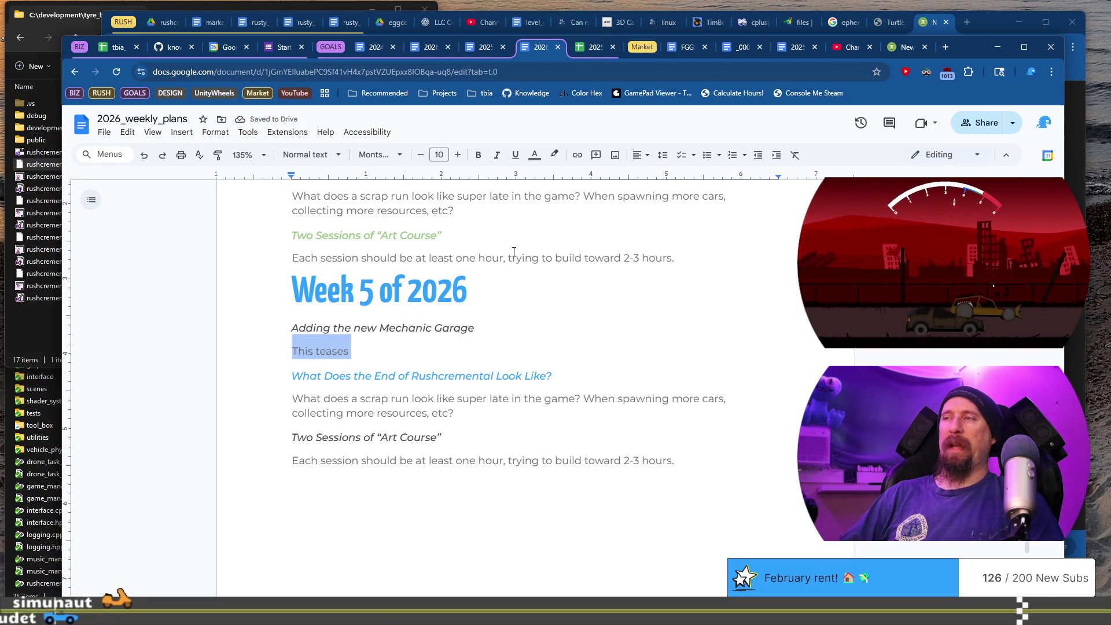
{"action": "type", "text": "Ne"}
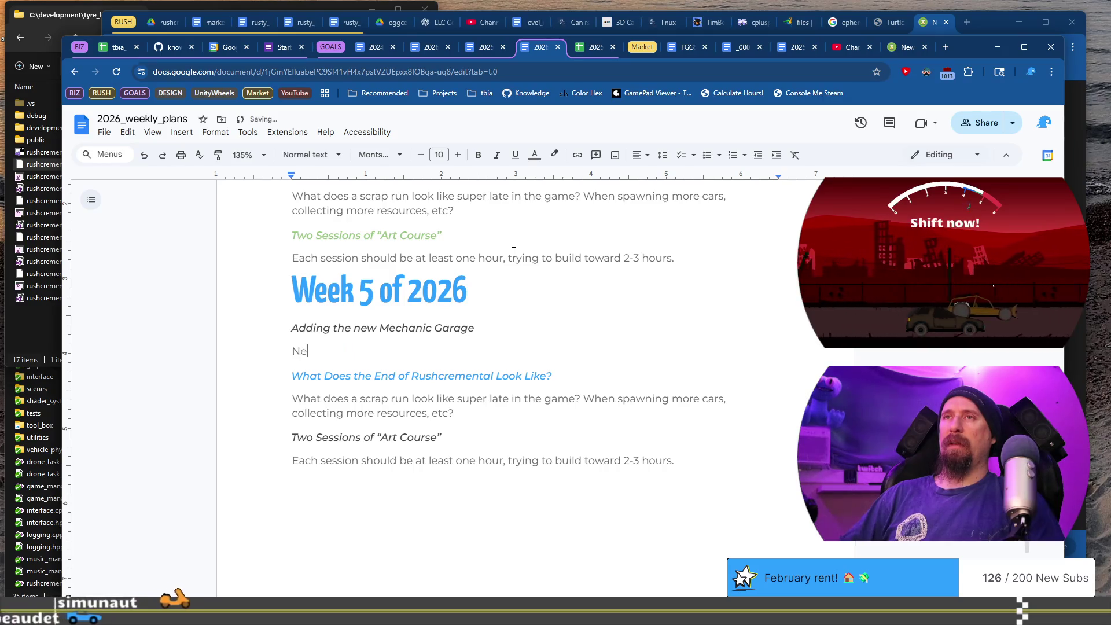
{"action": "type", "text": "cessary for "}
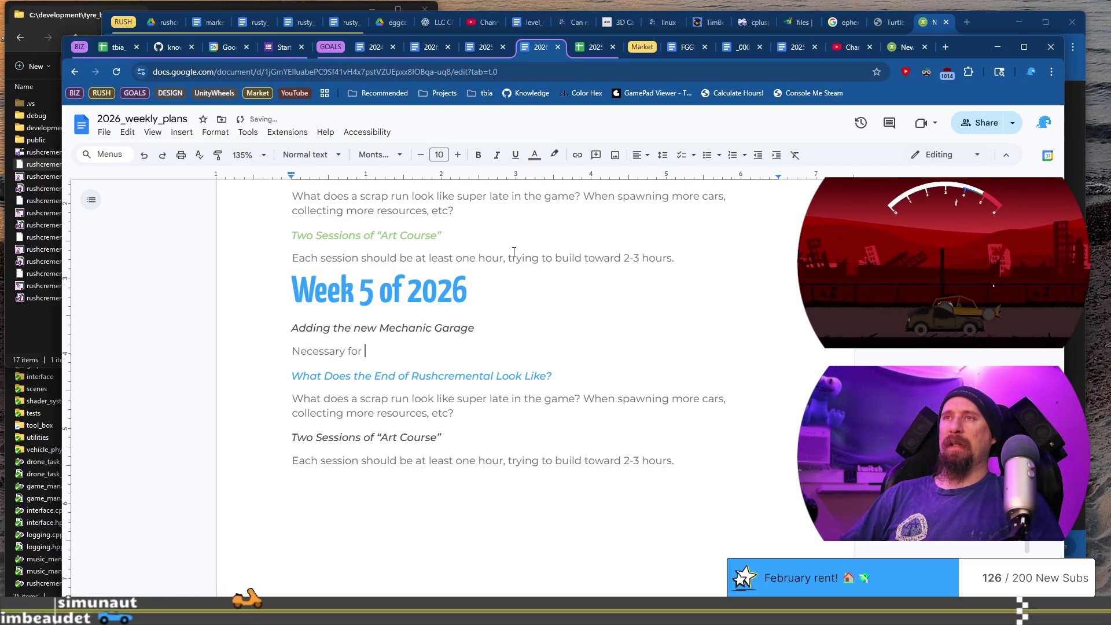
{"action": "type", "text": "any visu"}
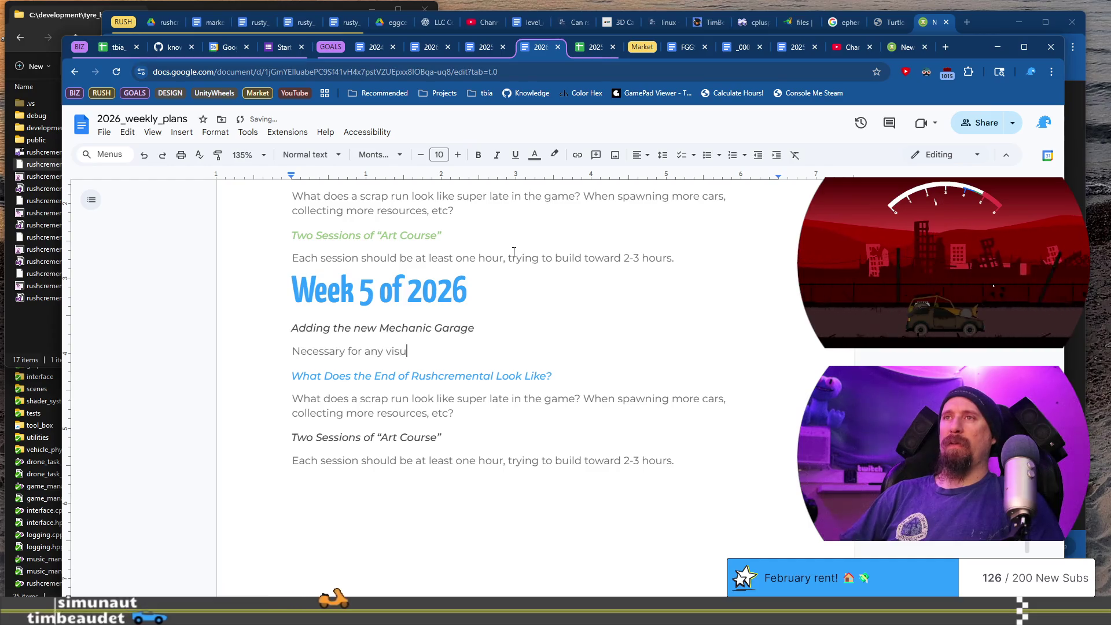
{"action": "type", "text": "al assre"}
{"action": "key", "text": "BackSpace"}
{"action": "key", "text": "BackSpace"}
{"action": "key", "text": "BackSpace"}
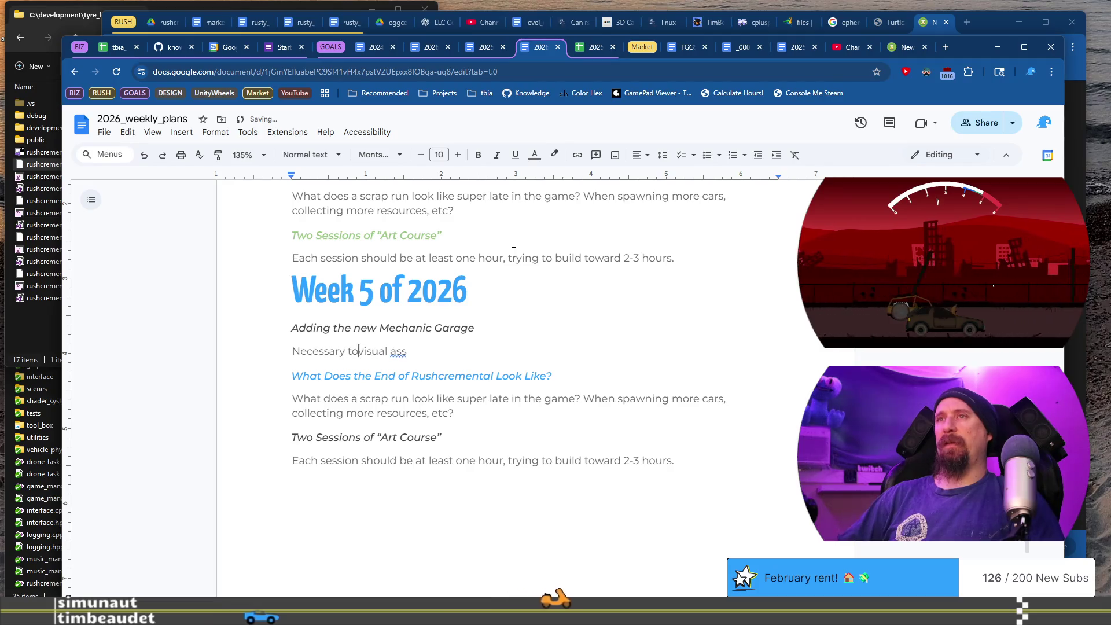
{"action": "type", "text": "d andy"}
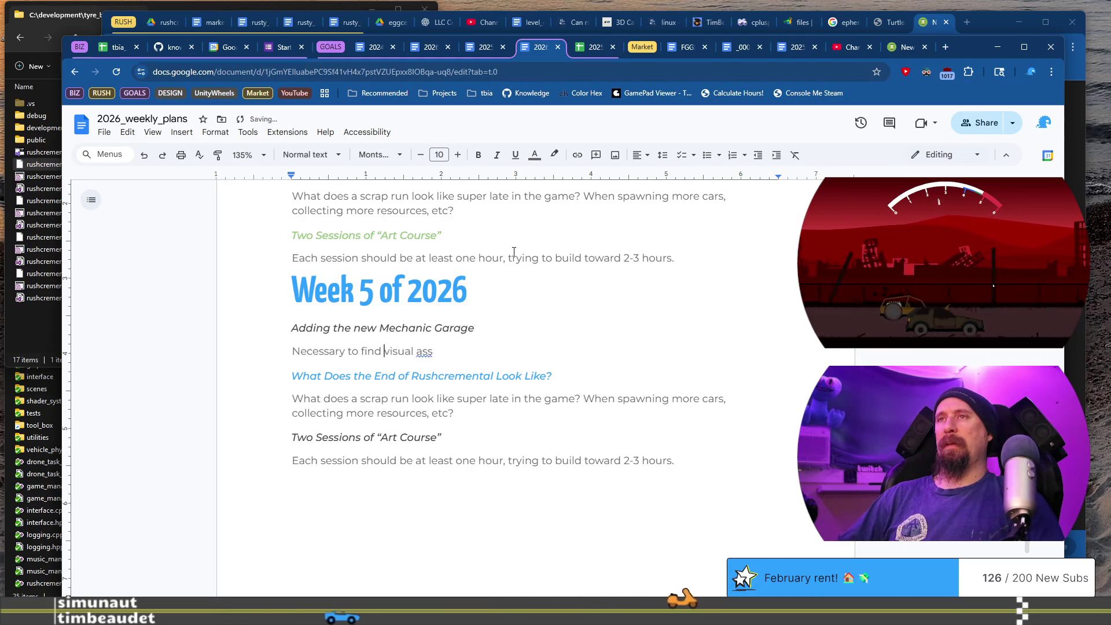
{"action": "key", "text": "BackSpace"}
{"action": "key", "text": "BackSpace"}
{"action": "type", "text": "y"}
Extend the note to list the < icons and vehicle silhouettes, ending with 'etc.'
{"action": "key", "text": "End"}
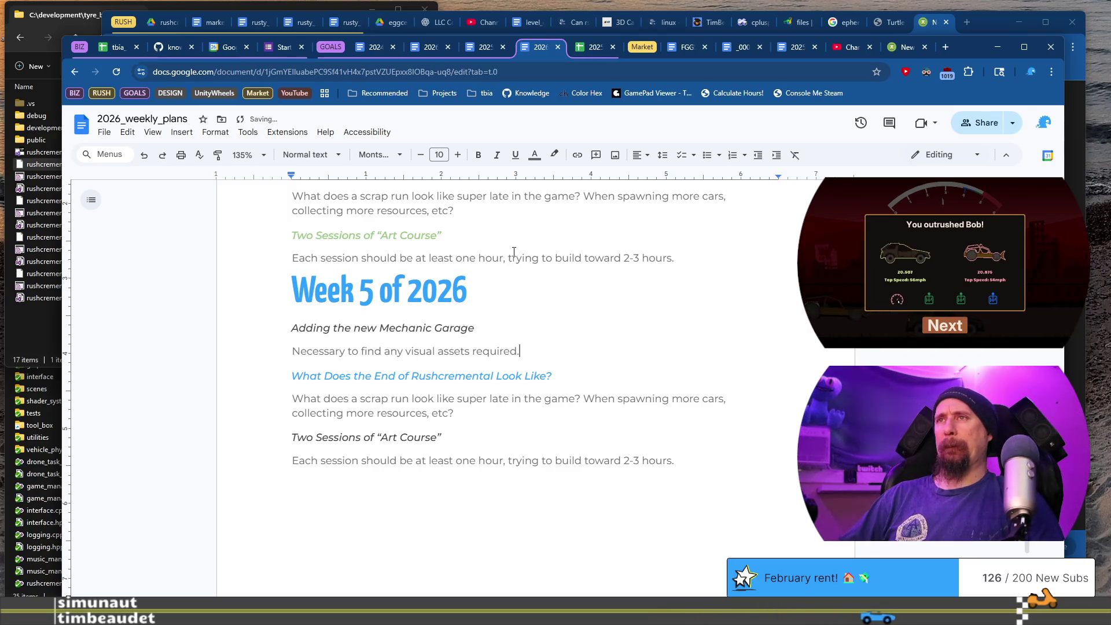
{"action": "key", "text": "BackSpace"}
{"action": "type", "text": ", like the < icons,"}
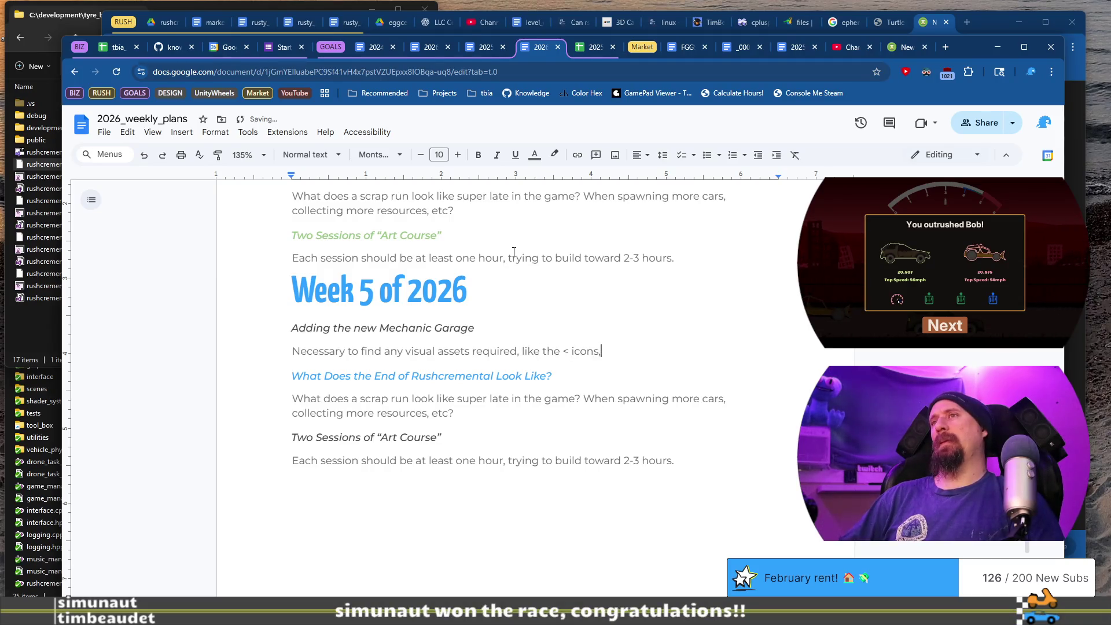
{"action": "type", "text": " silhouette"}
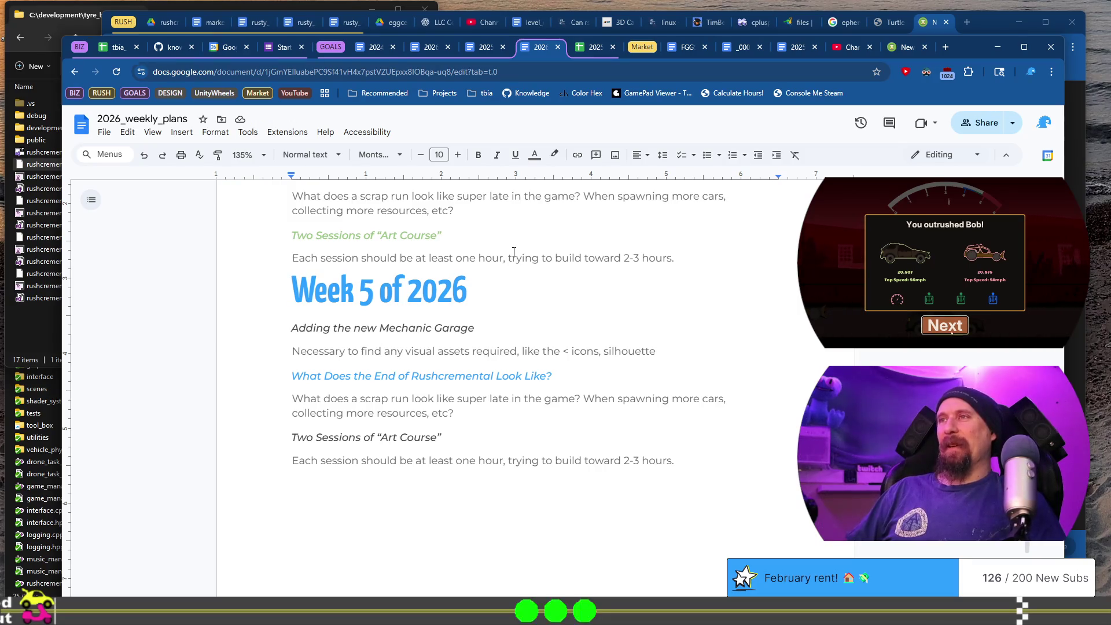
{"action": "type", "text": " vehicle"}
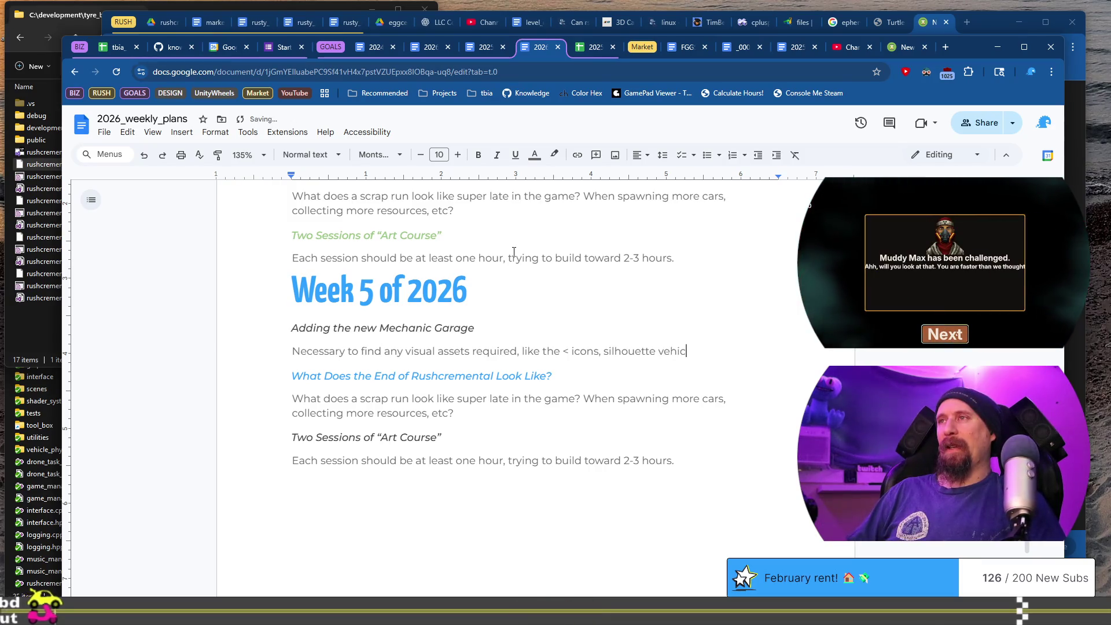
{"action": "key", "text": "ctrl+shift+Left"}
{"action": "key", "text": "BackSpace"}
{"action": "key", "text": "BackSpace"}
{"action": "type", "text": "s"}
{"action": "key", "text": "ctrl+Left"}
{"action": "type", "text": "vehicle"}
{"action": "key", "text": "End"}
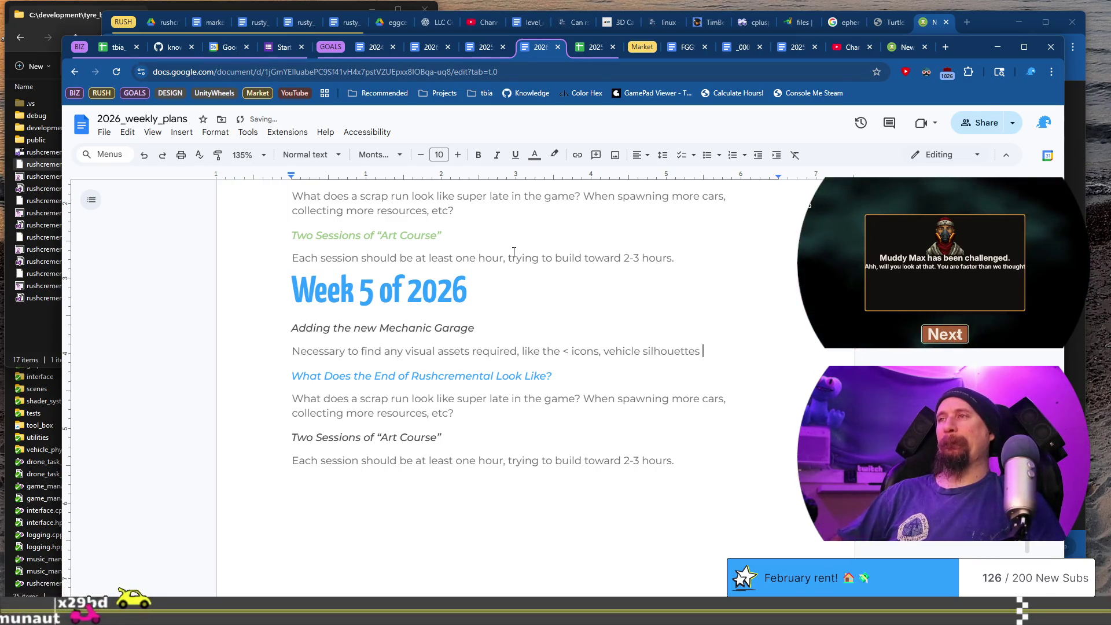
{"action": "type", "text": "etc."}
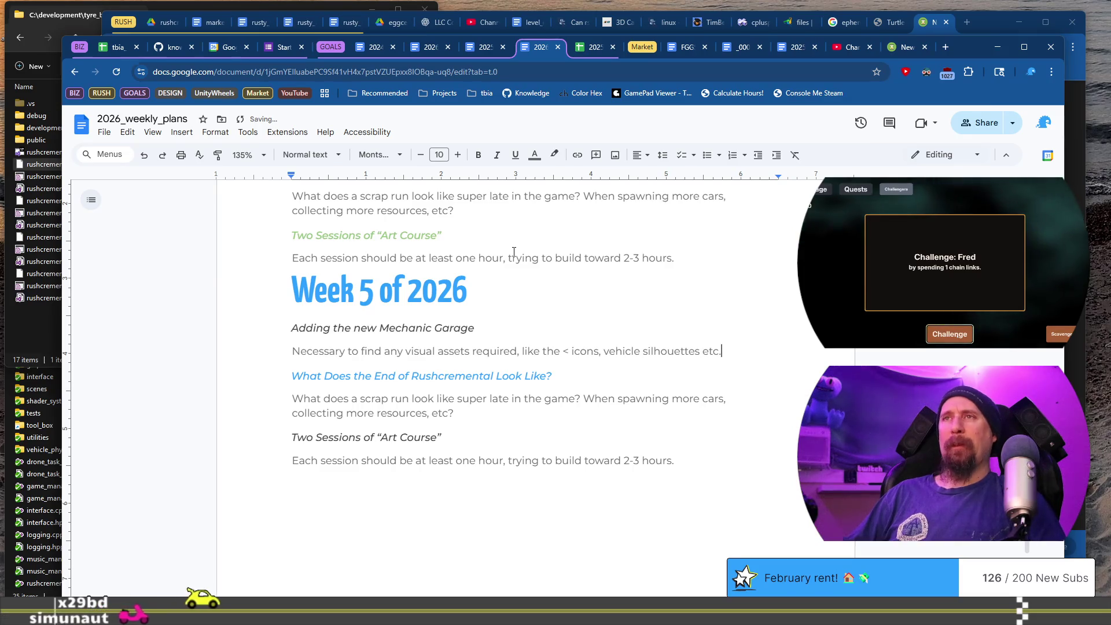
Copy the Mechanic Garage heading and paste it as a new heading below the note
{"action": "key", "text": "Up"}
{"action": "key", "text": "shift+Home"}
{"action": "key", "text": "ctrl+c"}
{"action": "key", "text": "Down"}
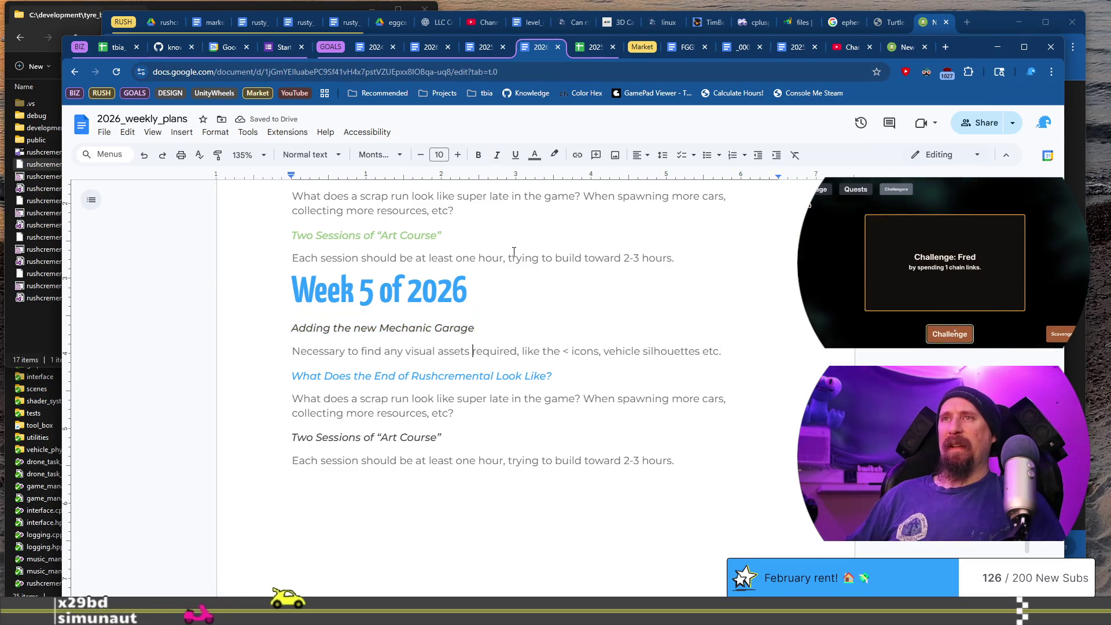
{"action": "key", "text": "Return"}
{"action": "key", "text": "ctrl+v"}
Retitle the pasted heading 'Solid Rough Pass through the Entire Technology Tree'
{"action": "key", "text": "shift+Home"}
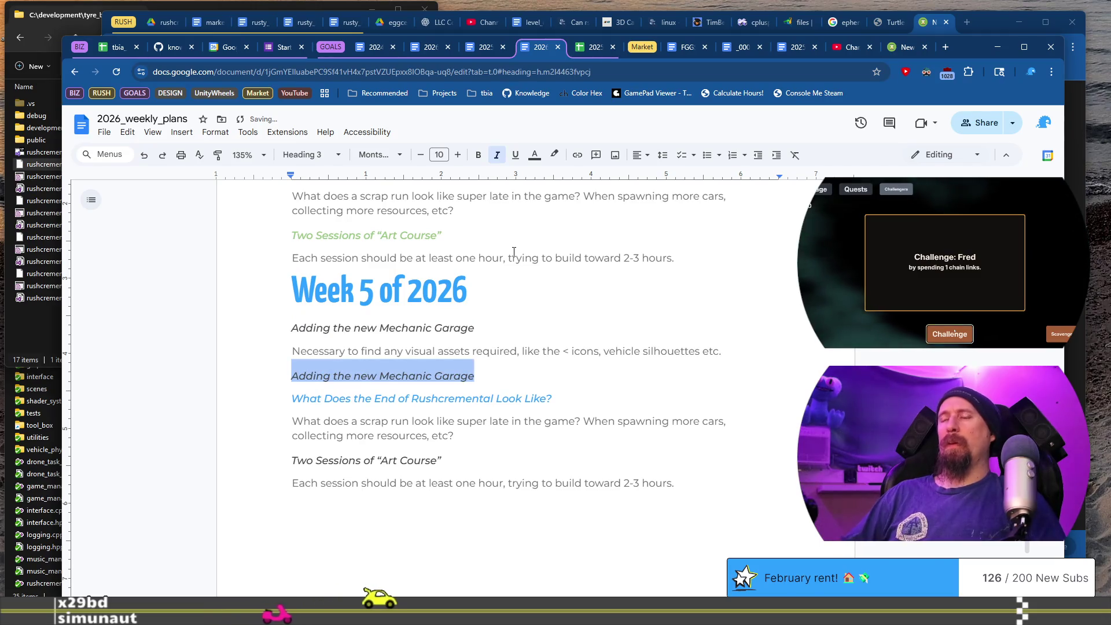
{"action": "type", "text": "Rough"}
{"action": "key", "text": "Home"}
{"action": "type", "text": "Solid"}
{"action": "key", "text": "End"}
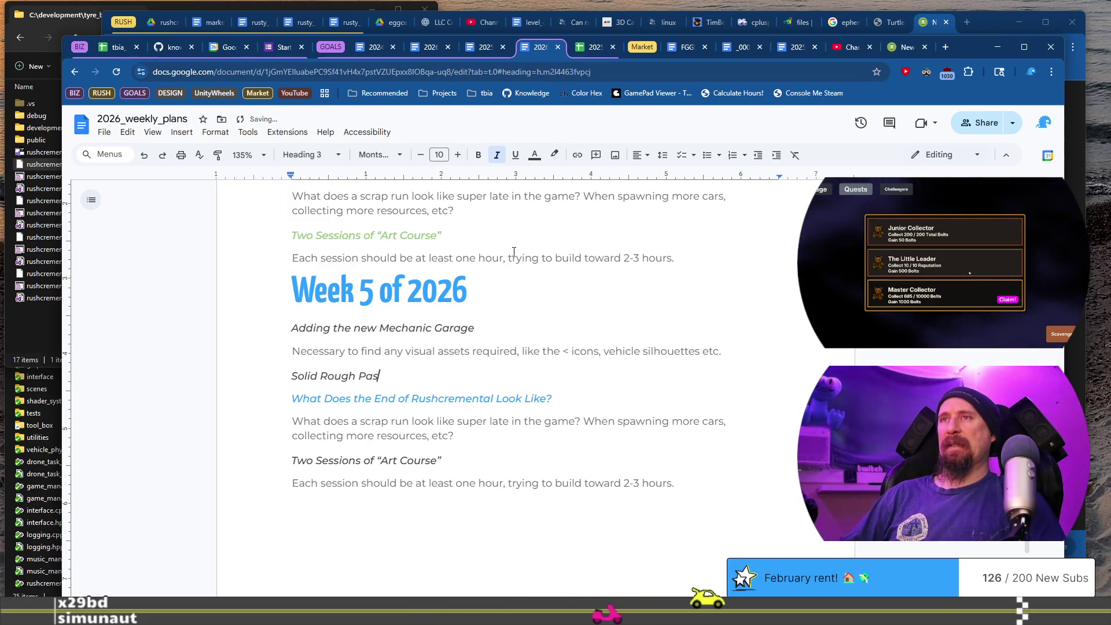
{"action": "type", "text": "gh t"}
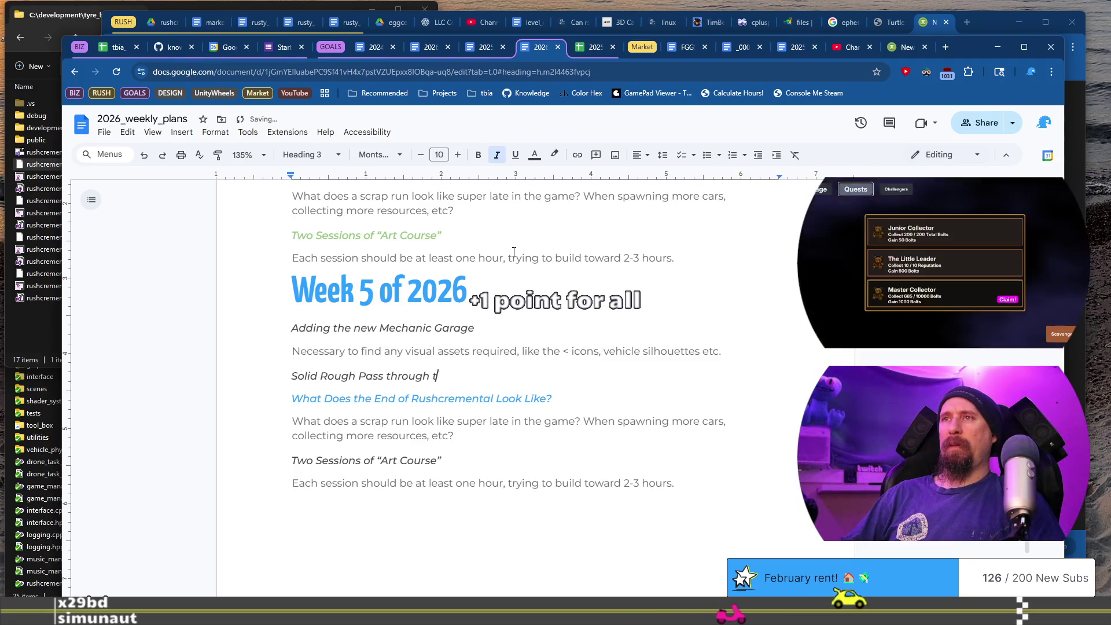
{"action": "type", "text": "he Entire Tec"}
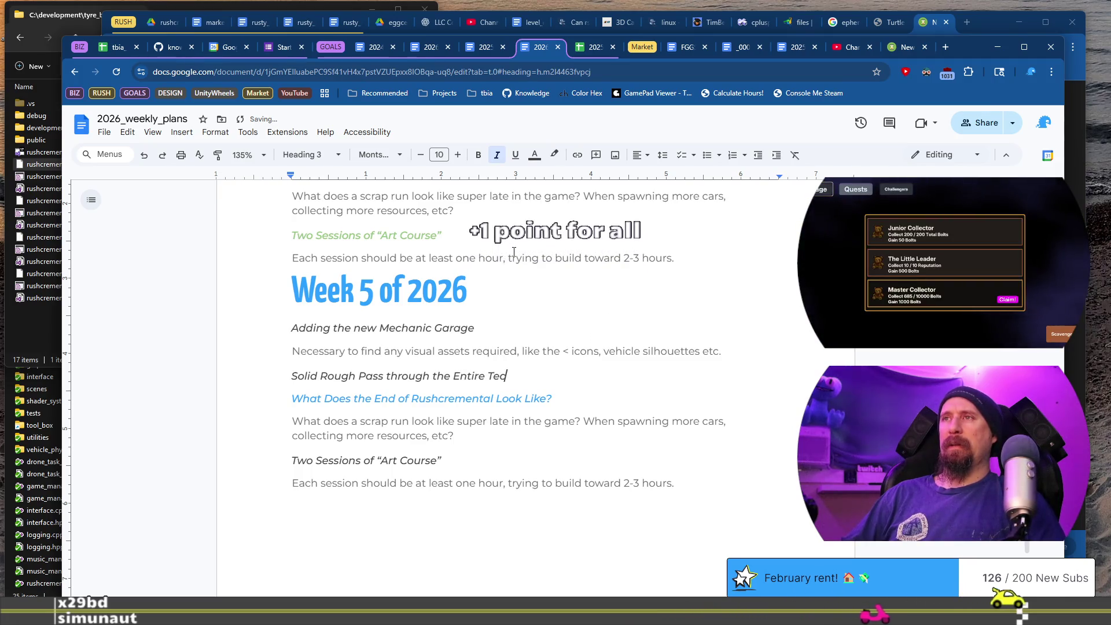
{"action": "type", "text": "hnolog"}
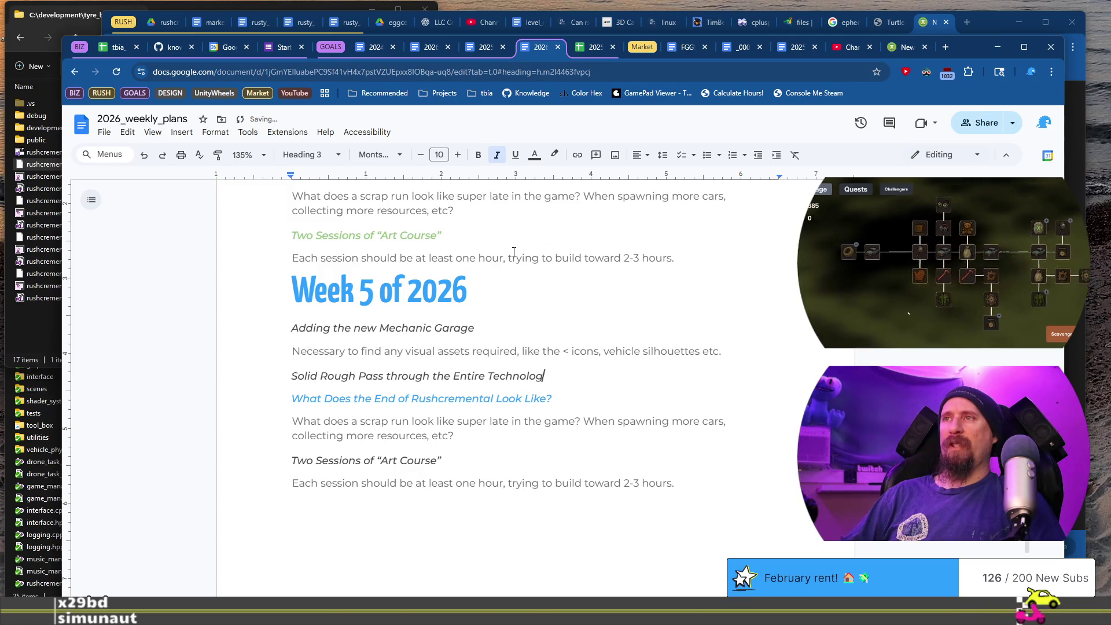
{"action": "type", "text": "y Tree"}
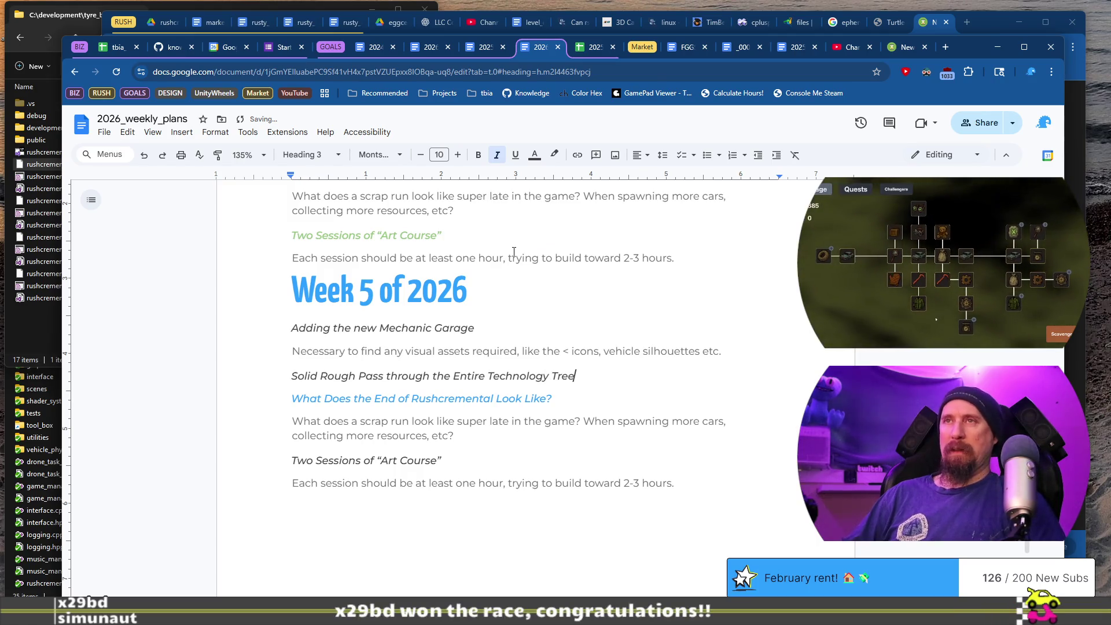
Begin its paragraph: not for pricing, but which upgrade icons are necessary for art assets
{"action": "key", "text": "Return"}
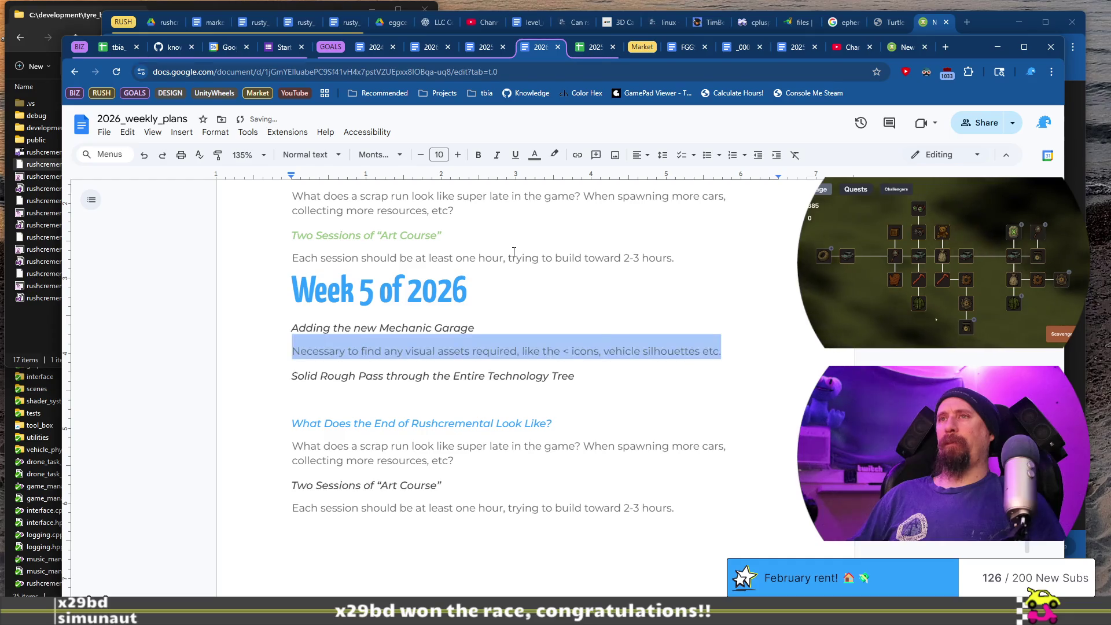
{"action": "type", "text": "Thi"}
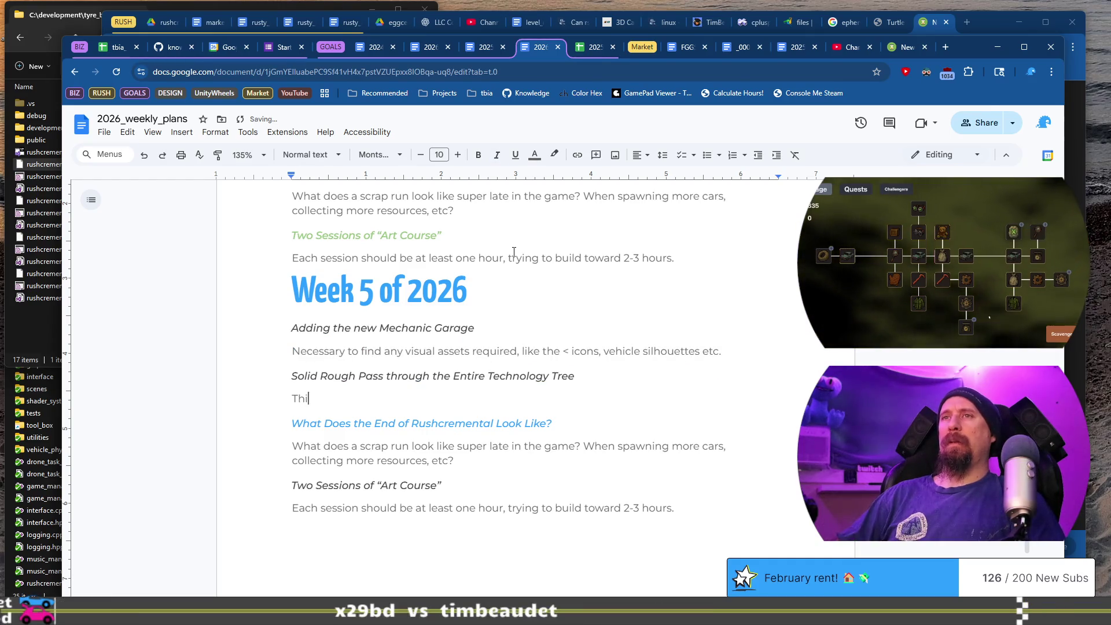
{"action": "type", "text": "s is not for "}
{"action": "type", "text": "pricing"}
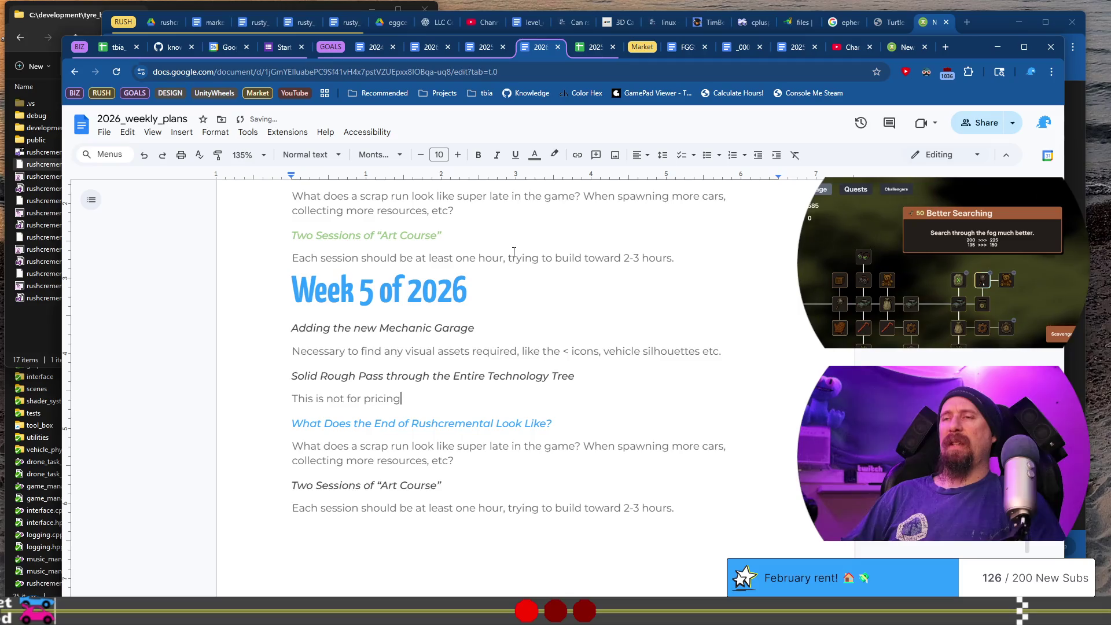
{"action": "type", "text": ","}
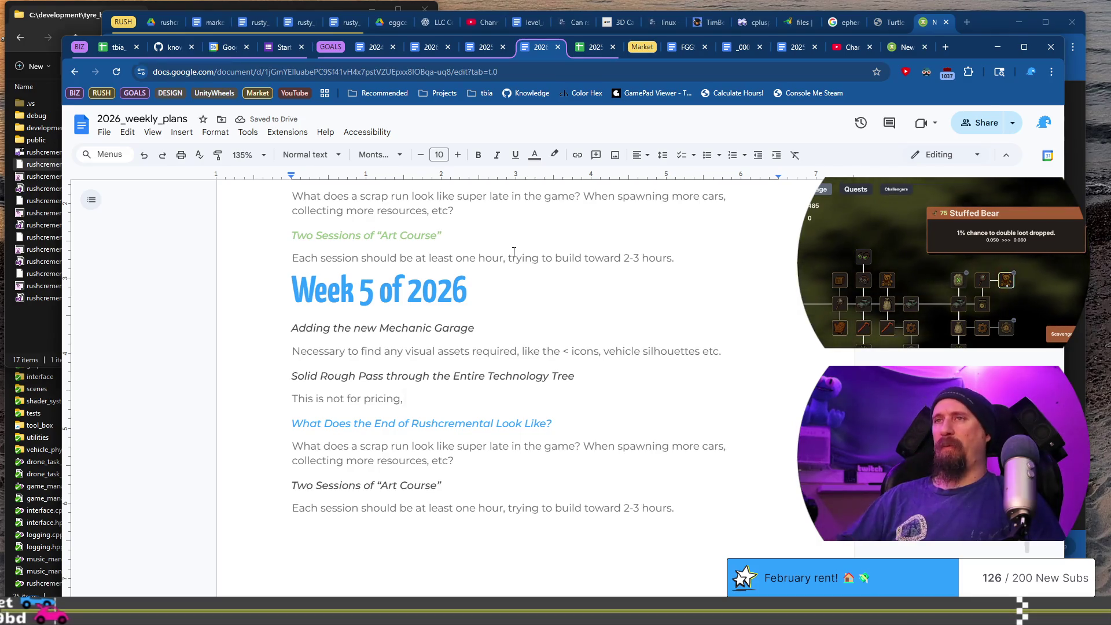
{"action": "key", "text": "BackSpace"}
{"action": "type", "text": " reasons, but"}
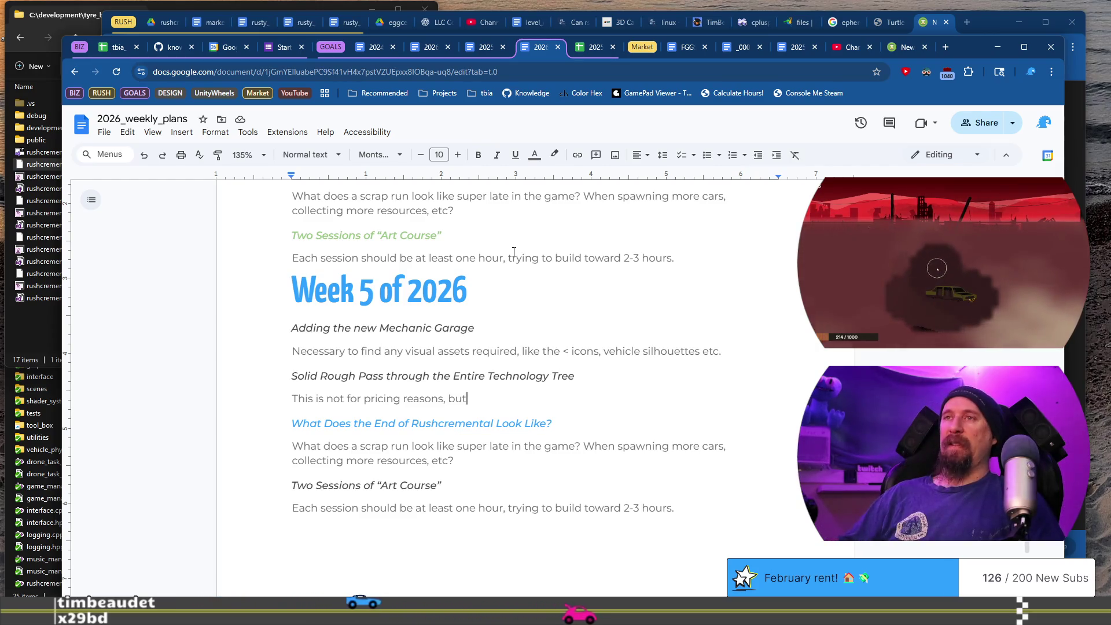
{"action": "type", "text": " is required for disco"}
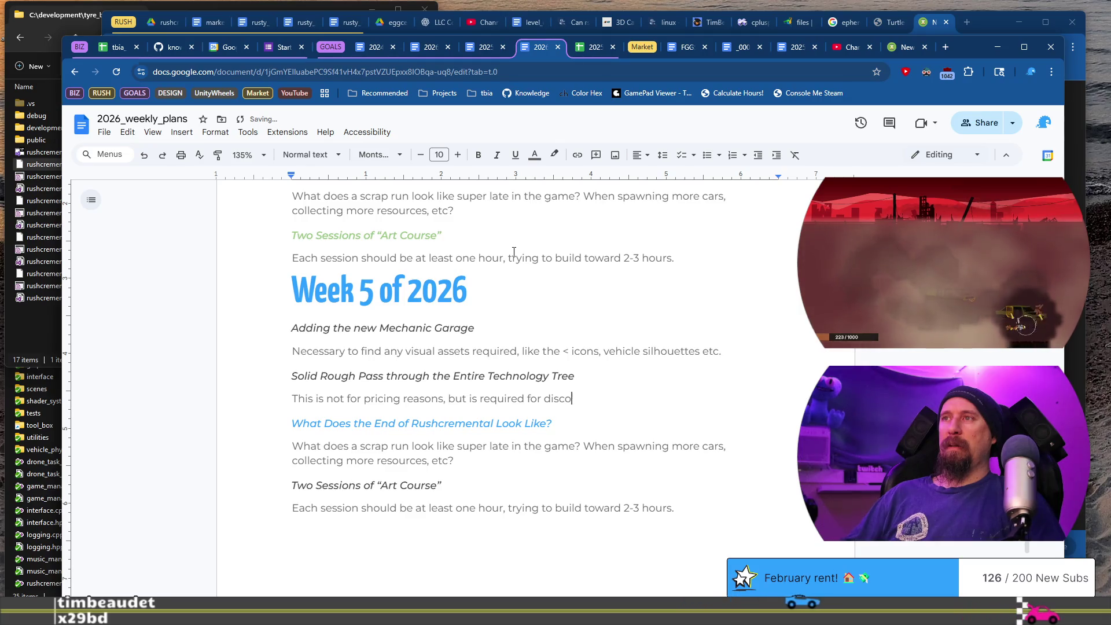
{"action": "type", "text": "vering what "}
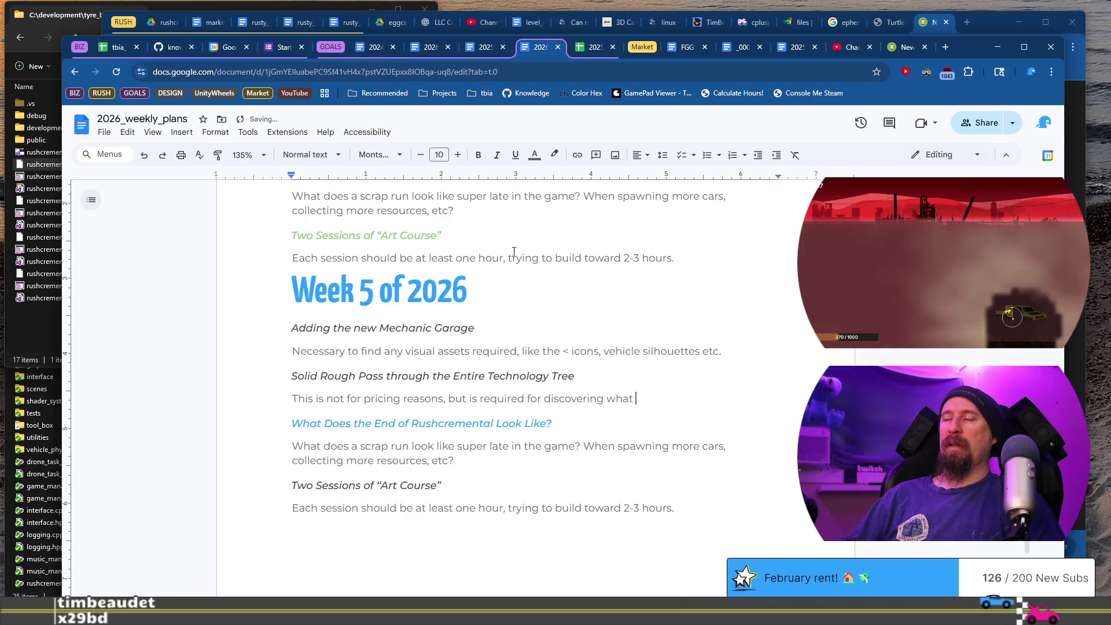
{"action": "type", "text": "icons "}
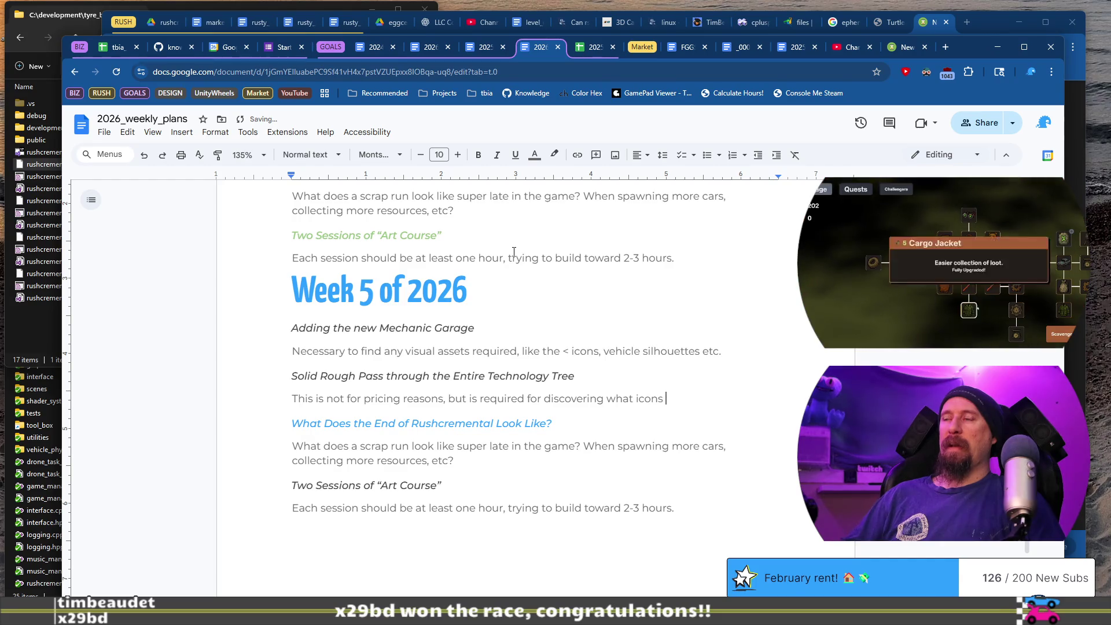
{"action": "type", "text": "are necessar"}
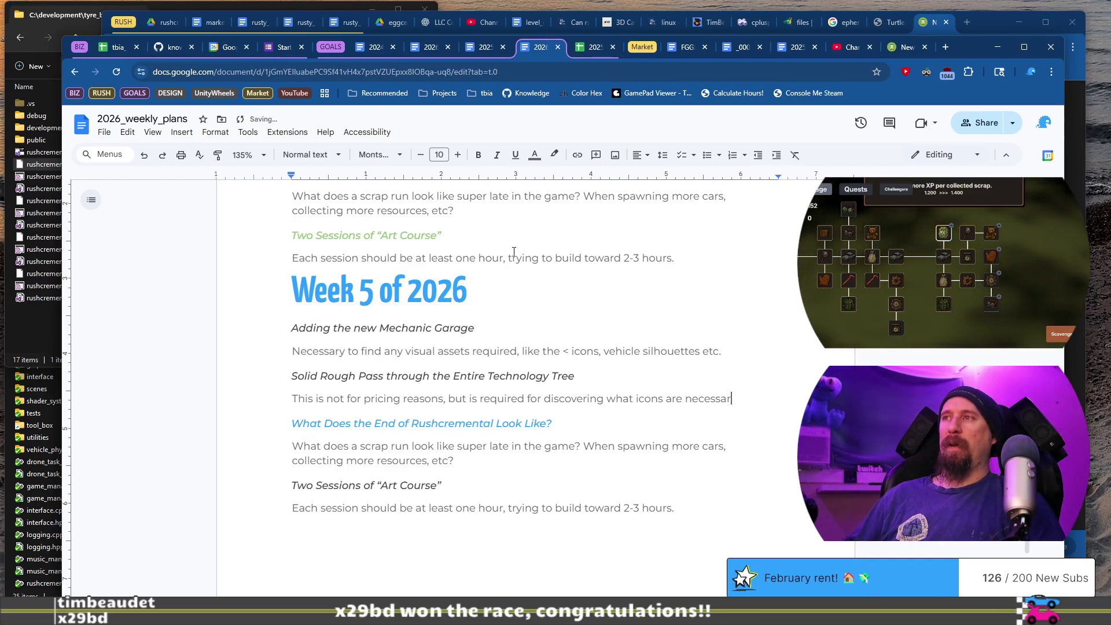
{"action": "type", "text": "upgrade"}
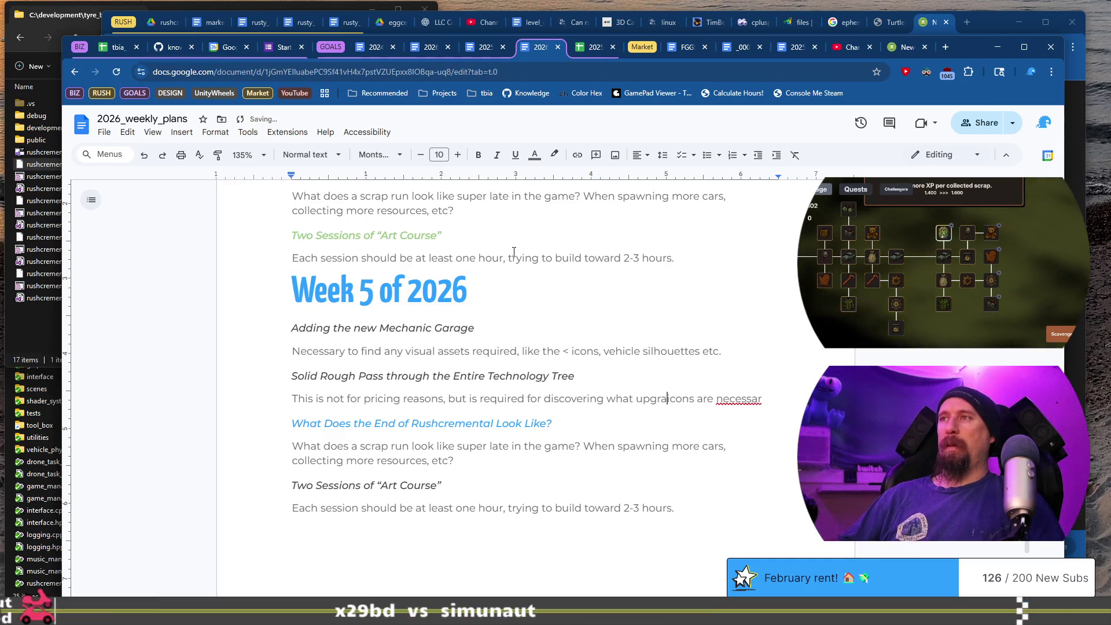
{"action": "key", "text": "End"}
{"action": "type", "text": "y for "}
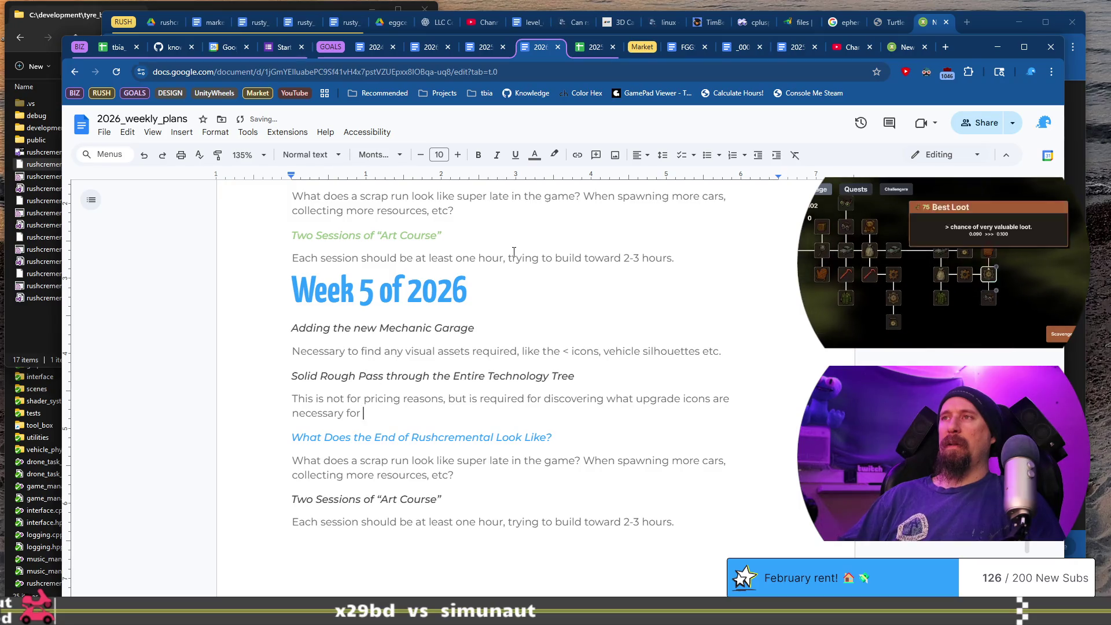
{"action": "type", "text": "art asset"}
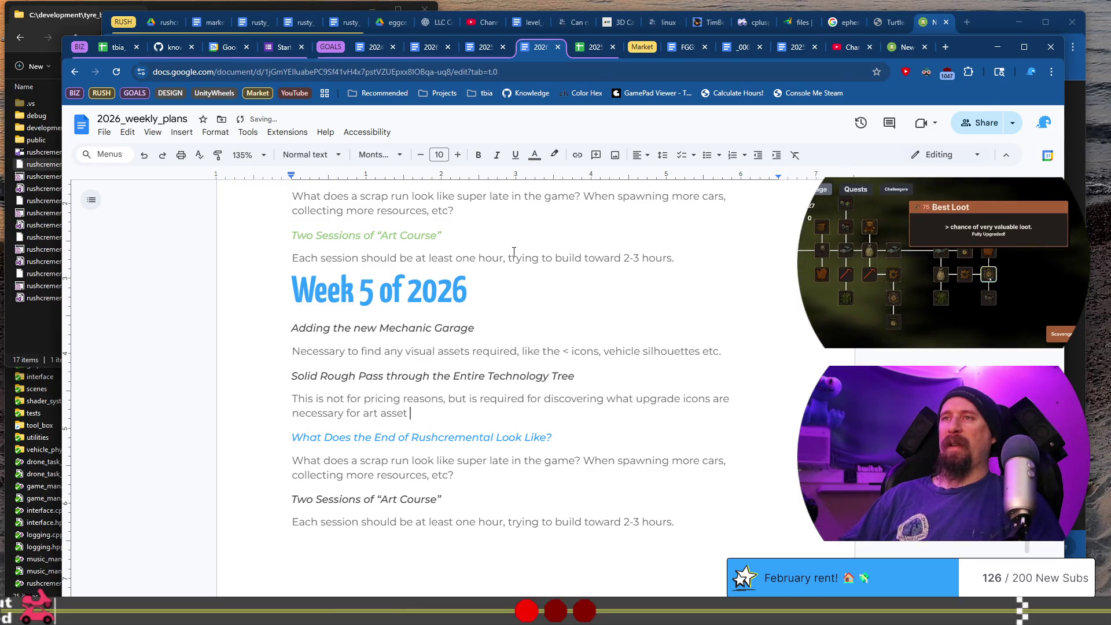
{"action": "type", "text": "s to focus on."}
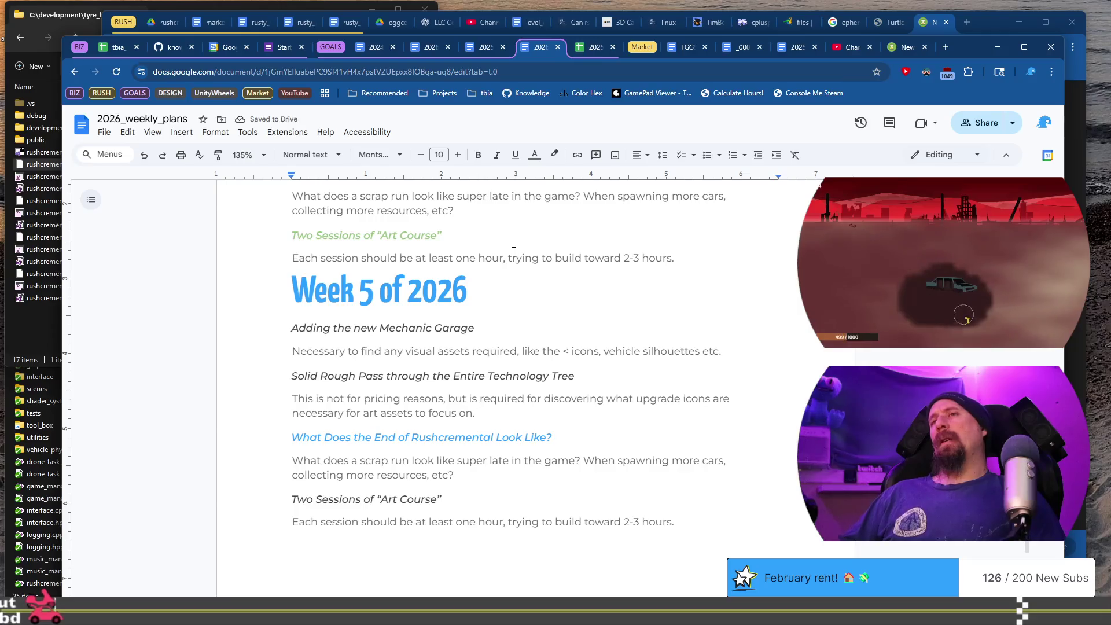
Add that it's an art focus for Week 6 to create a trailer & demo for Next Fest Feb 23rd
{"action": "type", "text": " Which is"}
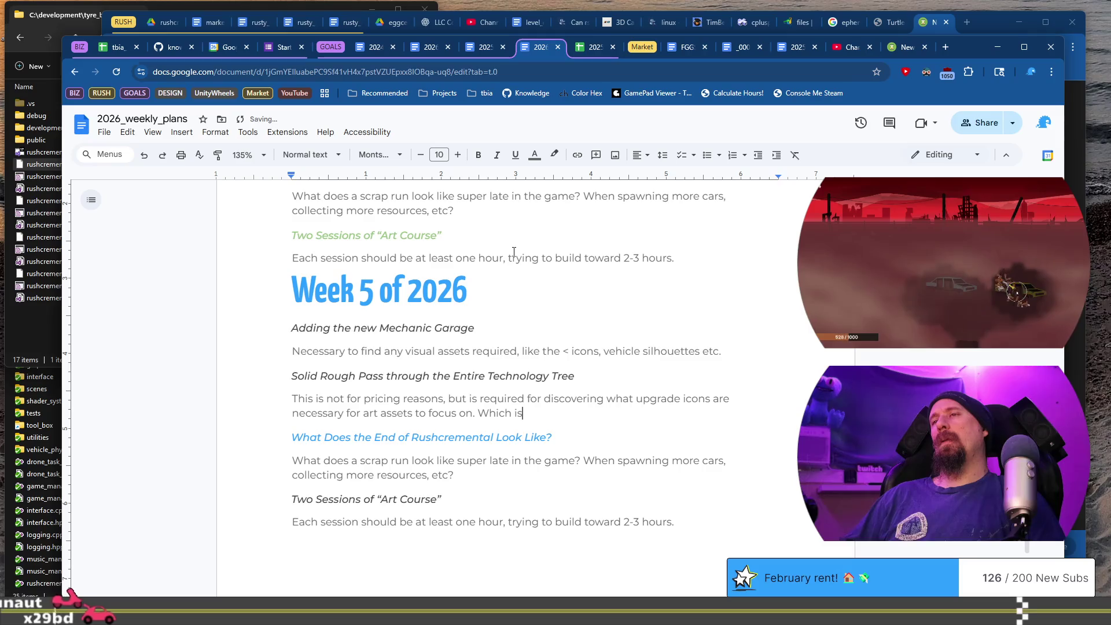
{"action": "type", "text": " a f"}
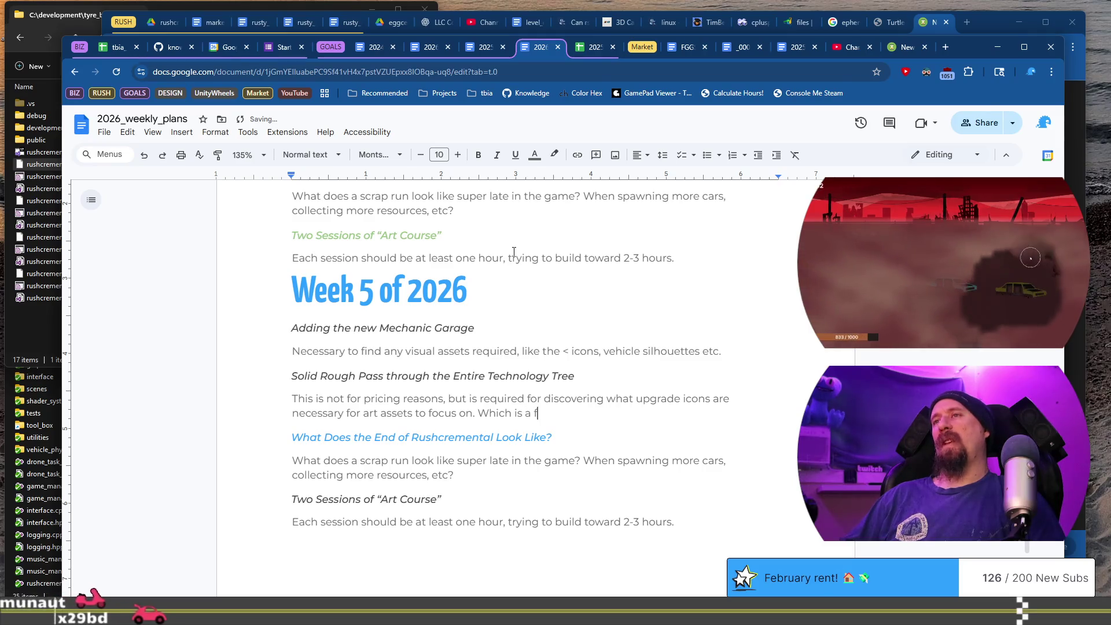
{"action": "type", "text": "ocus"}
{"action": "key", "text": "ctrl+Left"}
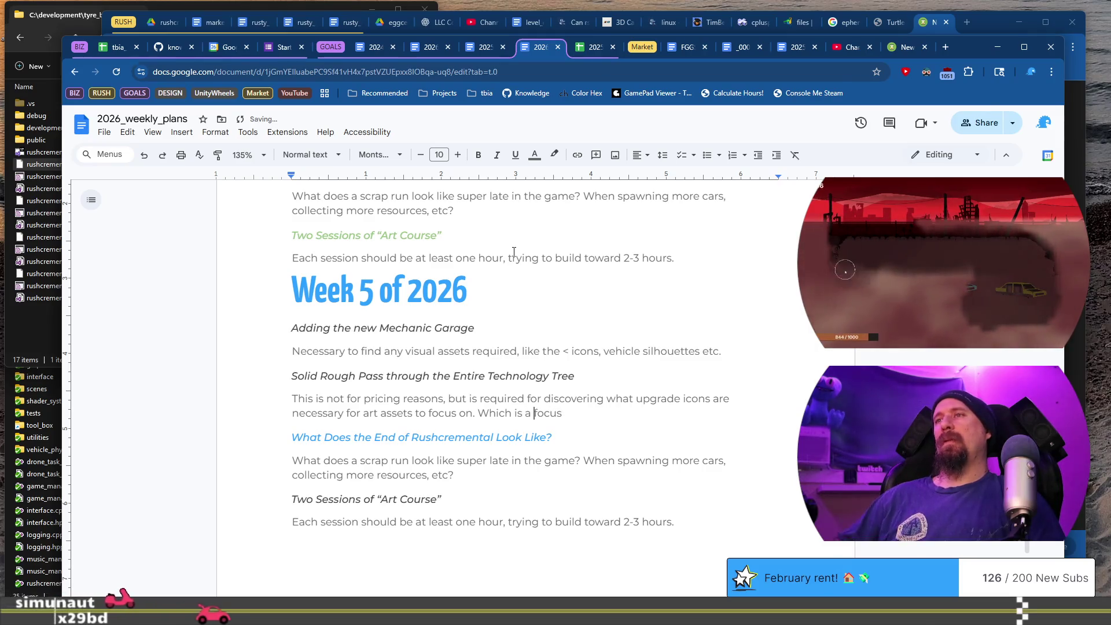
{"action": "key", "text": "BackSpace"}
{"action": "type", "text": "n art"}
{"action": "key", "text": "End"}
{"action": "type", "text": "for"}
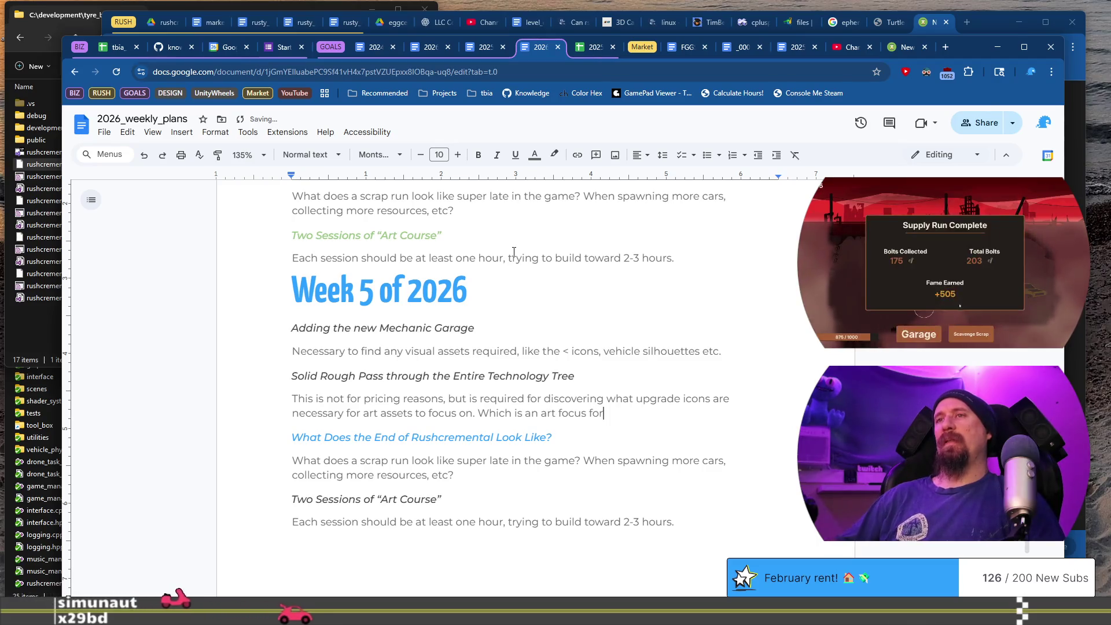
{"action": "type", "text": " Week 6"}
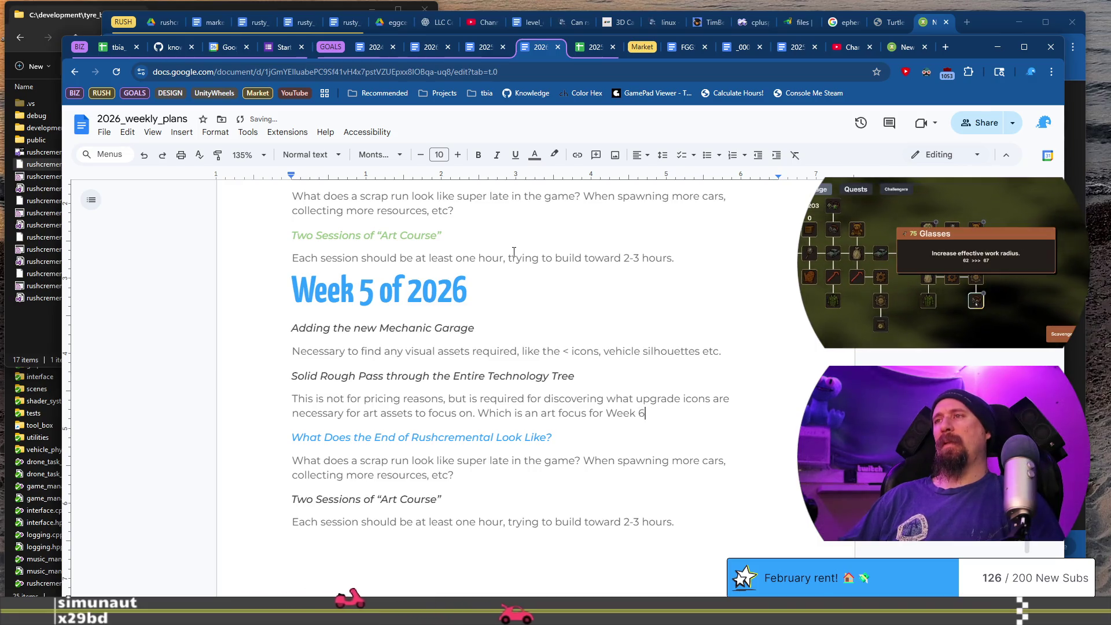
{"action": "type", "text": " in order to cdr"}
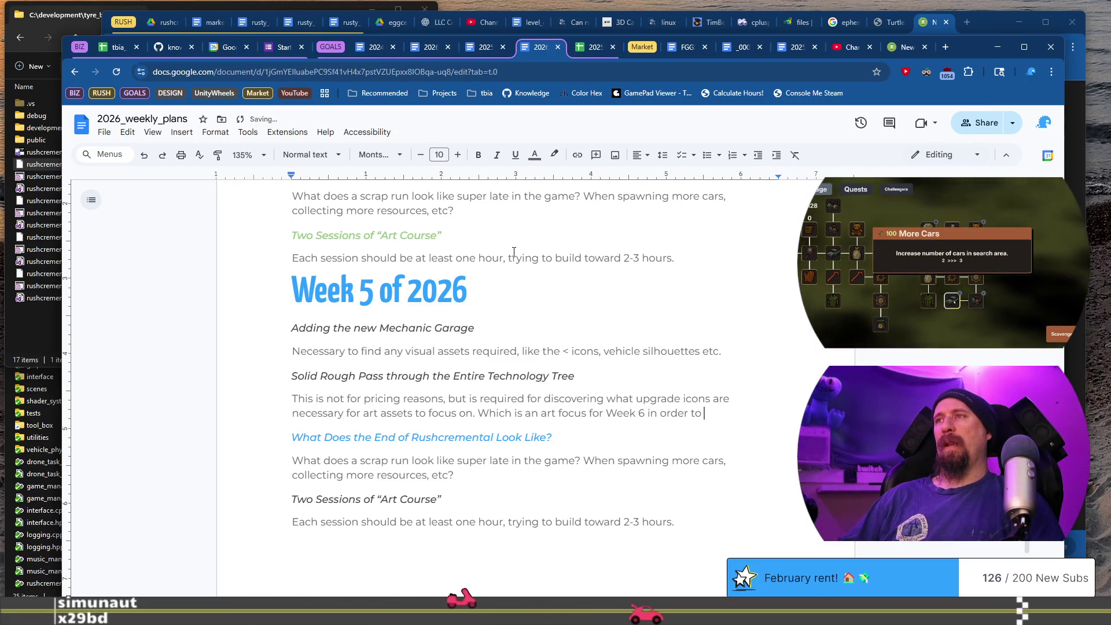
{"action": "key", "text": "BackSpace"}
{"action": "key", "text": "BackSpace"}
{"action": "type", "text": "reate new"}
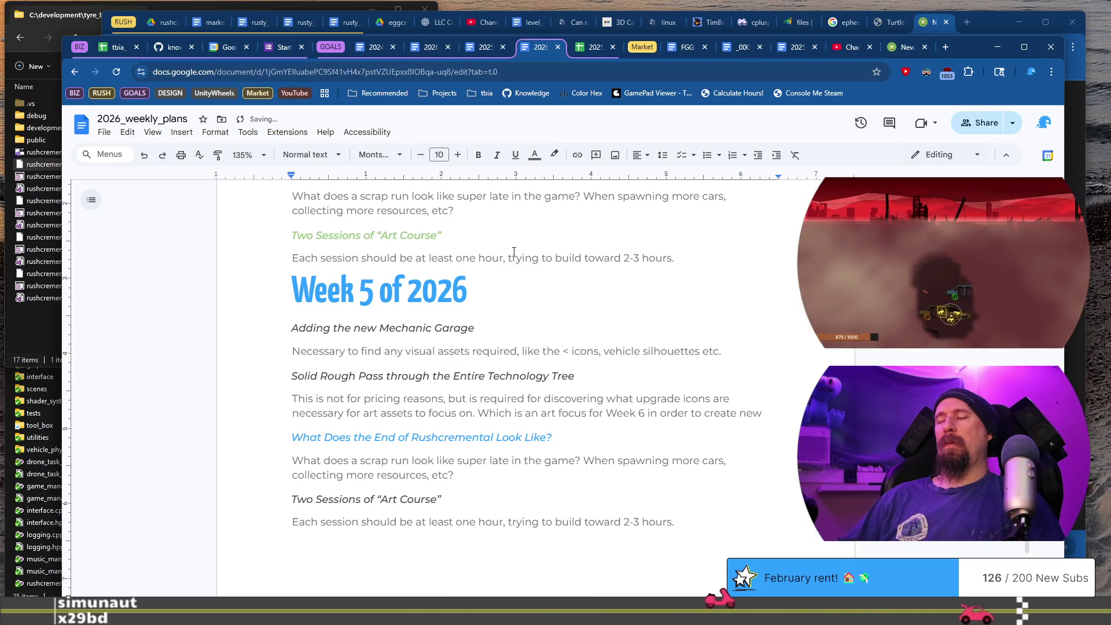
{"action": "type", "text": " video"}
{"action": "key", "text": "BackSpace"}
{"action": "key", "text": "BackSpace"}
{"action": "key", "text": "BackSpace"}
{"action": "type", "text": "trailer & "}
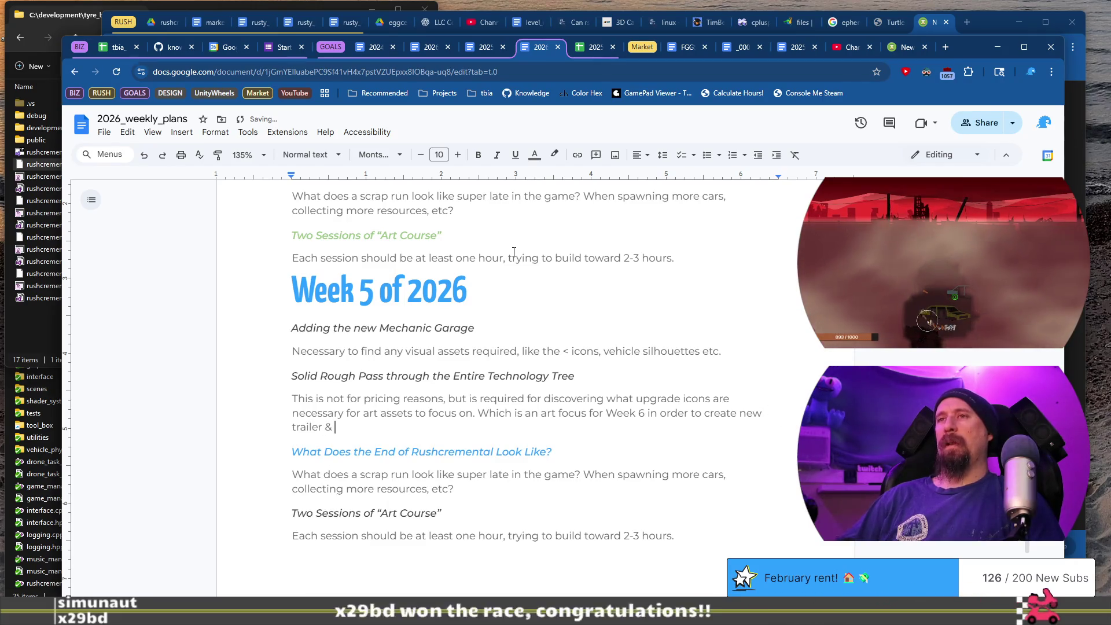
{"action": "type", "text": "demo "}
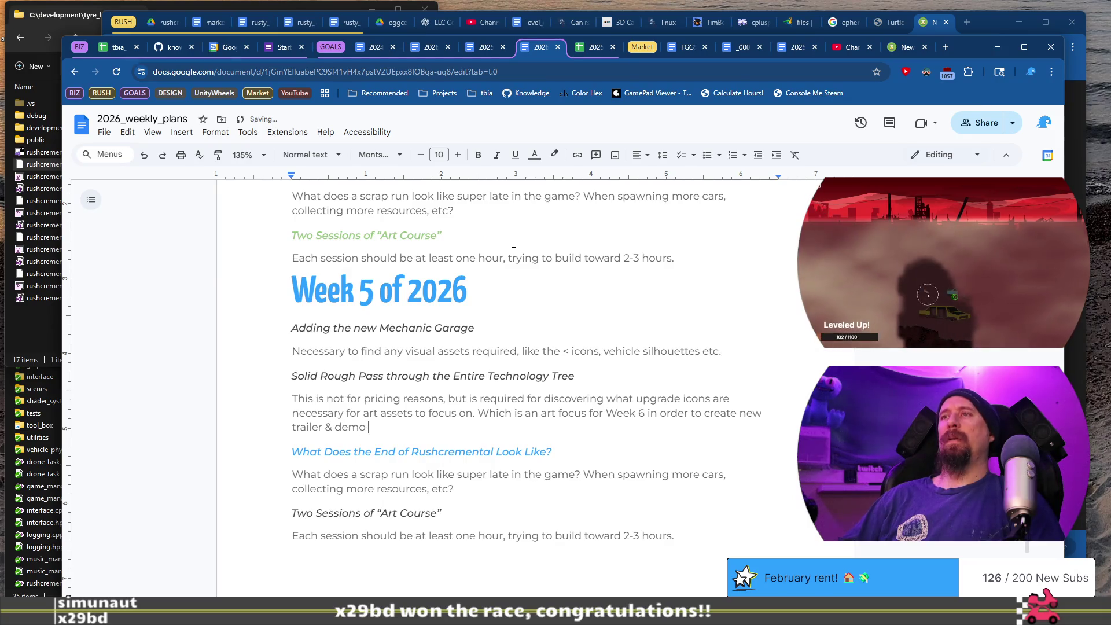
{"action": "type", "text": "preparing"}
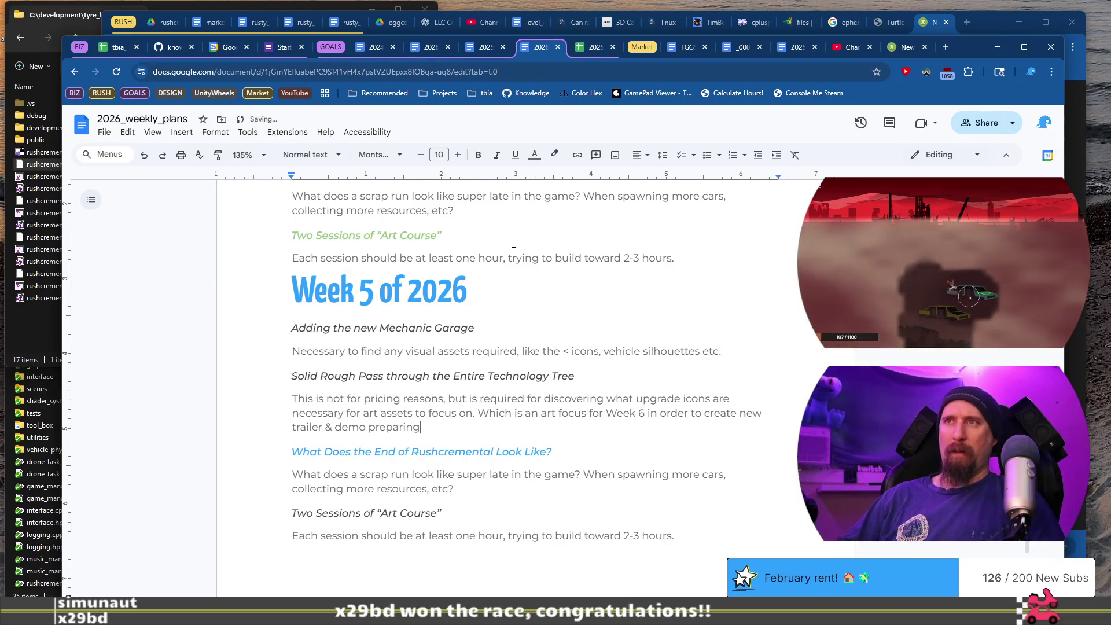
{"action": "type", "text": " for Next Fest Feb 23r"}
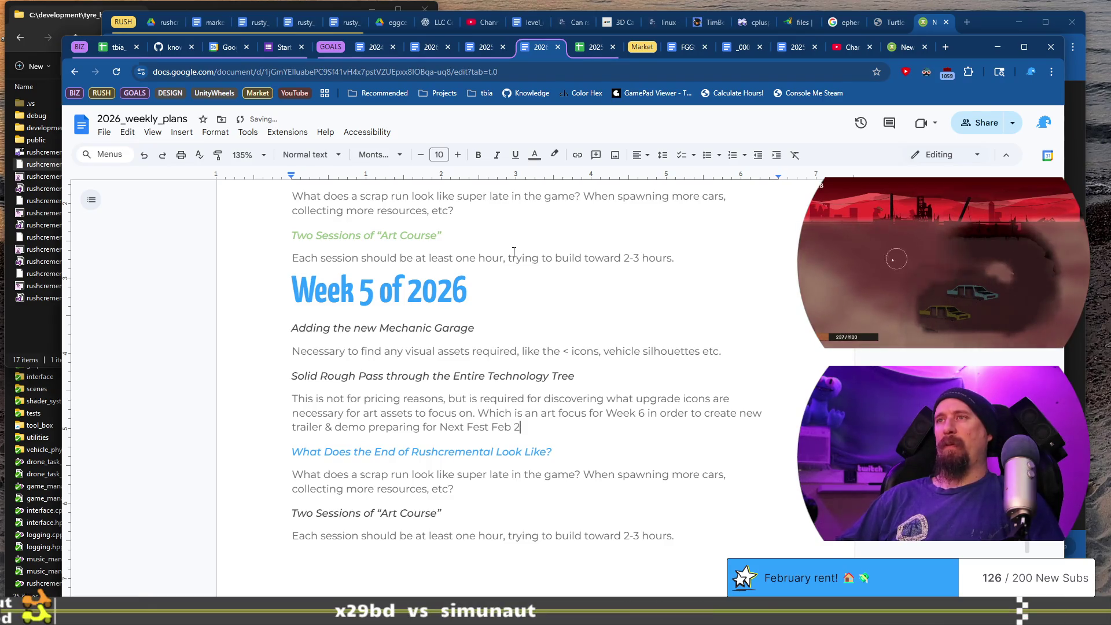
{"action": "type", "text": "d."}
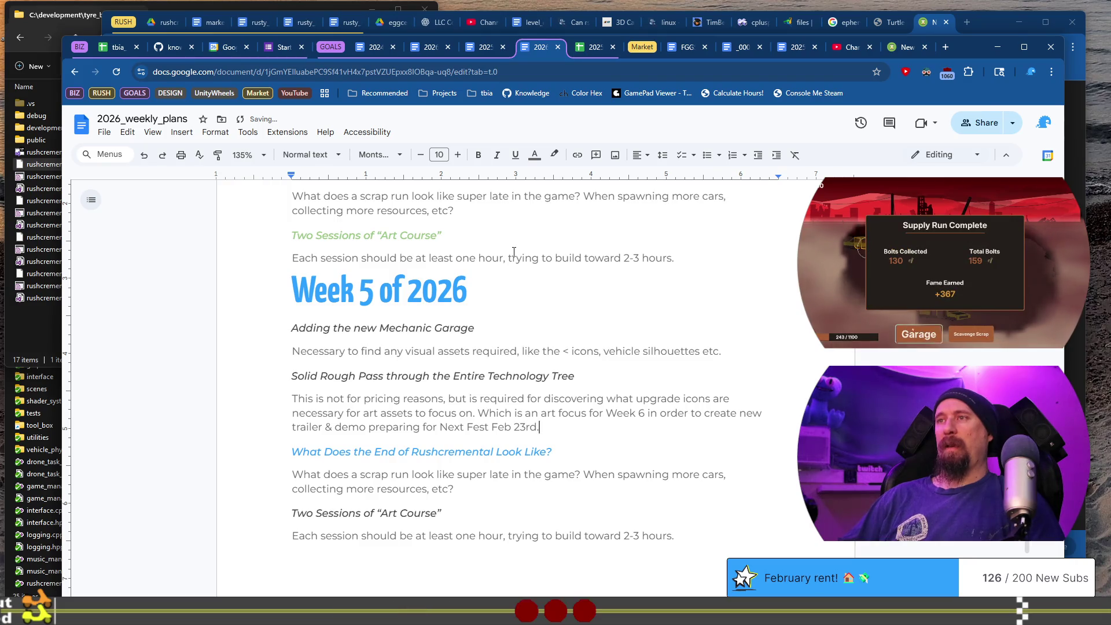
{"action": "key", "text": "Return"}
Insert 'the' before 'new' and select the Technology Tree heading line
{"action": "key", "text": "Up"}
{"action": "key", "text": "ctrl+Left"}
{"action": "type", "text": "the"}
{"action": "key", "text": "Down"}
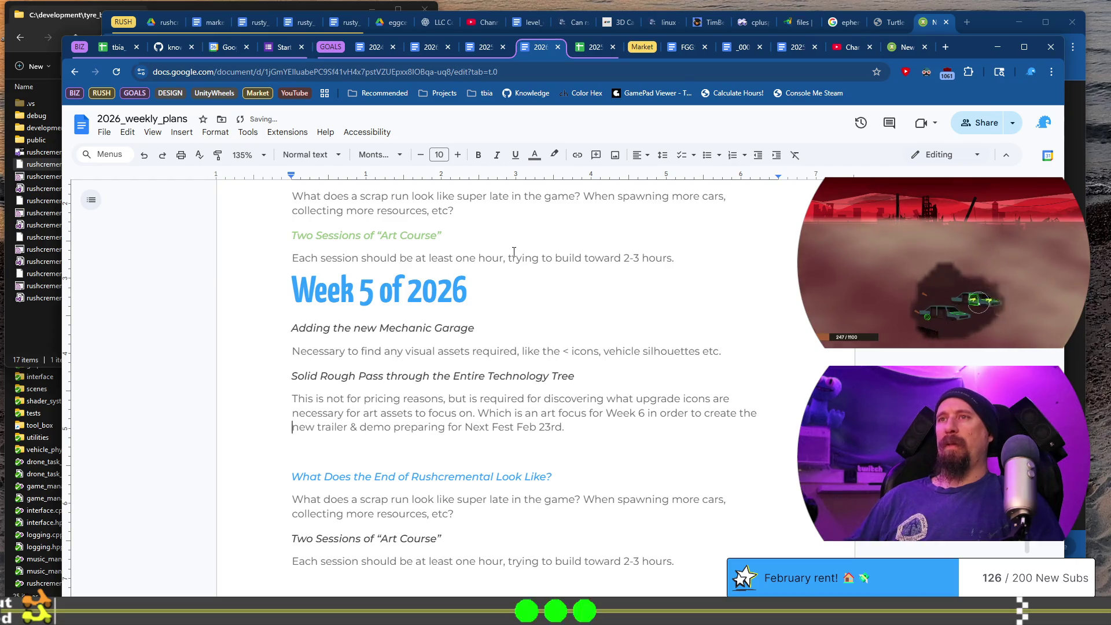
{"action": "key", "text": "Up"}
{"action": "key", "text": "shift+End"}
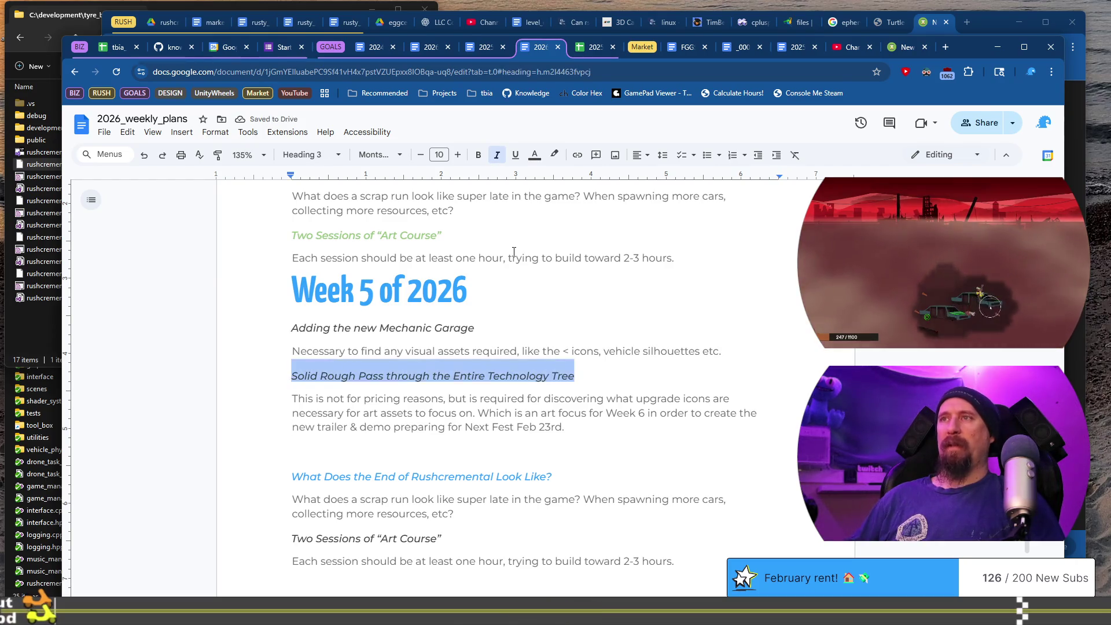
Duplicate the heading, retype it as Rough Pass of “Grenade”, “Friendly Crate” and “Teddy Bear Loot”, add a body line
{"action": "key", "text": "Down"}
{"action": "key", "text": "Down"}
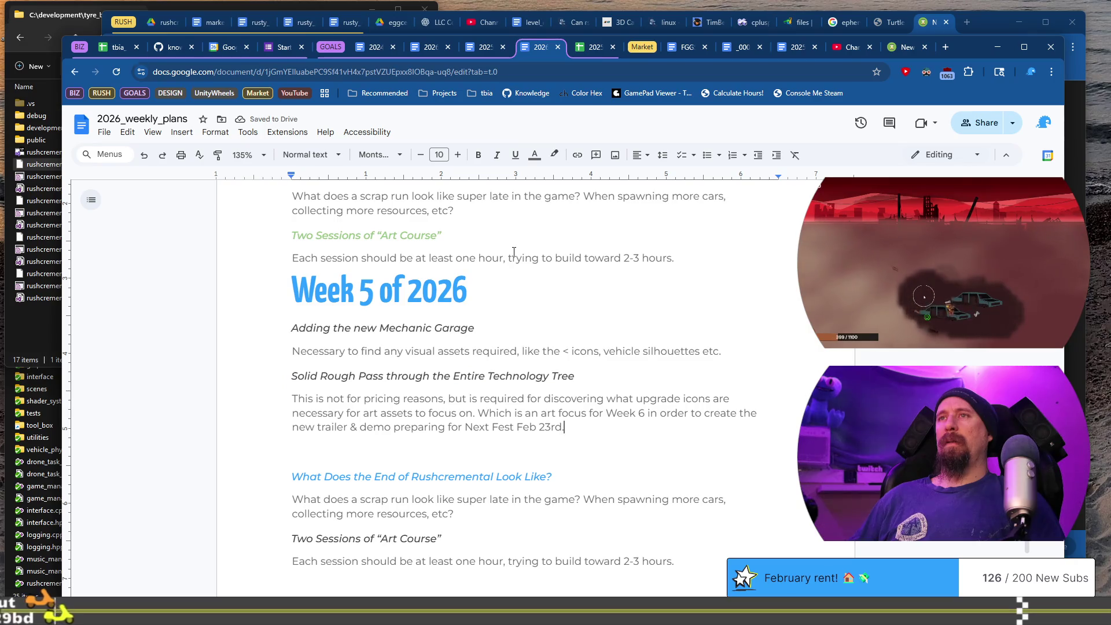
{"action": "key", "text": "Up"}
{"action": "key", "text": "Up"}
{"action": "key", "text": "Up"}
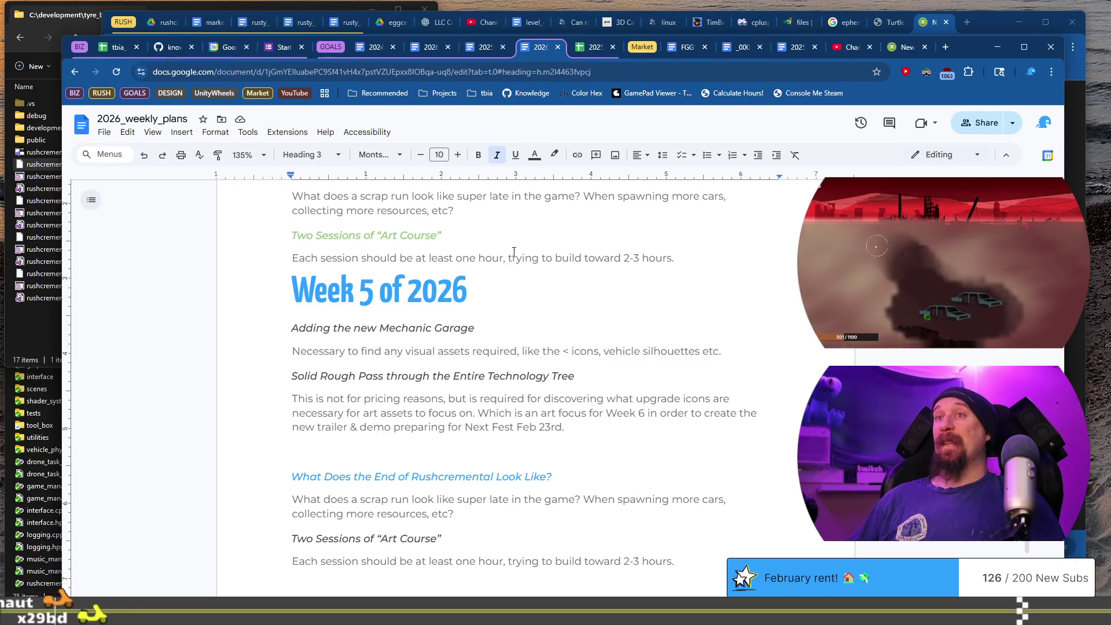
{"action": "key", "text": "Return"}
{"action": "key", "text": "Up"}
{"action": "key", "text": "ctrl+v"}
{"action": "key", "text": "shift+Home"}
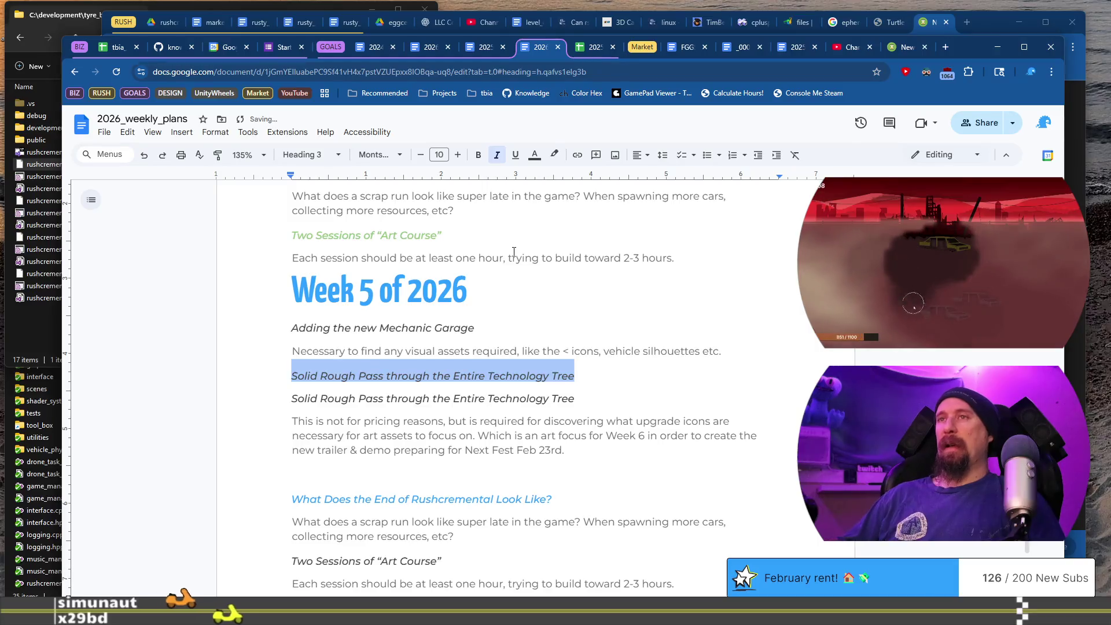
{"action": "type", "text": "Ro"}
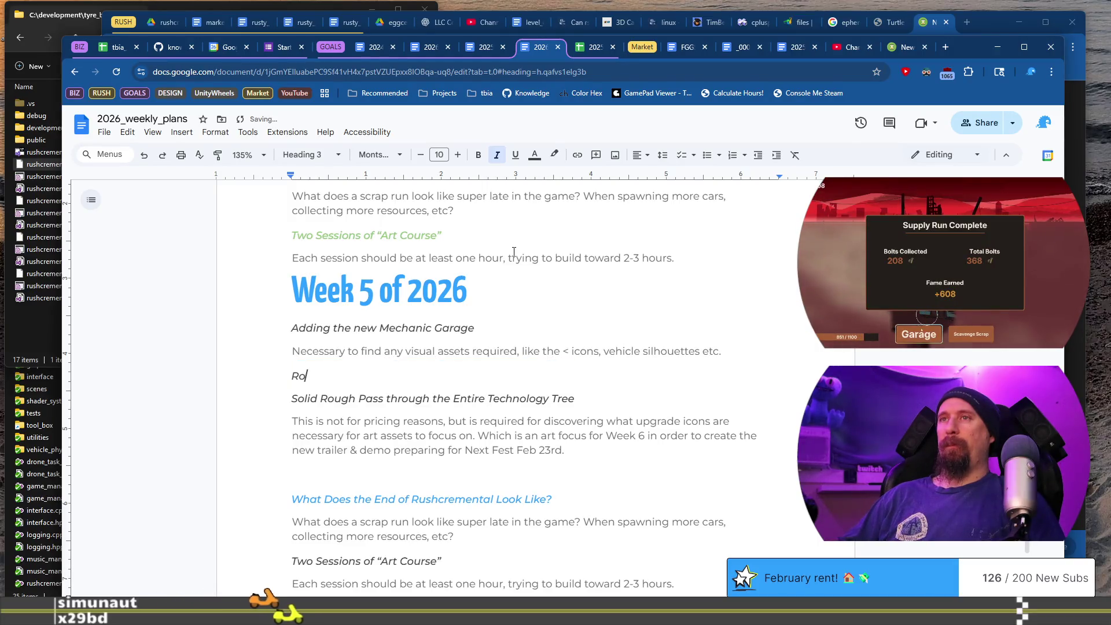
{"action": "type", "text": "ugh Pas"}
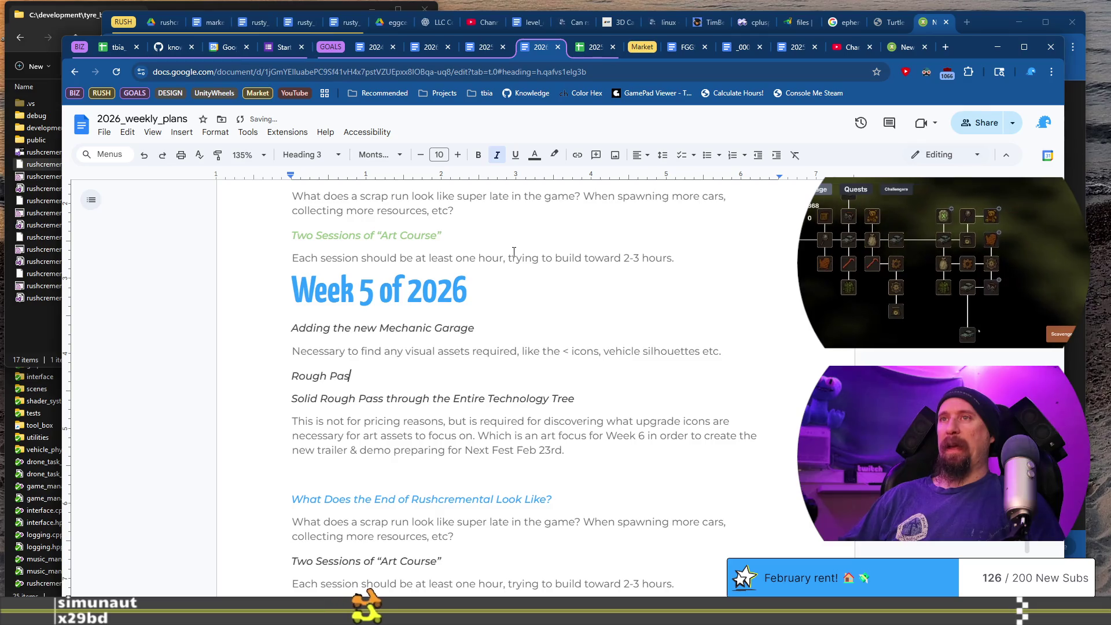
{"action": "type", "text": "s of \"Grend"}
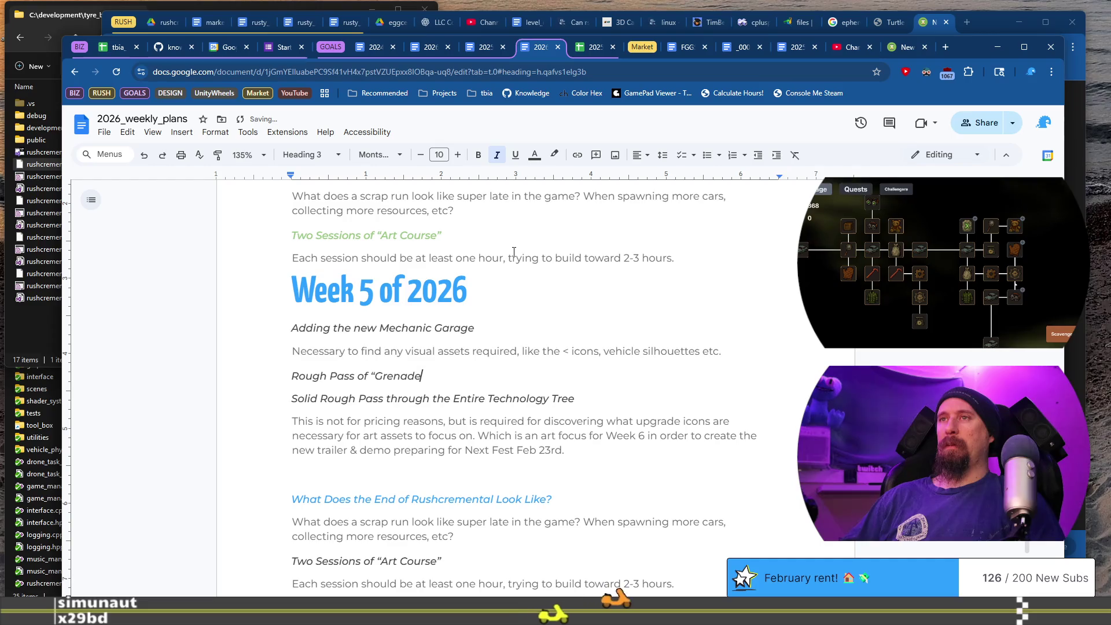
{"action": "type", "text": "\""}
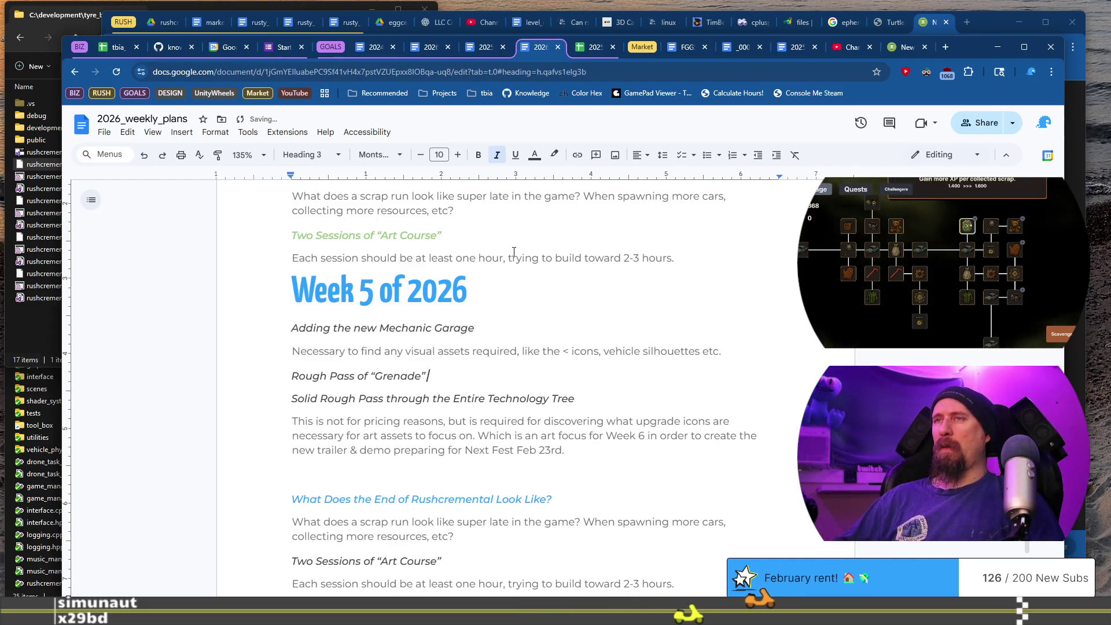
{"action": "key", "text": "BackSpace"}
{"action": "type", "text": "“Fri"}
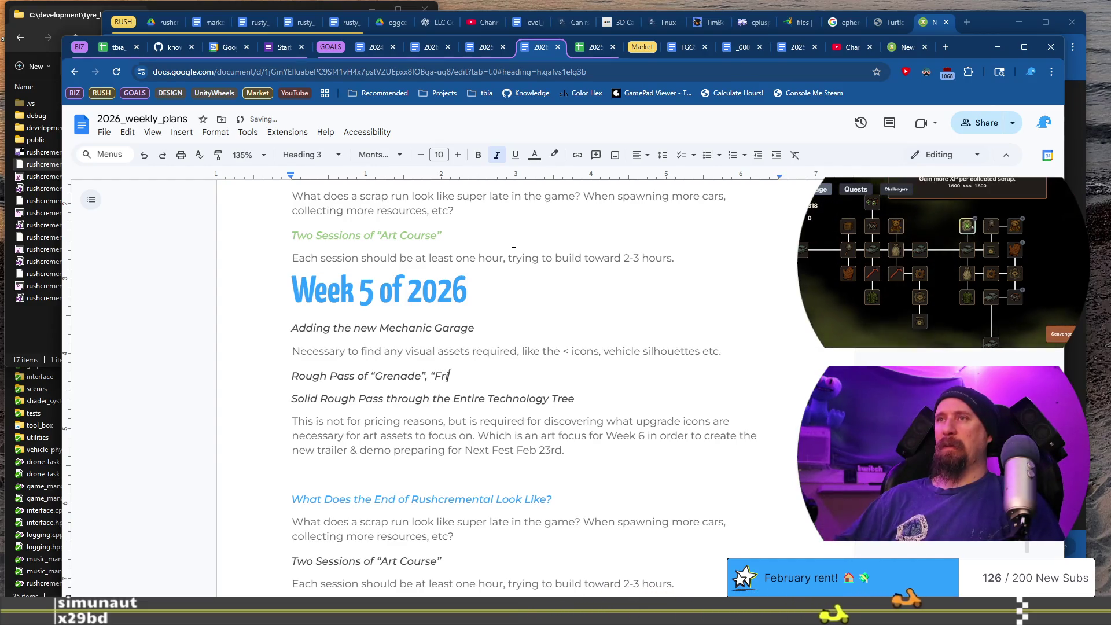
{"action": "type", "text": "endly Crate”"}
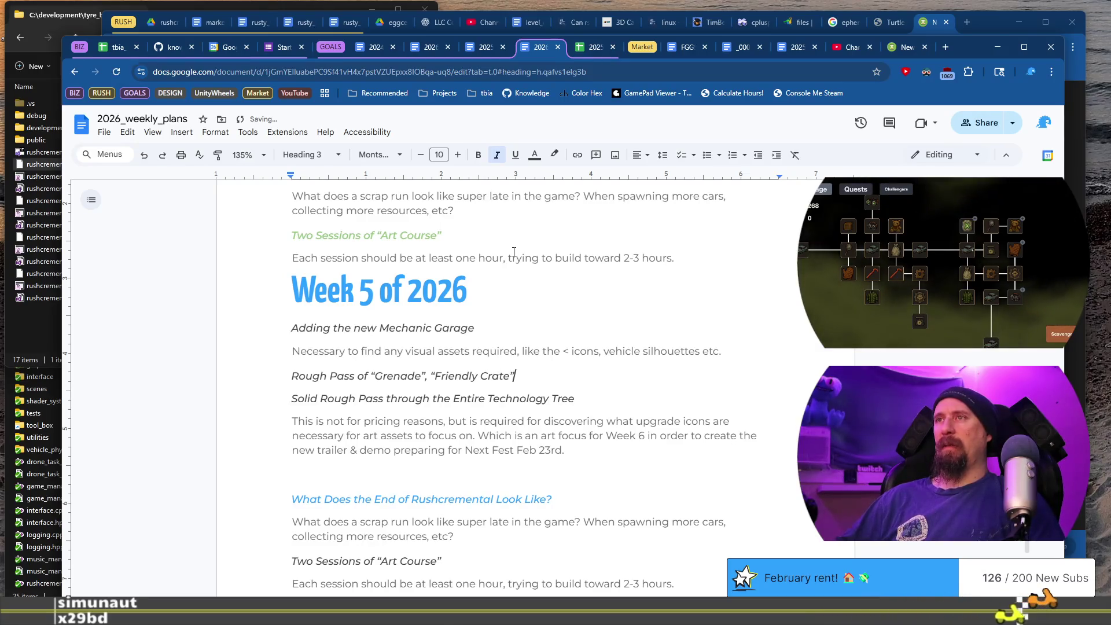
{"action": "type", "text": " and “T"}
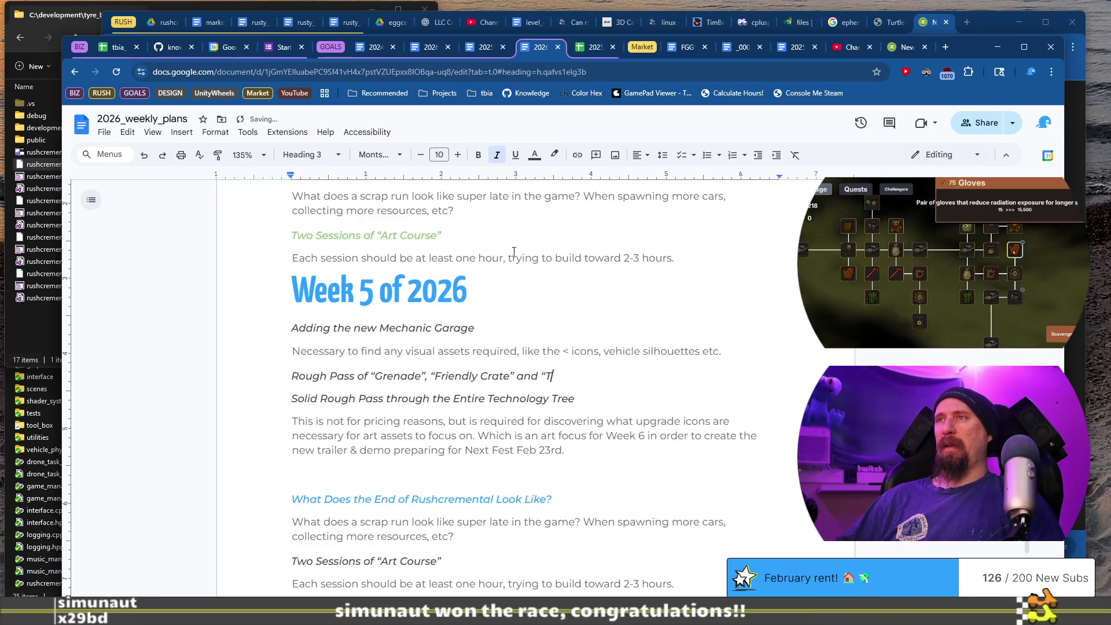
{"action": "type", "text": "eddy Bear W"}
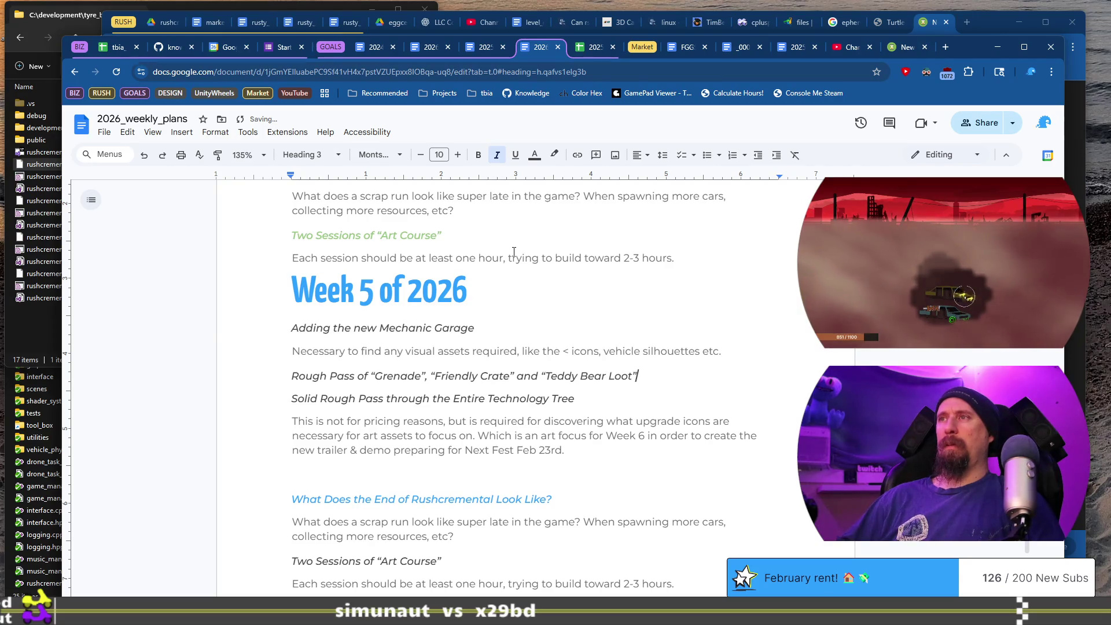
{"action": "key", "text": "Return"}
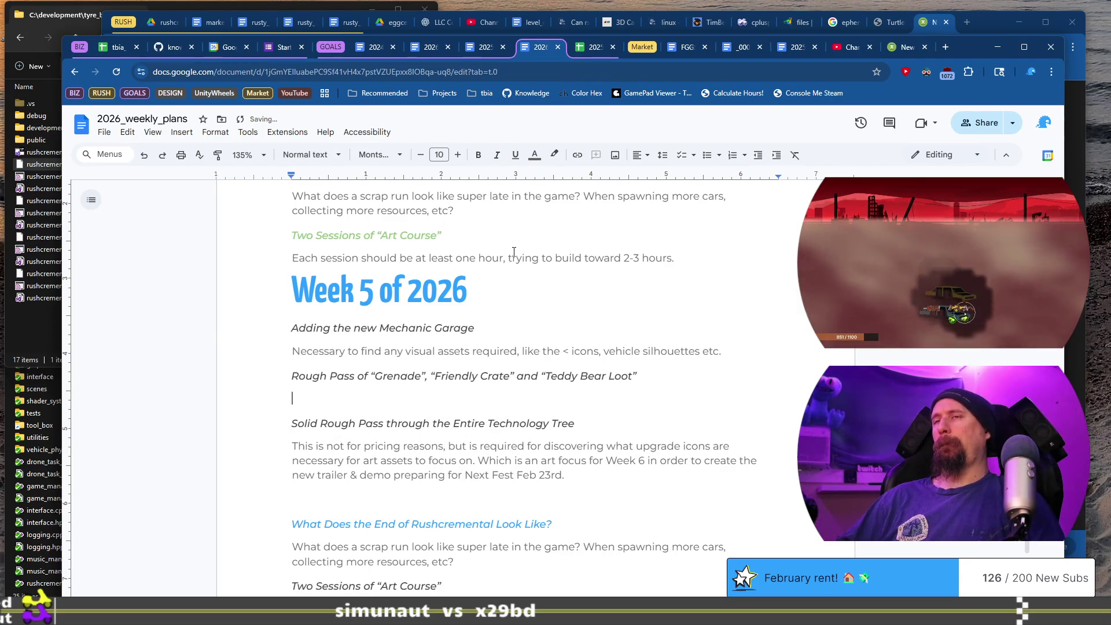
Type 'These need' under the heading, then switch to rushcremental.todo in VS Code
{"action": "type", "text": "These need"}
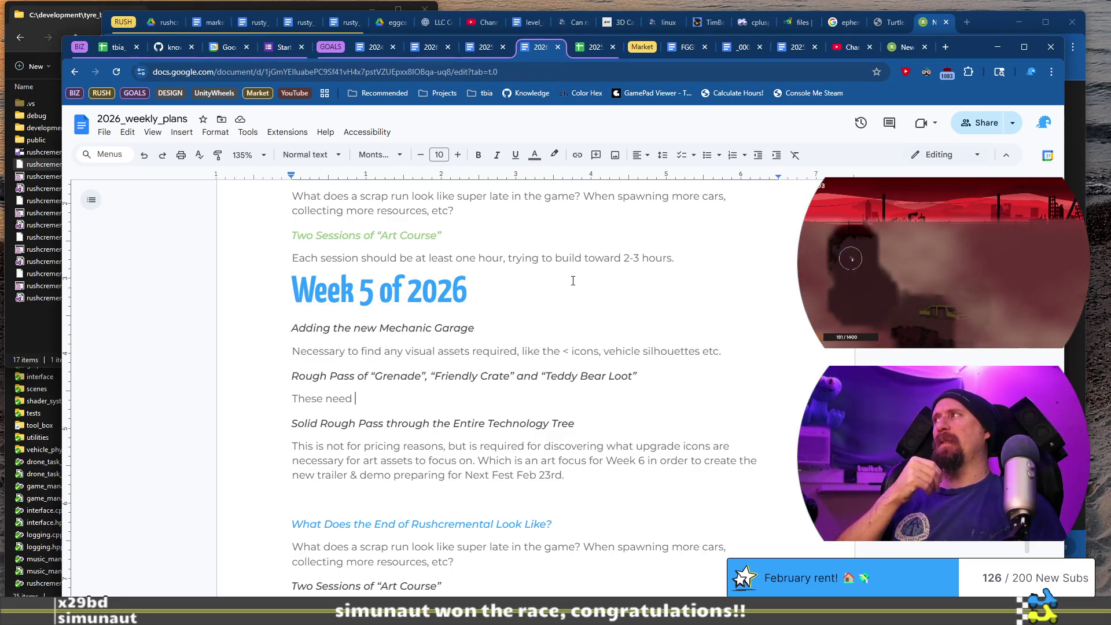
{"action": "key", "text": "alt+Tab"}
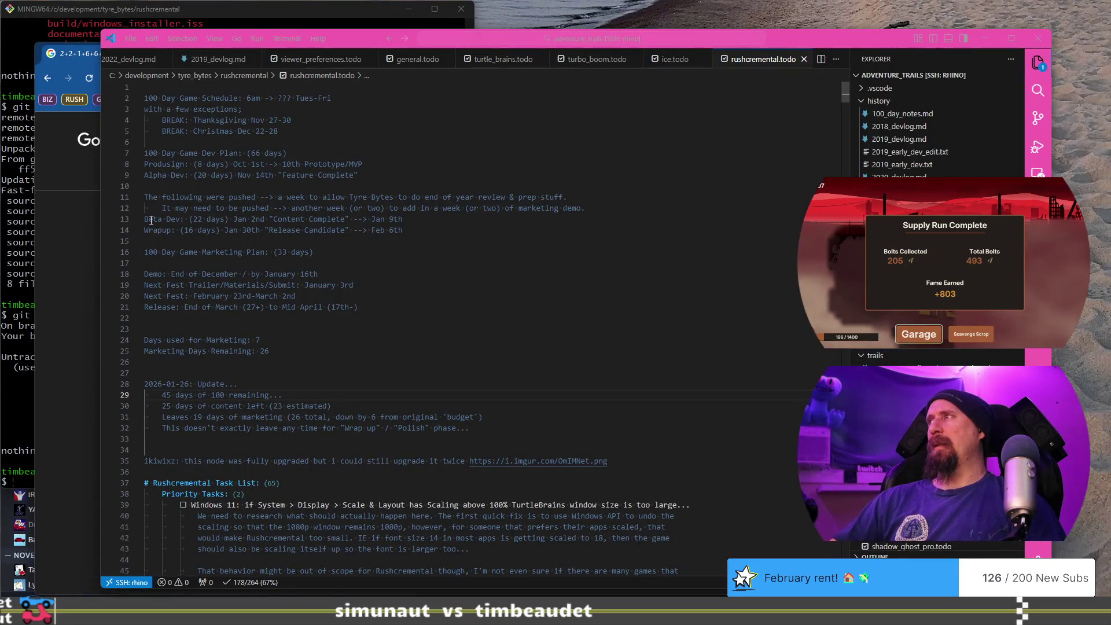
Highlight the Beta Dev and Wrapup date lines in rushcremental.todo to read the schedule
{"action": "left_click_drag", "start_coordinate": [151, 221], "coordinate": [233, 233]}
{"action": "key", "text": "Down"}
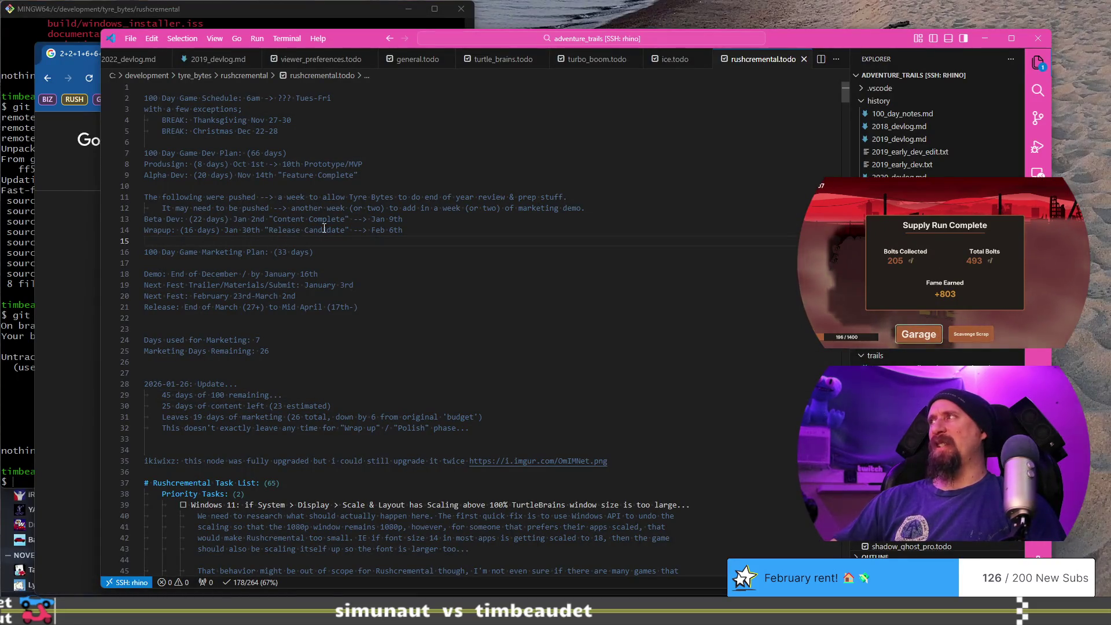
{"action": "left_click_drag", "start_coordinate": [404, 230], "coordinate": [128, 224]}
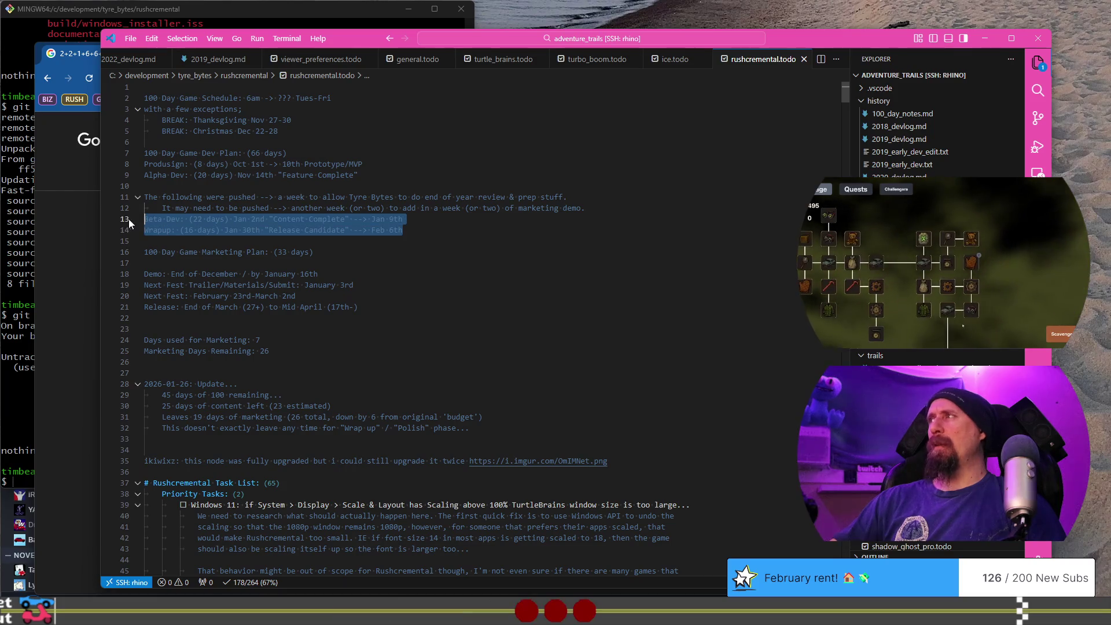
{"action": "left_click", "coordinate": [401, 229]}
{"action": "left_click_drag", "start_coordinate": [401, 229], "coordinate": [146, 229]}
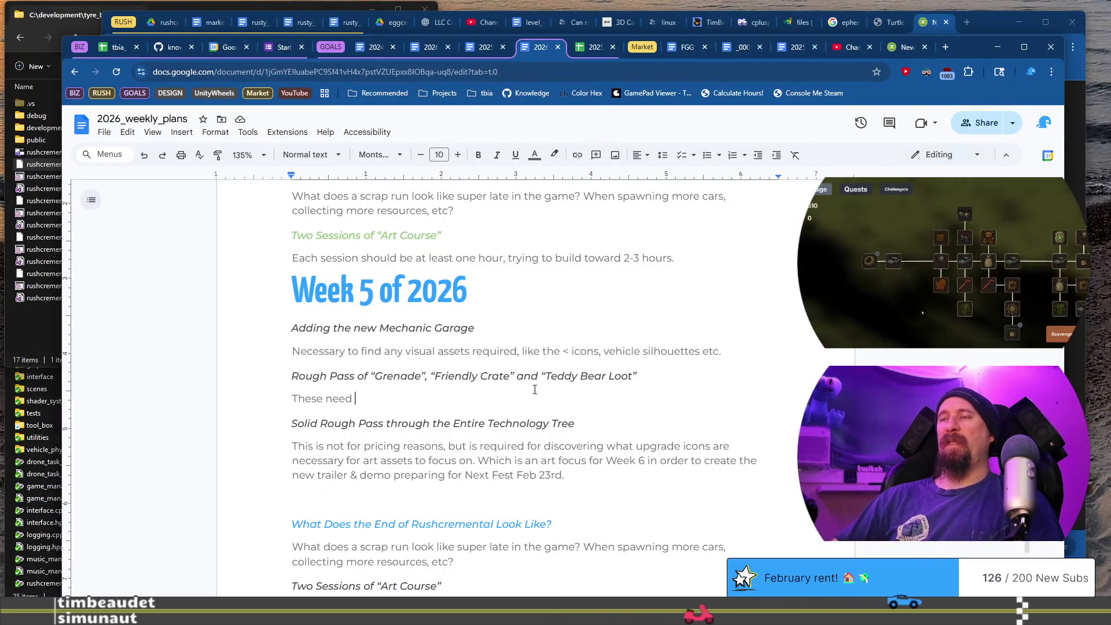
Complete the Rough Pass note: supply runs must work, since their values enable a solid tech-tree pass
{"action": "mouse_move", "coordinate": [284, 373]}
{"action": "left_mouse_down"}
{"action": "mouse_move", "coordinate": [502, 376]}
{"action": "mouse_move", "coordinate": [531, 394]}
{"action": "left_mouse_up"}
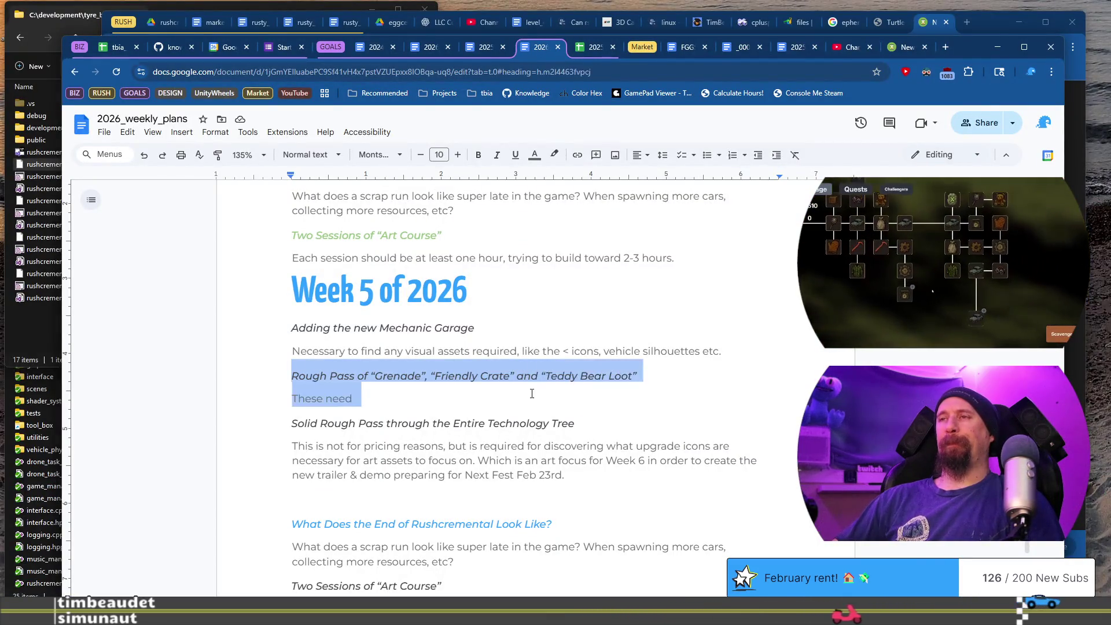
{"action": "left_click", "coordinate": [532, 393]}
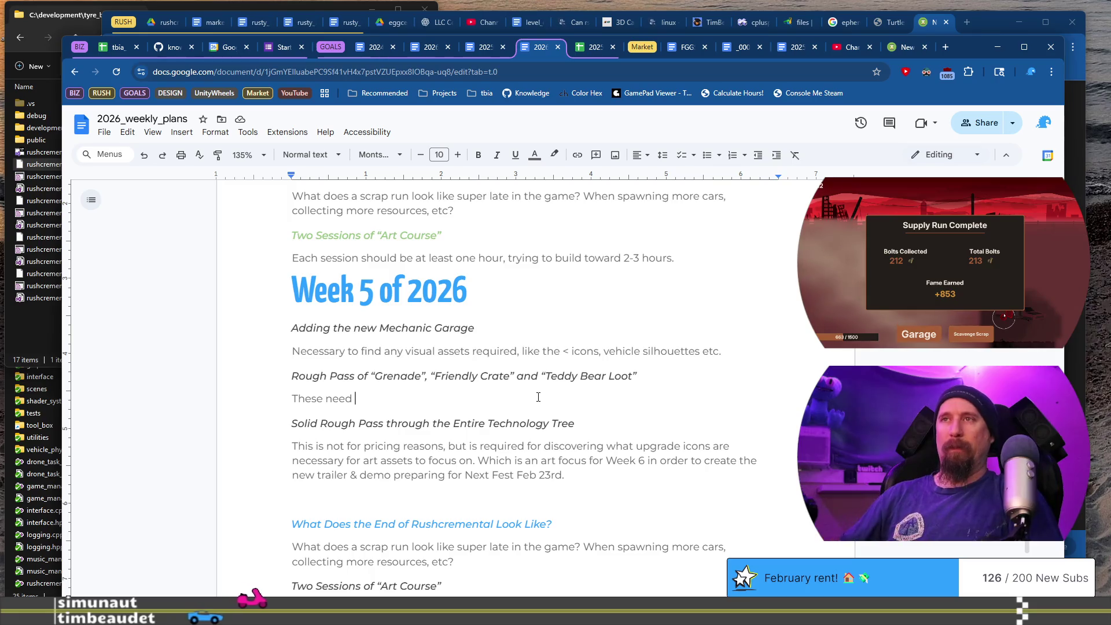
{"action": "key", "text": "shift+Home"}
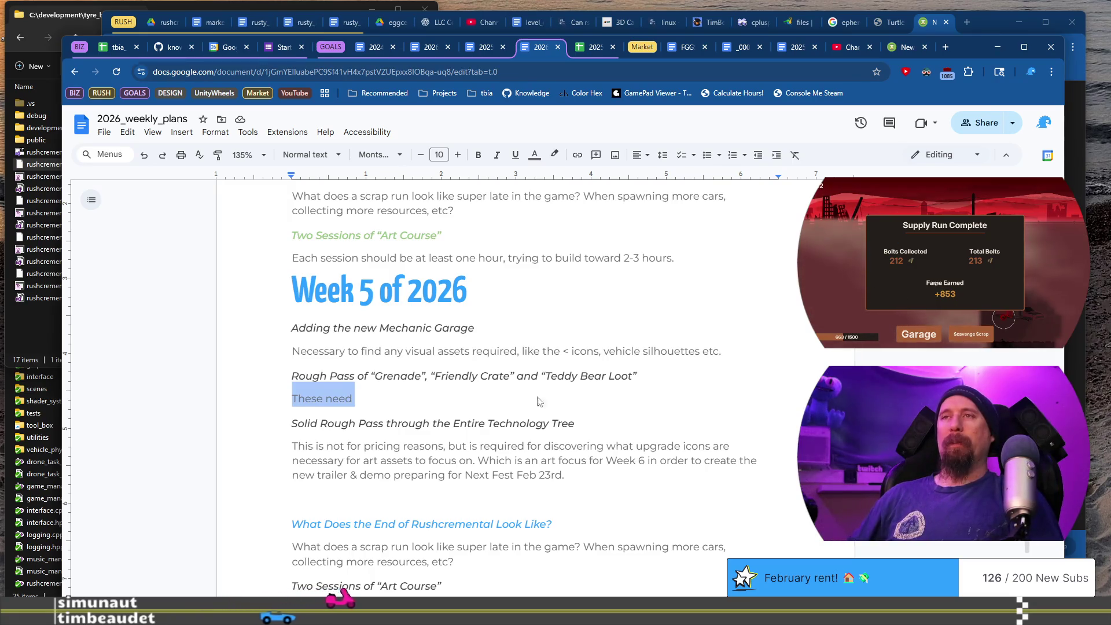
{"action": "key", "text": "shift+Up"}
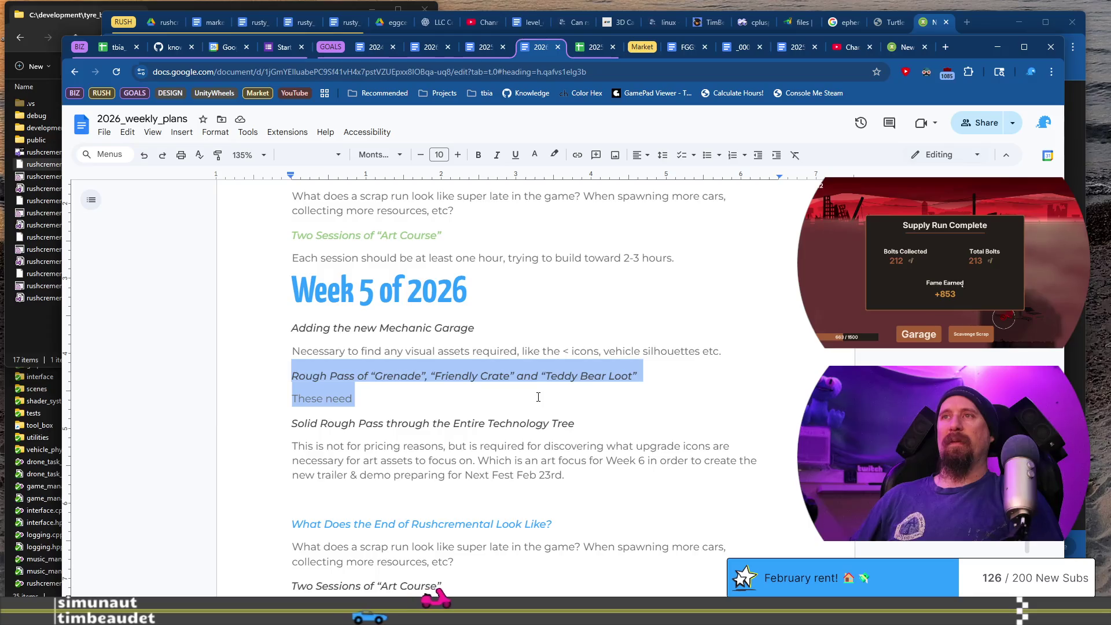
{"action": "left_click", "coordinate": [538, 397]}
{"action": "type", "text": "to be in"}
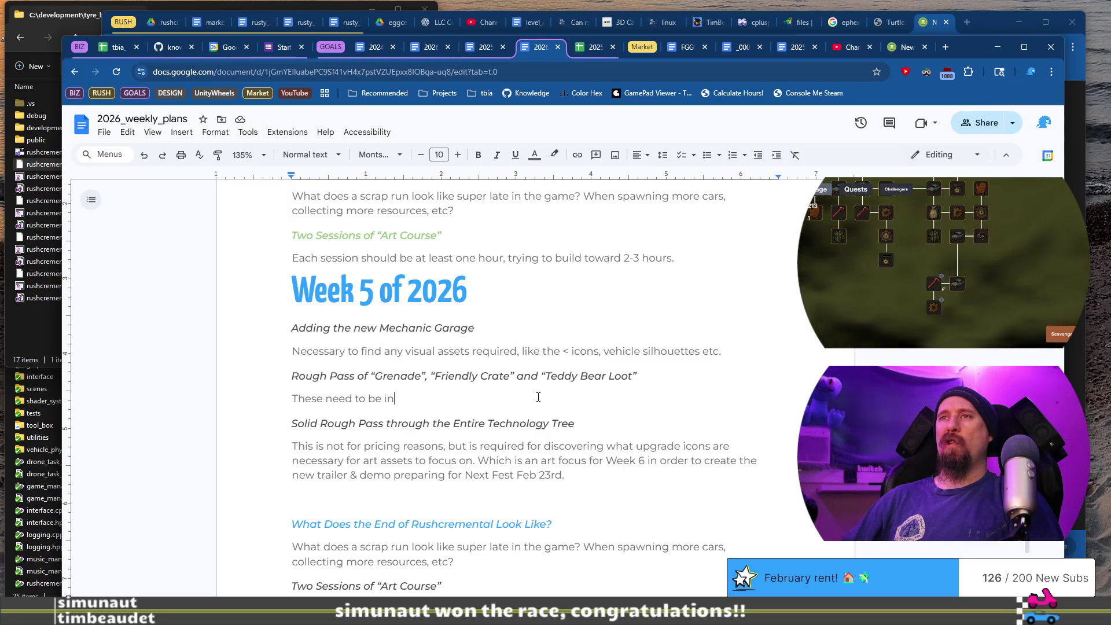
{"action": "type", "text": " and w"}
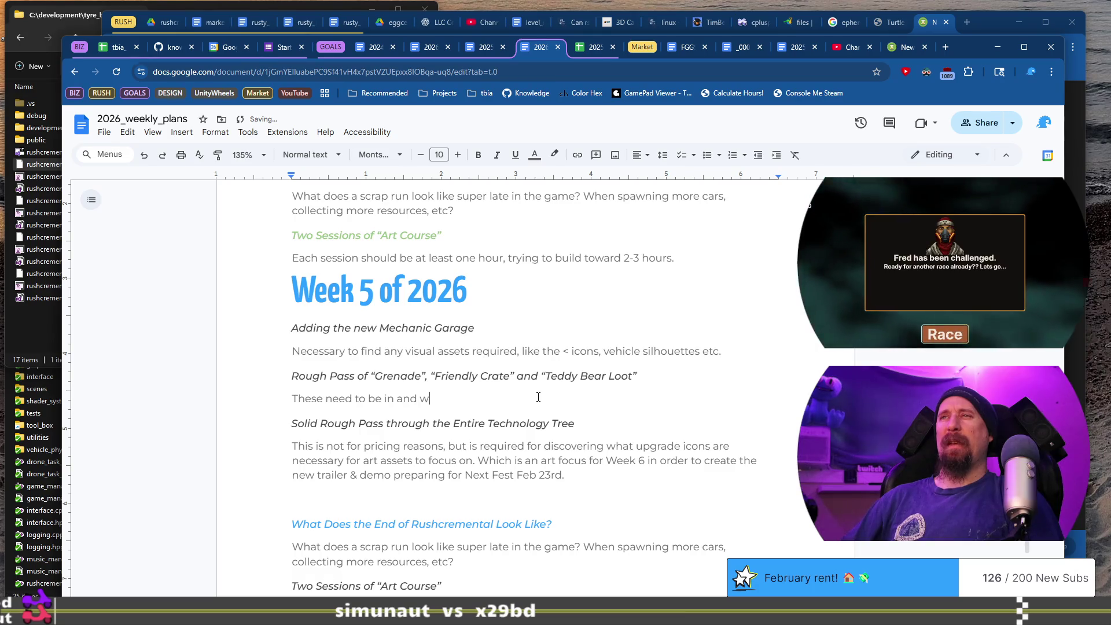
{"action": "type", "text": "orking well en"}
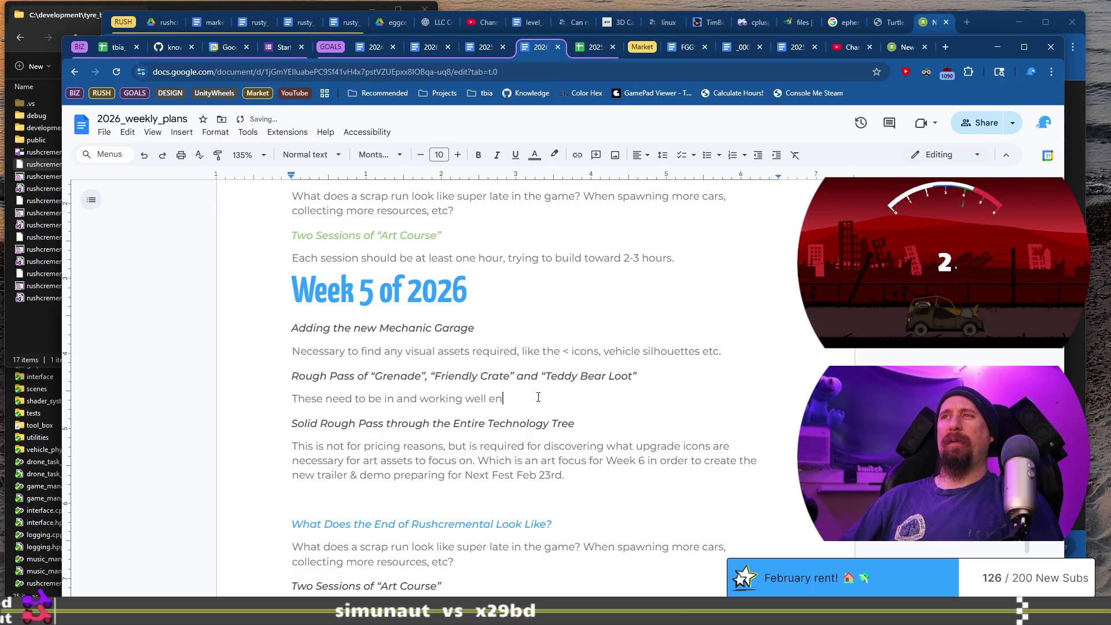
{"action": "type", "text": "ough to vid"}
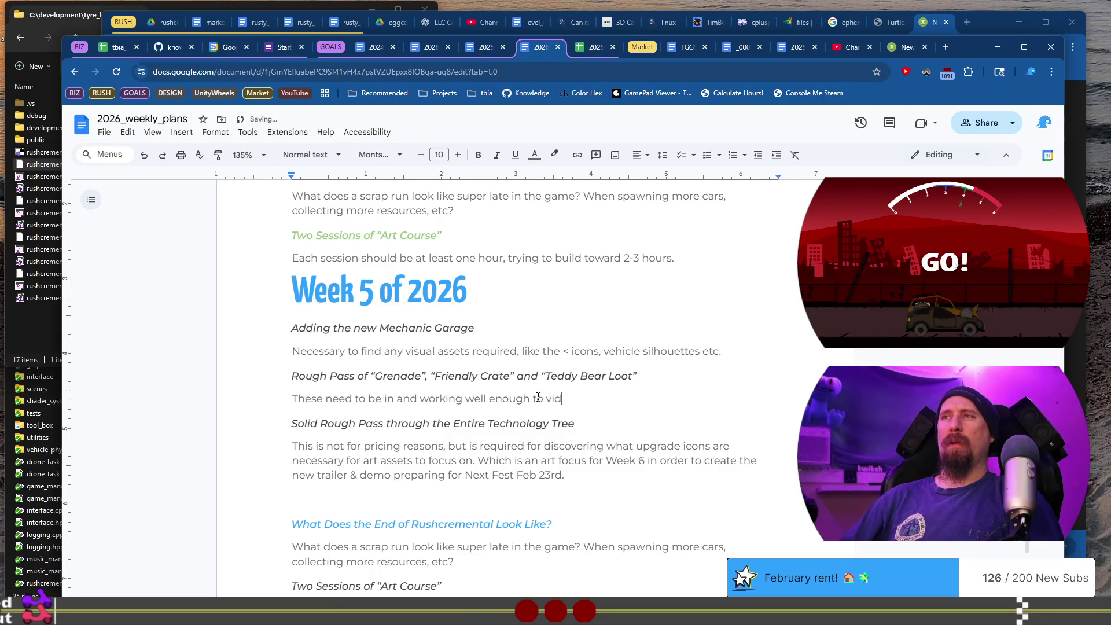
{"action": "key", "text": "BackSpace"}
{"action": "type", "text": "sualize the final"}
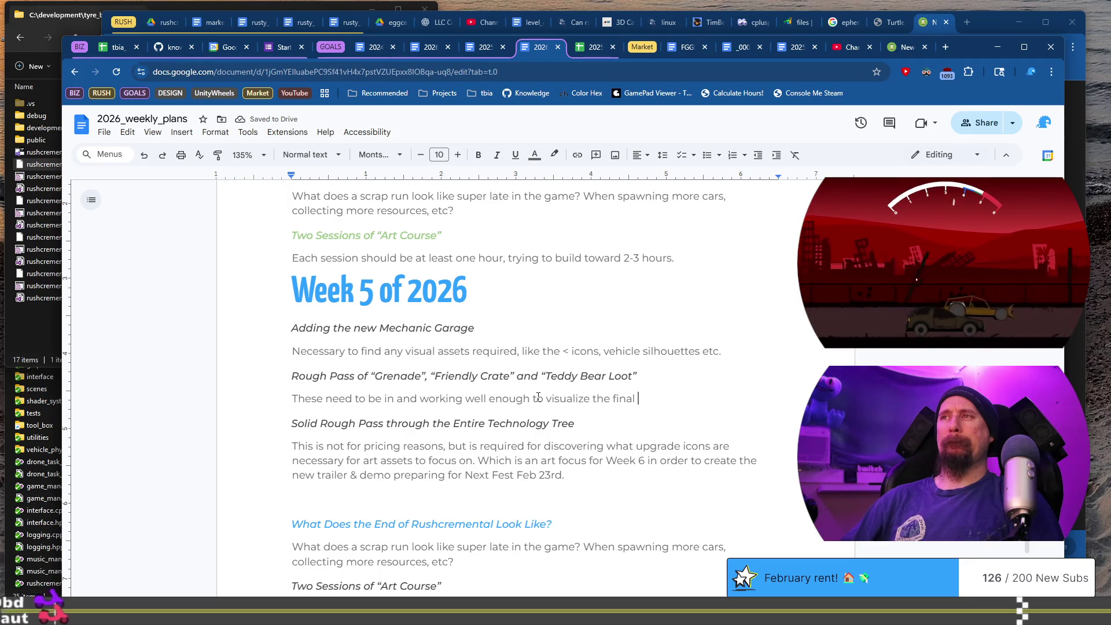
{"action": "type", "text": "suppl"}
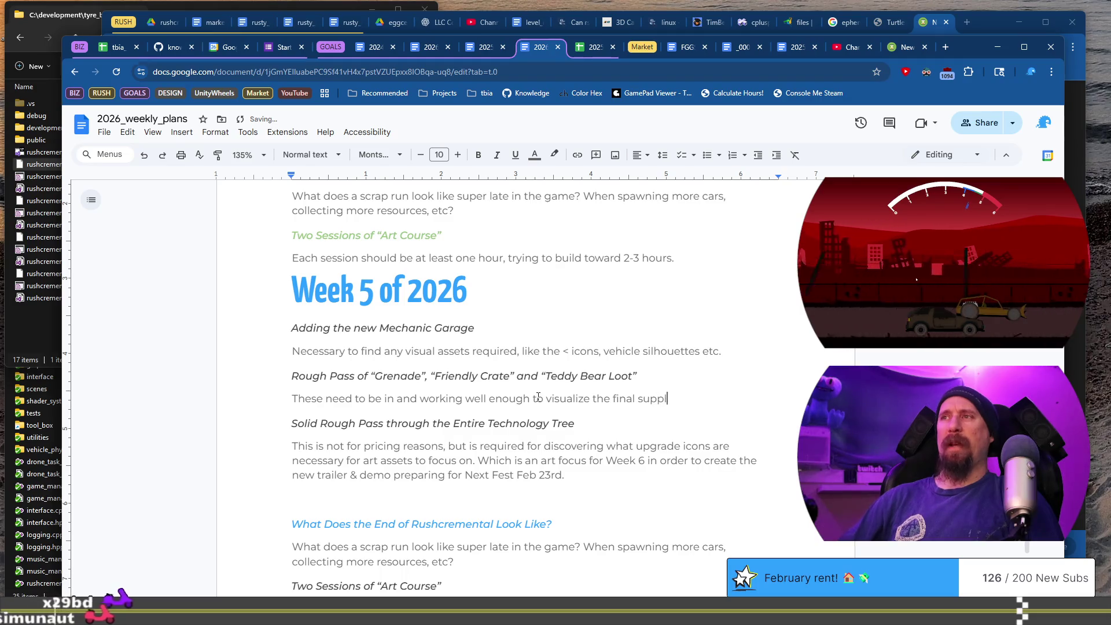
{"action": "type", "text": "y runs, b"}
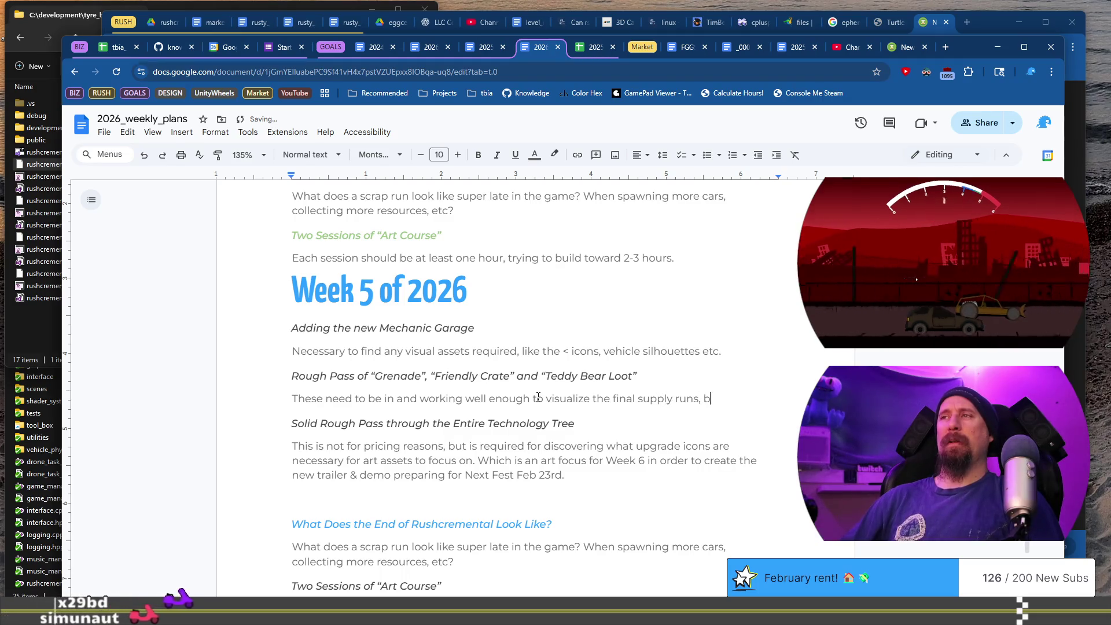
{"action": "type", "text": "ecause the "}
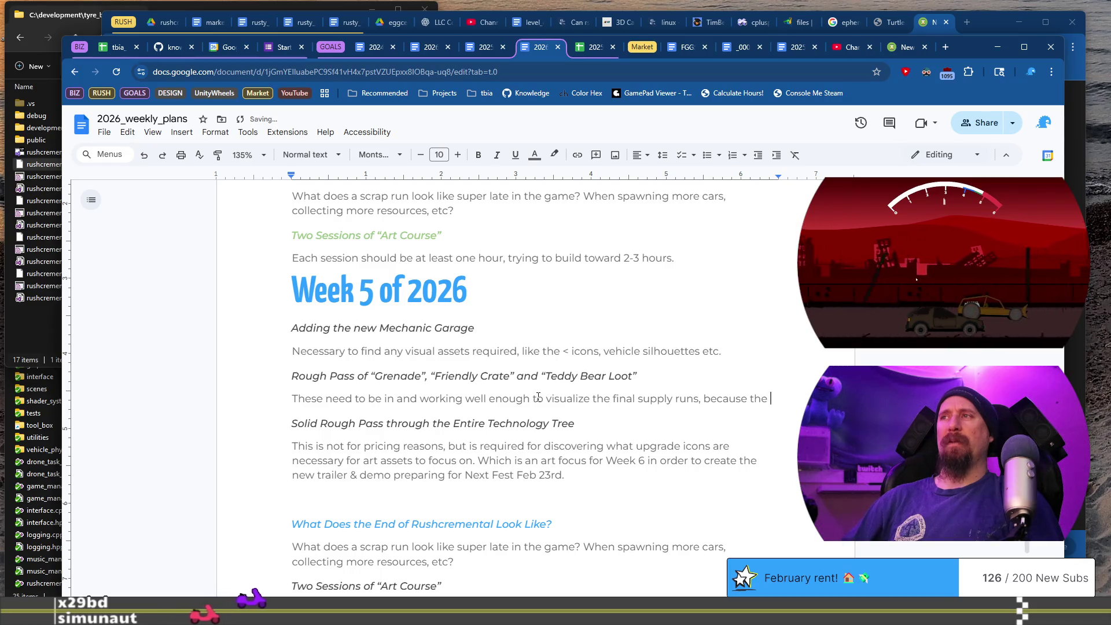
{"action": "type", "text": "values the"}
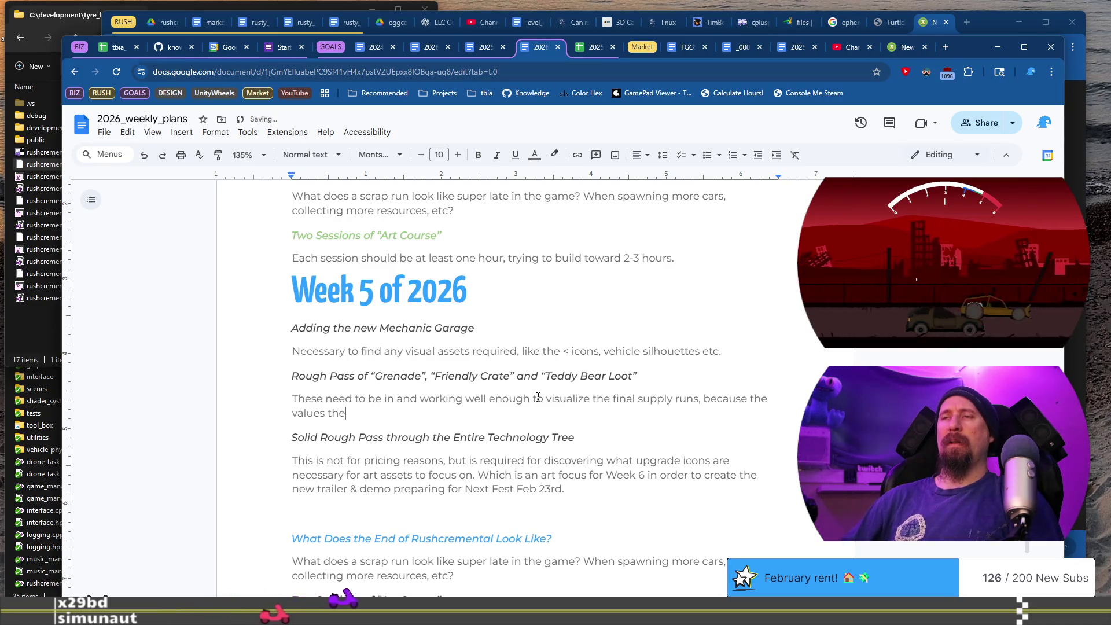
{"action": "type", "text": "y have "}
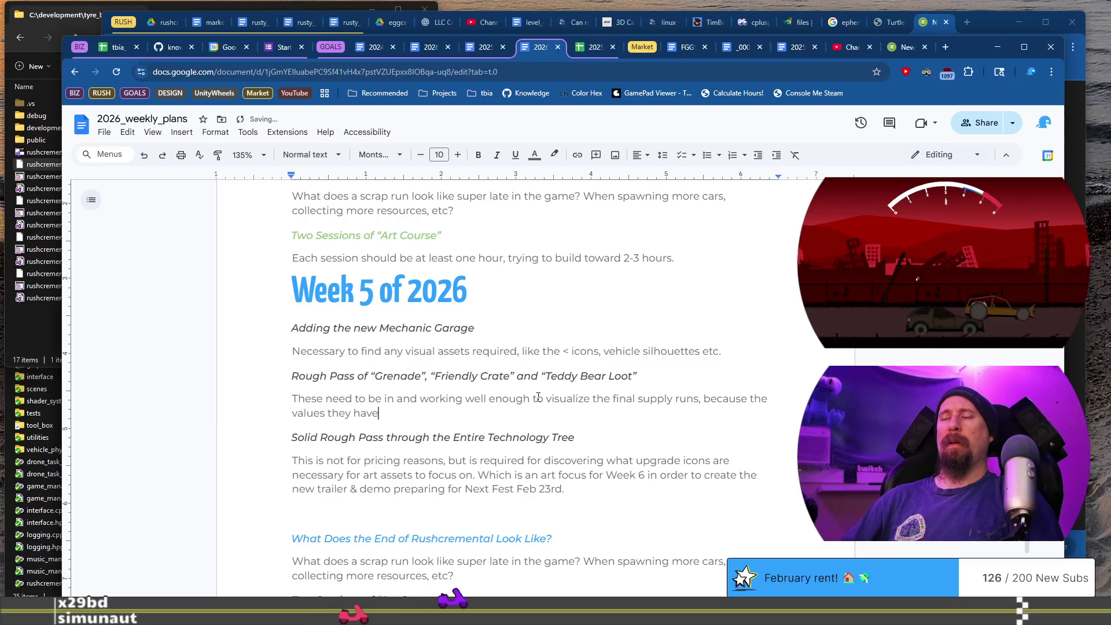
{"action": "type", "text": "are req"}
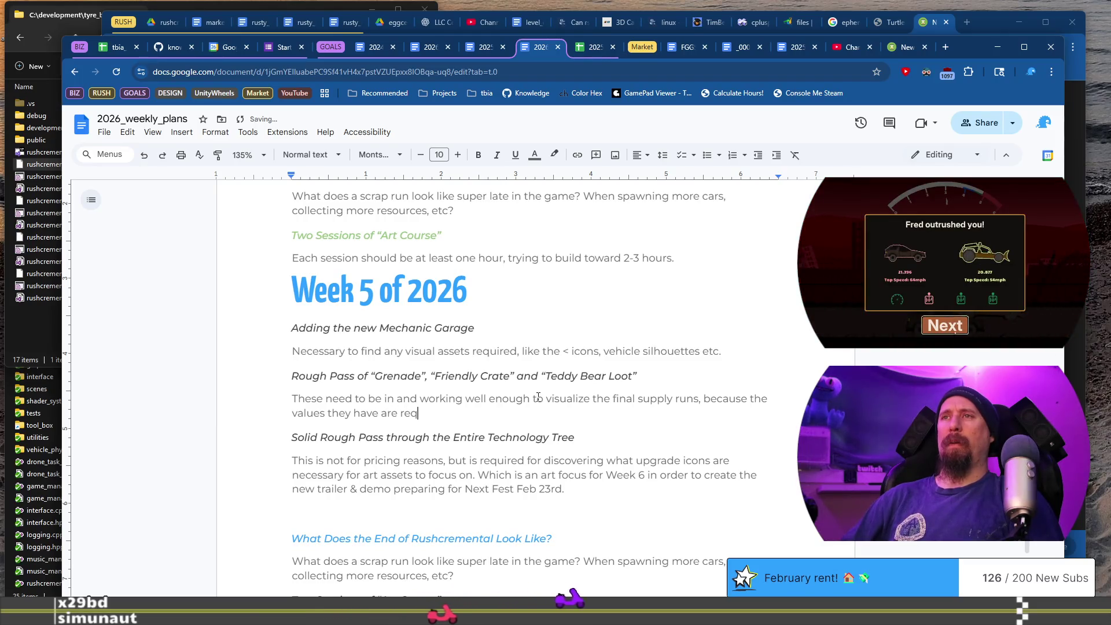
{"action": "type", "text": "uired to"}
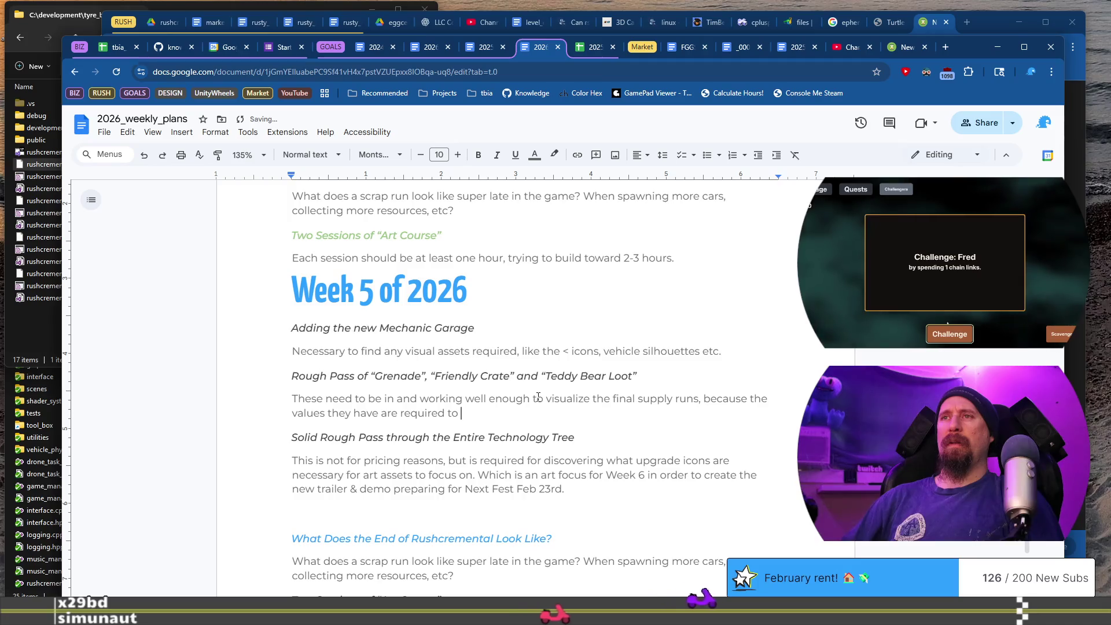
{"action": "type", "text": " make a solid "}
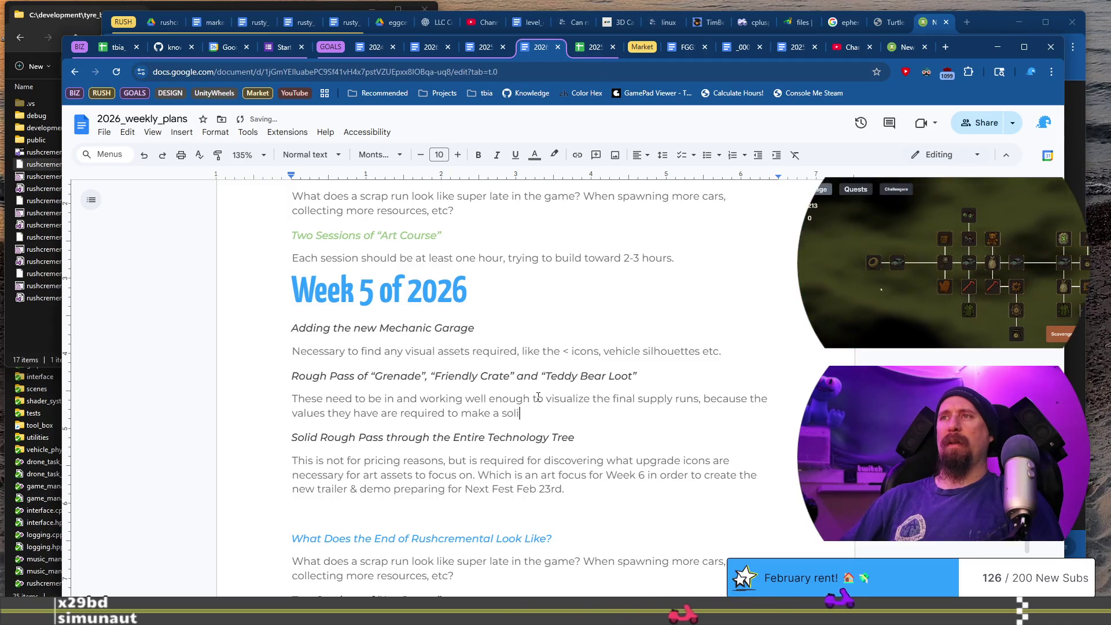
{"action": "type", "text": "pass throu"}
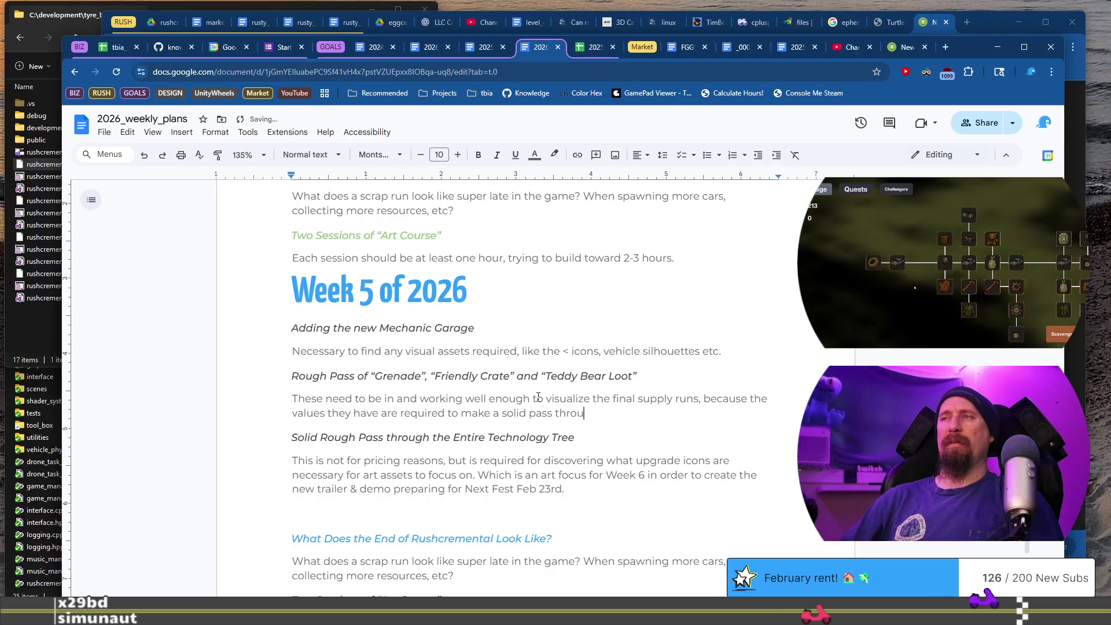
{"action": "type", "text": "gh the entir"}
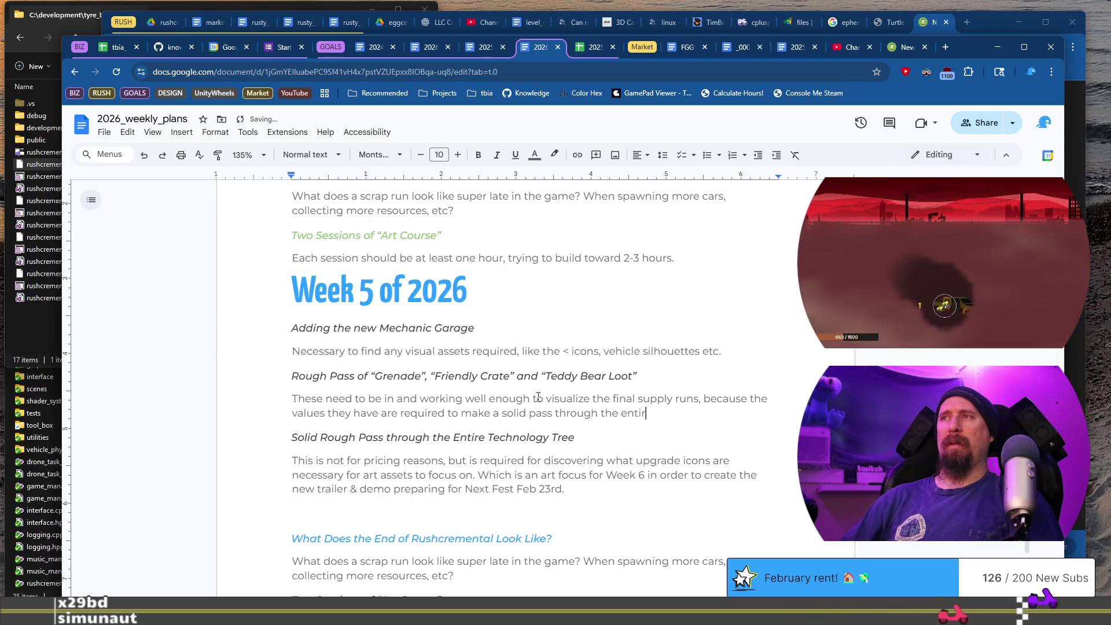
{"action": "type", "text": "e tech tree."}
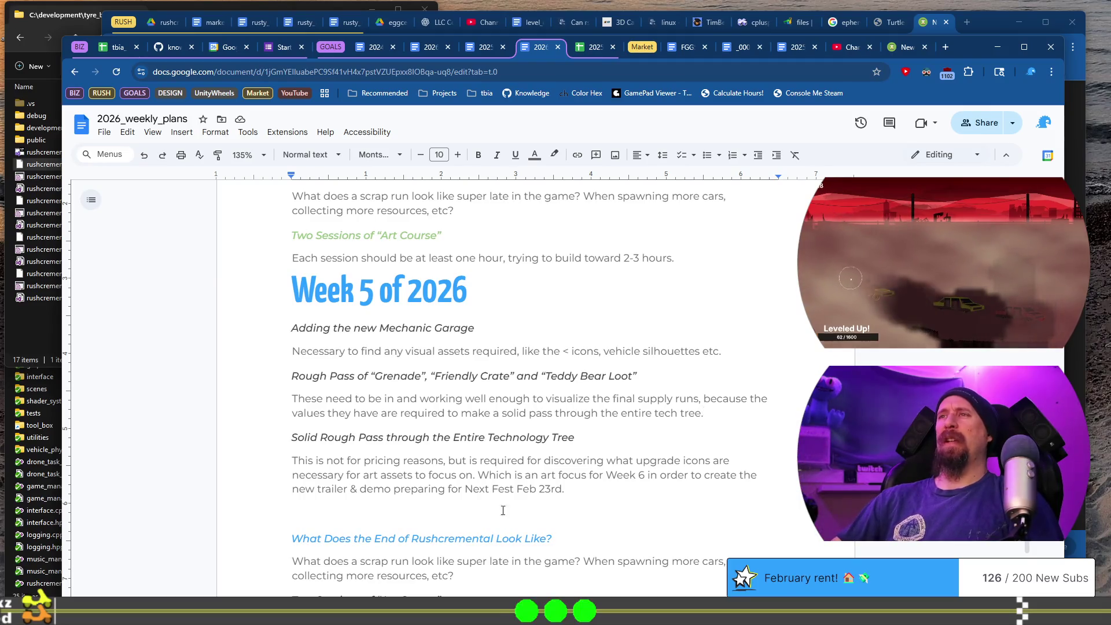
{"action": "scroll", "coordinate": [538, 397], "scroll_direction": "down", "scroll_amount": 2}
{"action": "scroll", "coordinate": [513, 431], "scroll_direction": "up", "scroll_amount": 1}
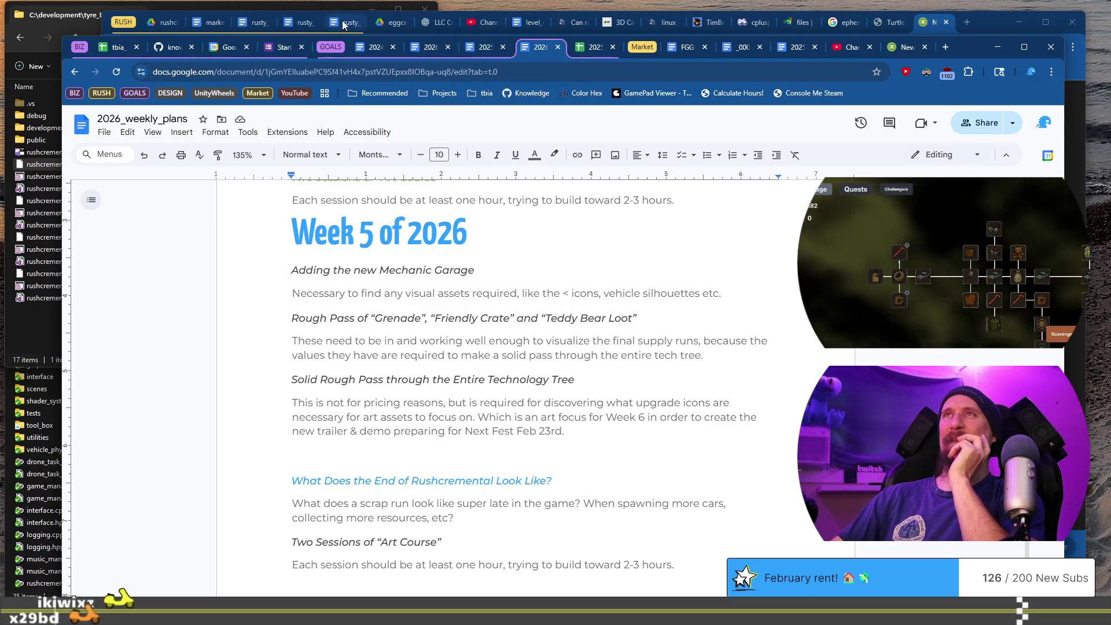
{"action": "left_click", "coordinate": [292, 23]}
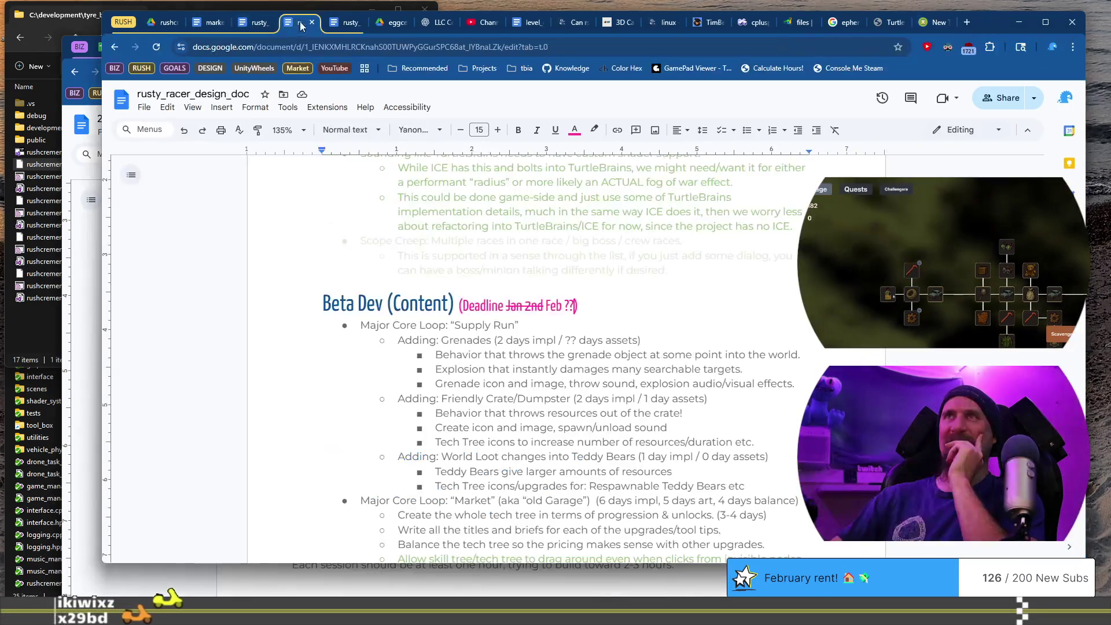
{"action": "scroll", "coordinate": [552, 298], "scroll_direction": "down", "scroll_amount": 1}
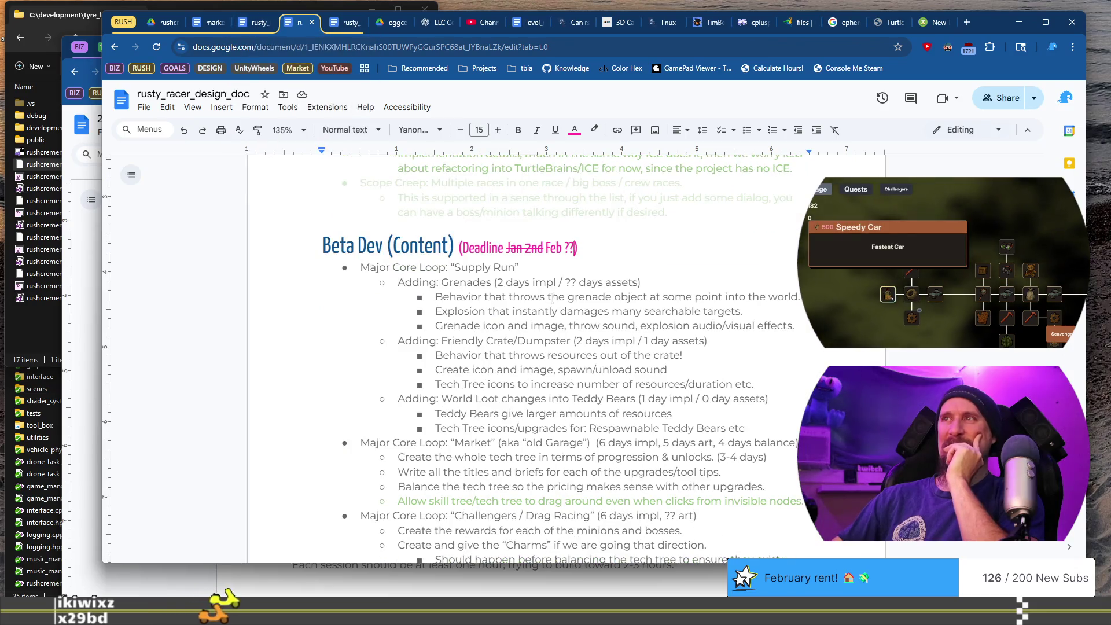
{"action": "mouse_move", "coordinate": [495, 282]}
{"action": "left_mouse_down"}
{"action": "mouse_move", "coordinate": [533, 284]}
{"action": "mouse_move", "coordinate": [497, 342]}
{"action": "mouse_move", "coordinate": [664, 399]}
{"action": "mouse_move", "coordinate": [463, 371]}
{"action": "mouse_move", "coordinate": [397, 284]}
{"action": "left_mouse_up"}
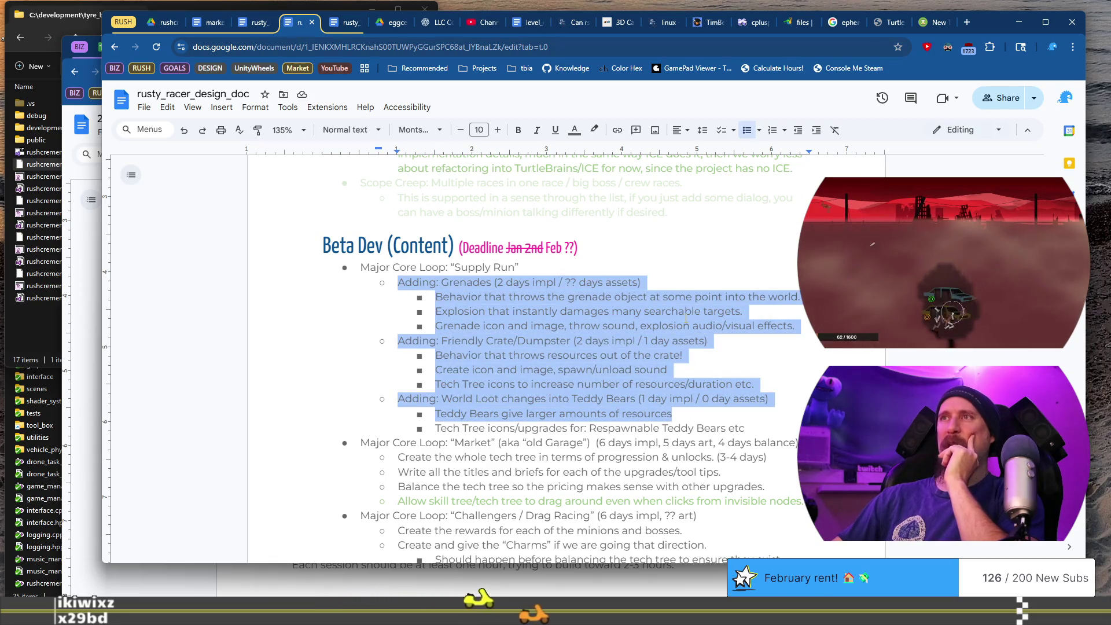
{"action": "scroll", "coordinate": [686, 321], "scroll_direction": "down", "scroll_amount": 2}
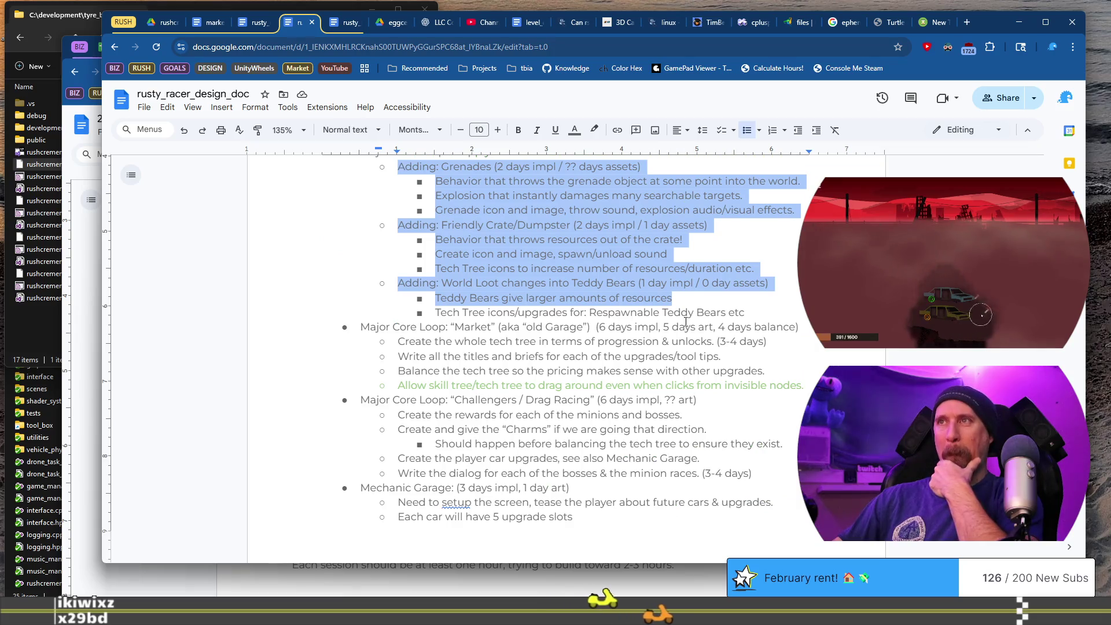
{"action": "scroll", "coordinate": [685, 321], "scroll_direction": "down", "scroll_amount": 1}
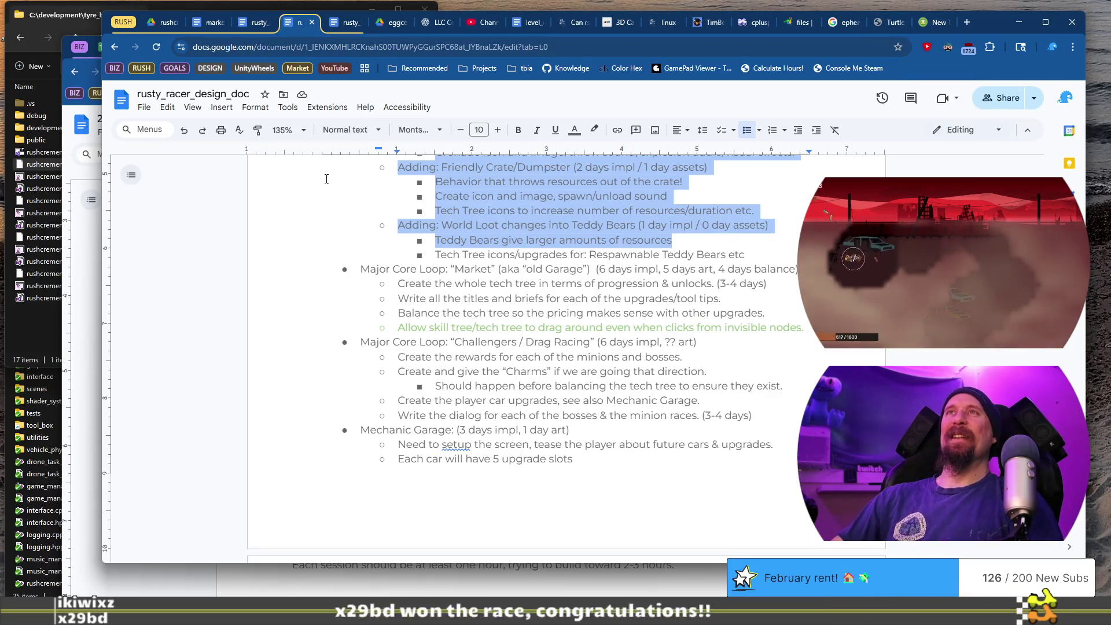
{"action": "left_click", "coordinate": [291, 565]}
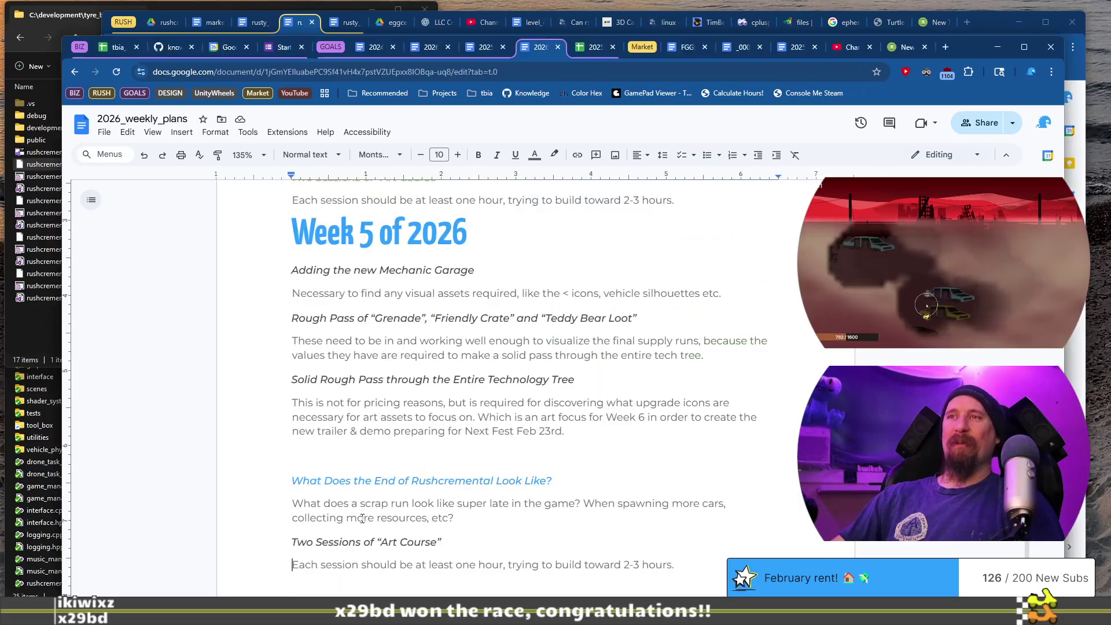
Select the Rough Pass heading and description, then switch back to the rusty_racer design doc
{"action": "left_click_drag", "start_coordinate": [291, 269], "coordinate": [623, 289]}
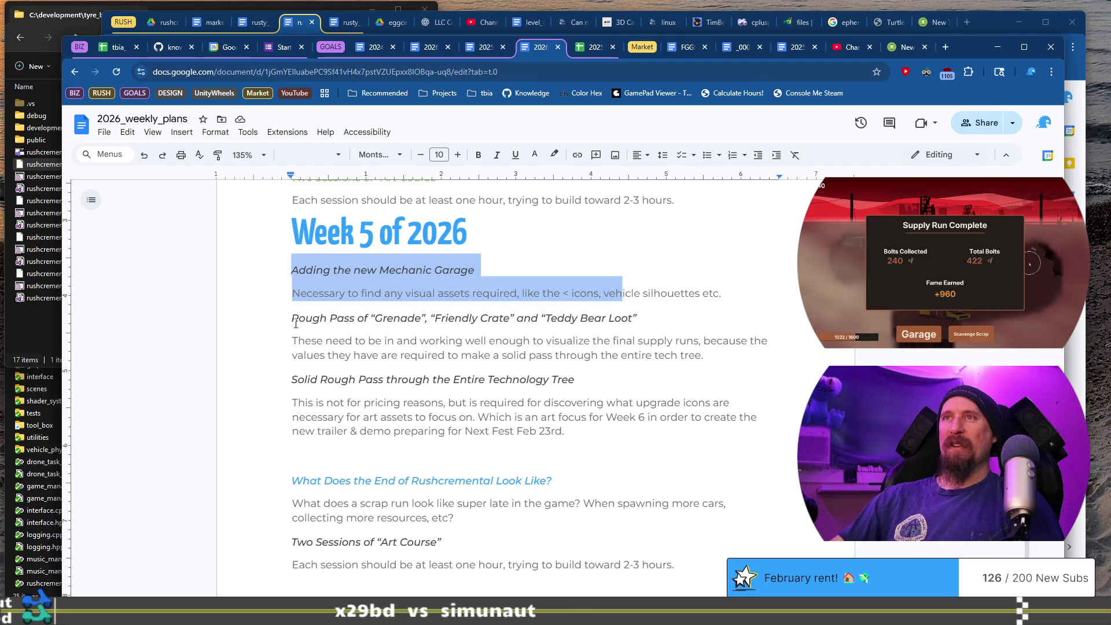
{"action": "left_click_drag", "start_coordinate": [291, 318], "coordinate": [658, 357]}
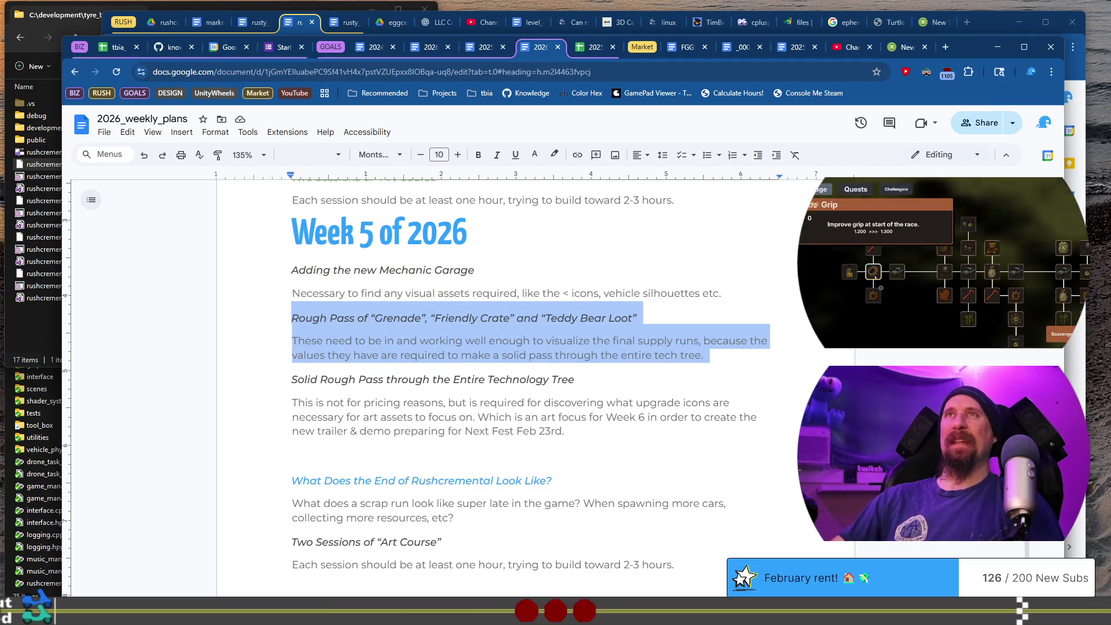
{"action": "key", "text": "alt+Tab"}
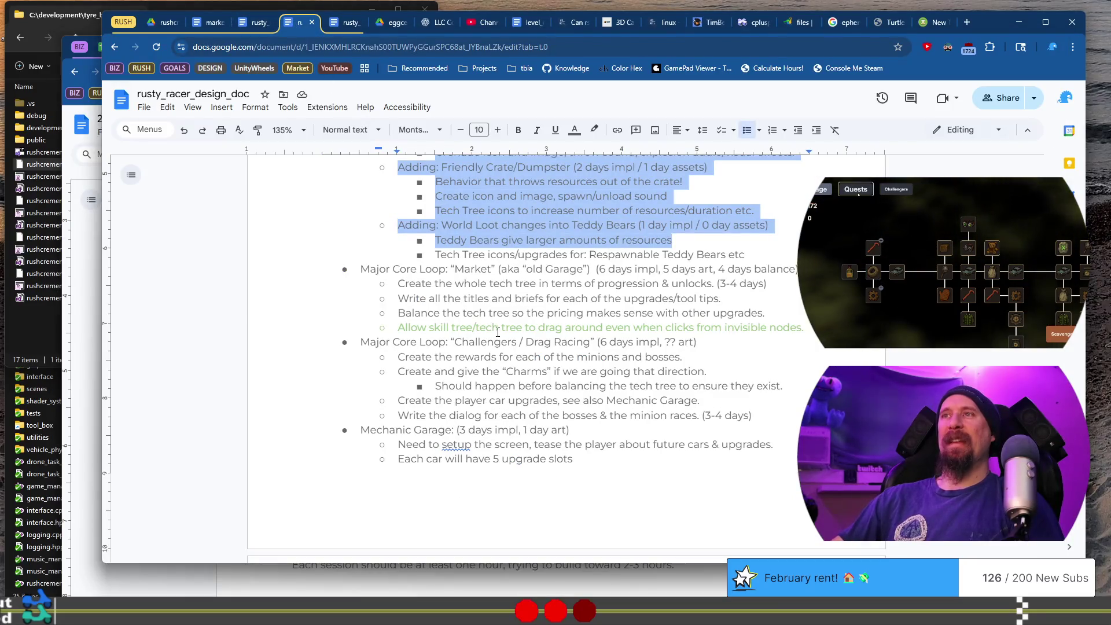
{"action": "scroll", "coordinate": [498, 332], "scroll_direction": "down", "scroll_amount": 2}
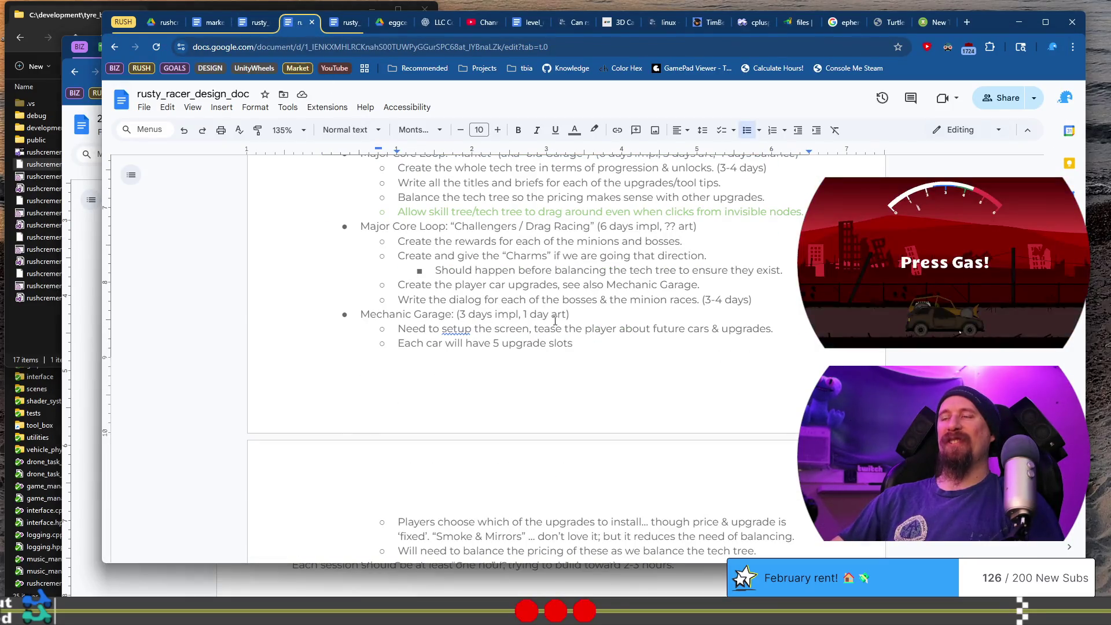
{"action": "scroll", "coordinate": [492, 394], "scroll_direction": "down", "scroll_amount": 2}
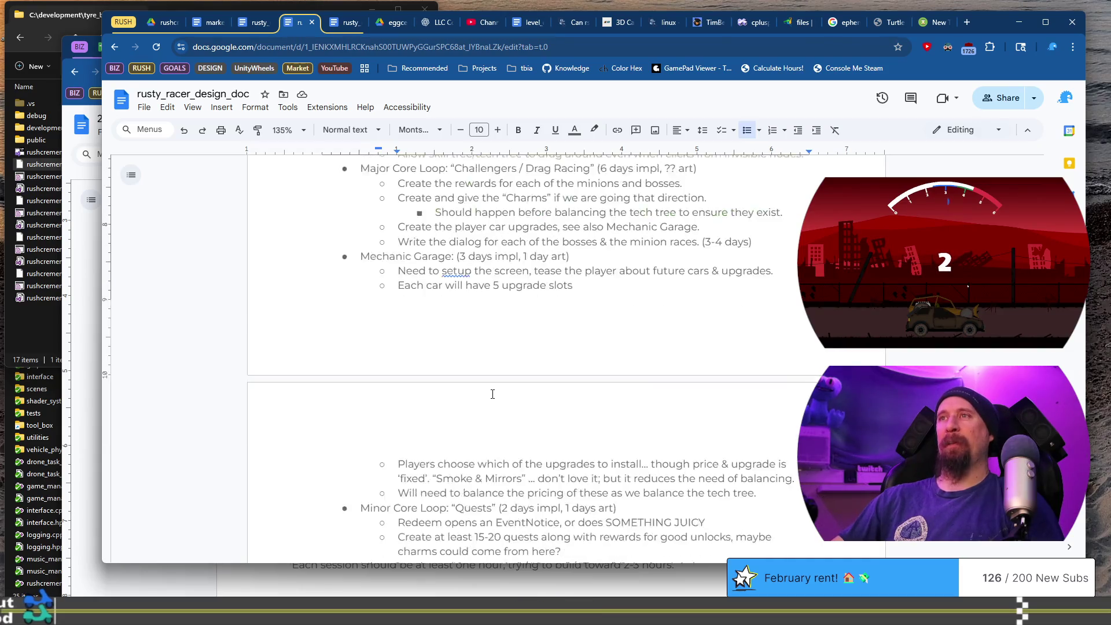
{"action": "scroll", "coordinate": [492, 394], "scroll_direction": "up", "scroll_amount": 2}
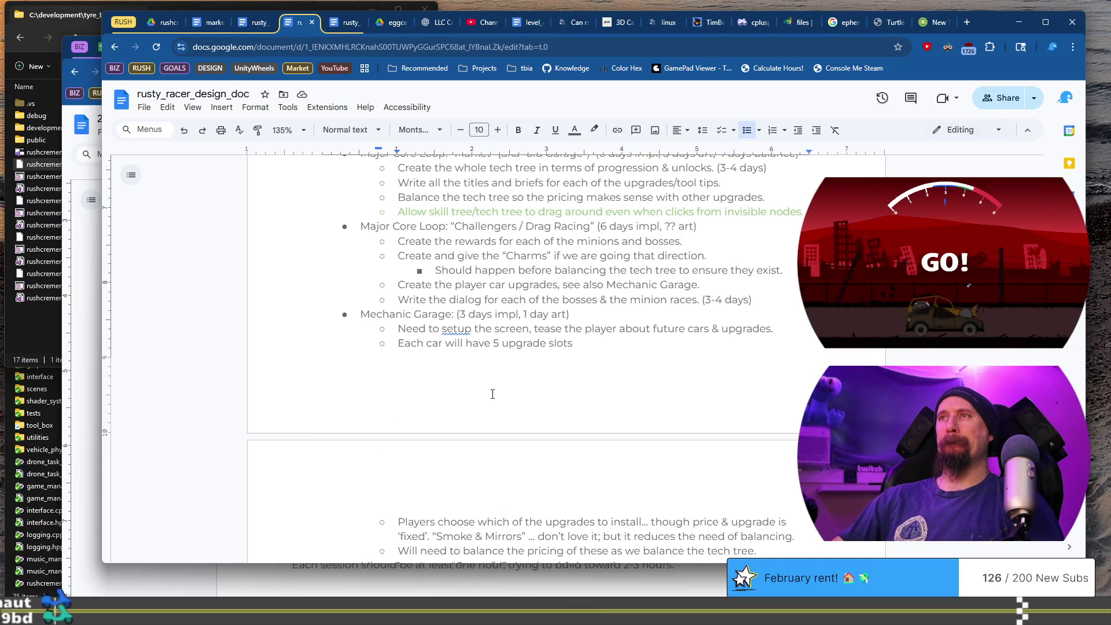
{"action": "key", "text": "alt+Tab"}
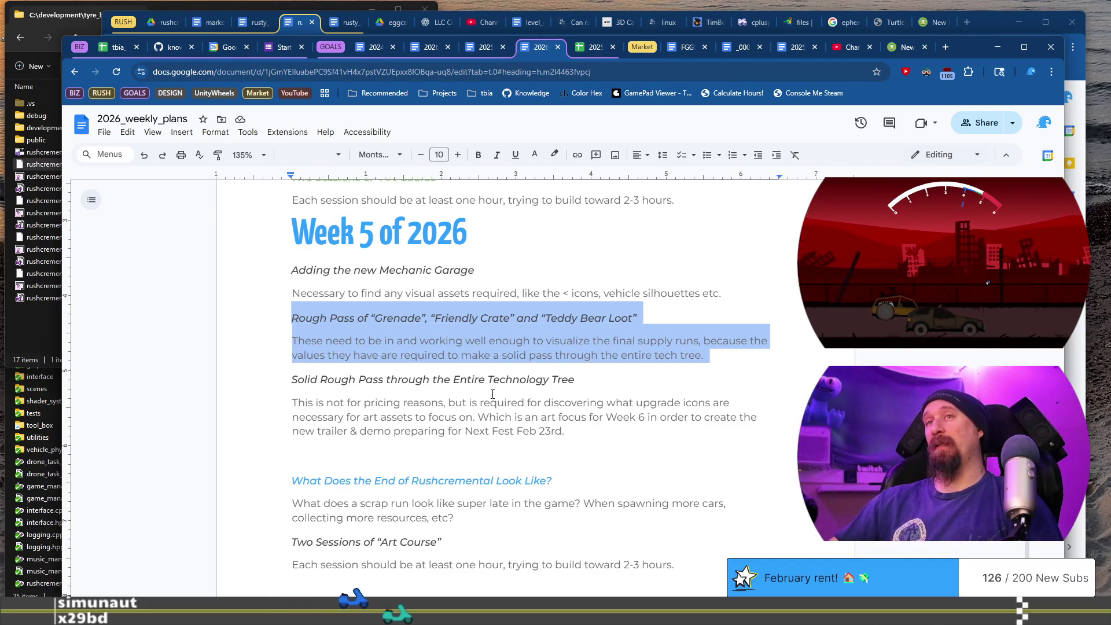
{"action": "left_click", "coordinate": [384, 293]}
Reword the Mechanic Garage note to start 'Rough pass to figure any unforeseen visual assets'
{"action": "key", "text": "Home"}
{"action": "type", "text": "Rou"}
{"action": "type", "text": "gh pass "}
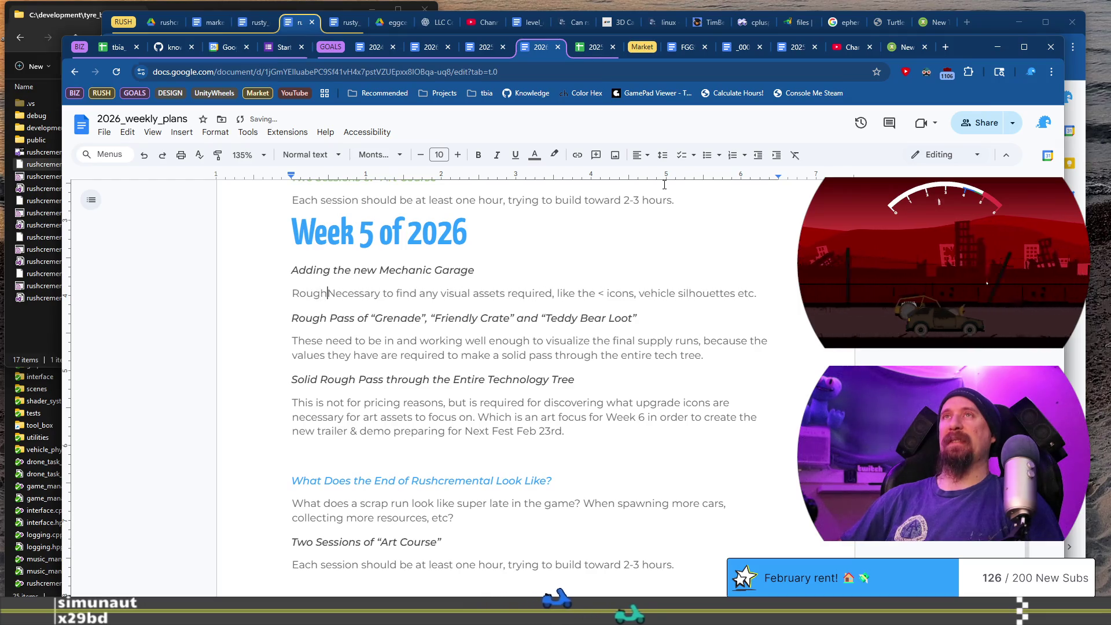
{"action": "type", "text": "to figure"}
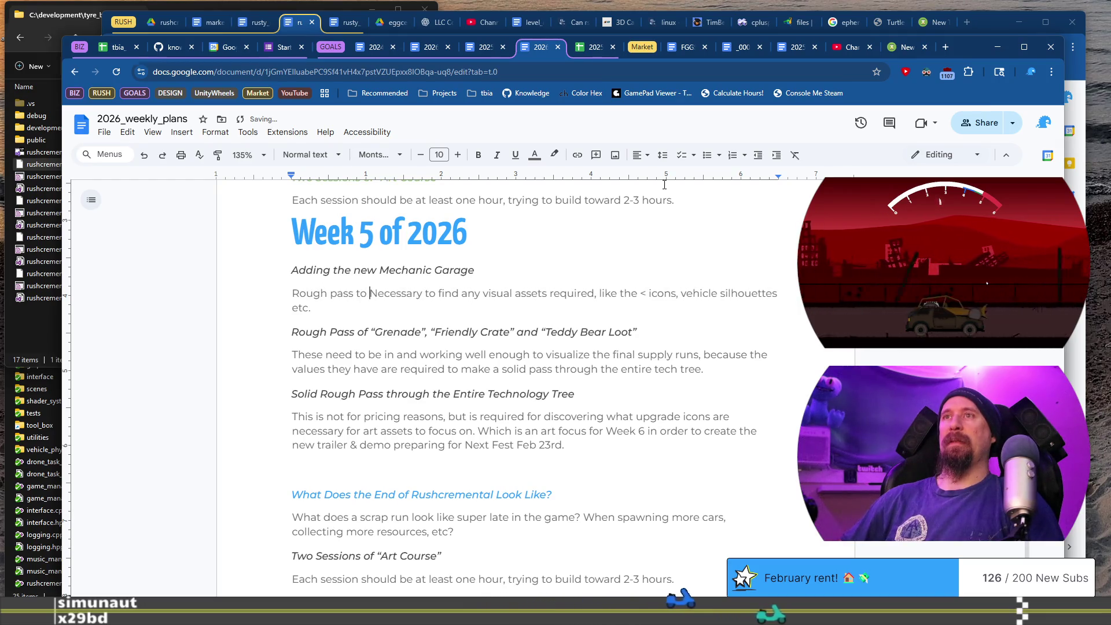
{"action": "key", "text": "ctrl+shift+Right"}
{"action": "key", "text": "ctrl+shift+Right"}
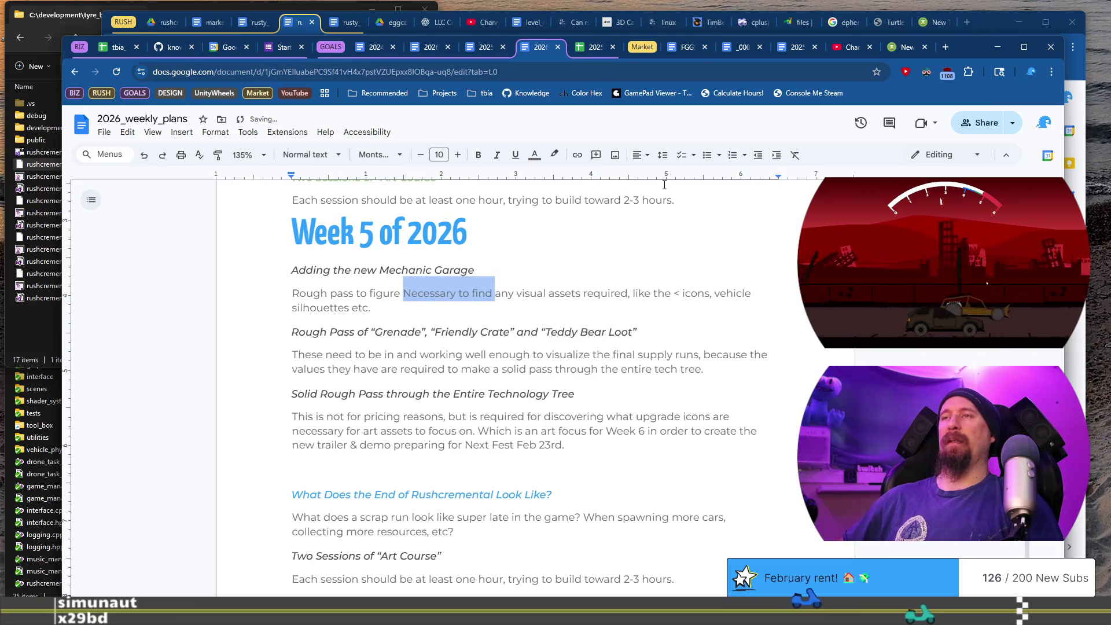
{"action": "key", "text": "BackSpace"}
{"action": "type", "text": "un"}
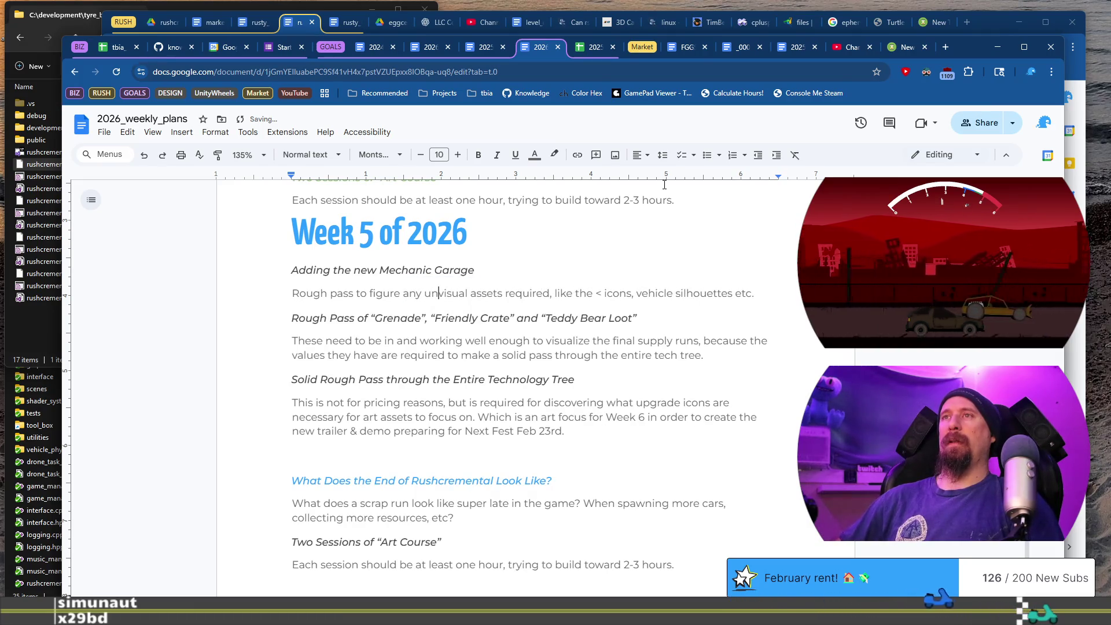
{"action": "key", "text": "BackSpace"}
{"action": "key", "text": "BackSpace"}
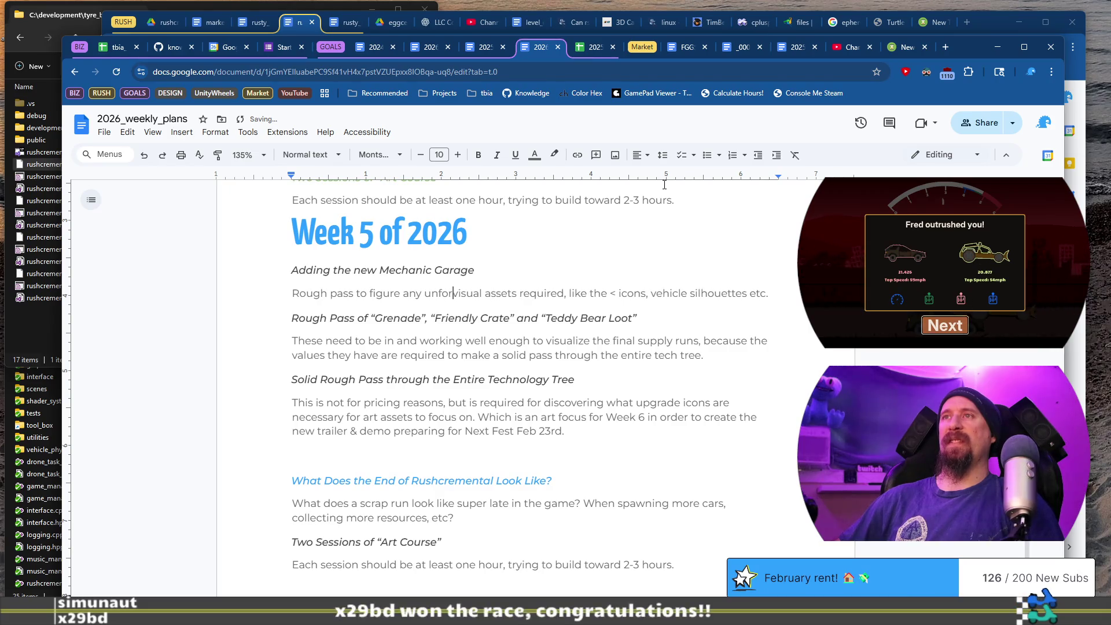
{"action": "type", "text": "eseen"}
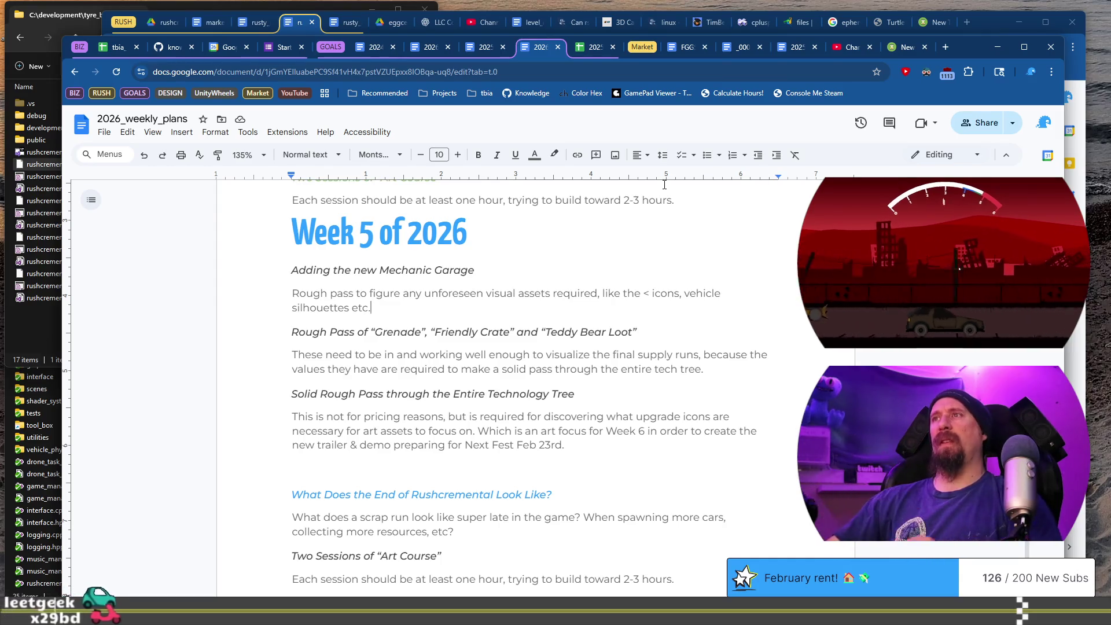
Add 'but' near the < icons and end the note planning the vehicle upgrade icons
{"action": "left_click", "coordinate": [649, 293]}
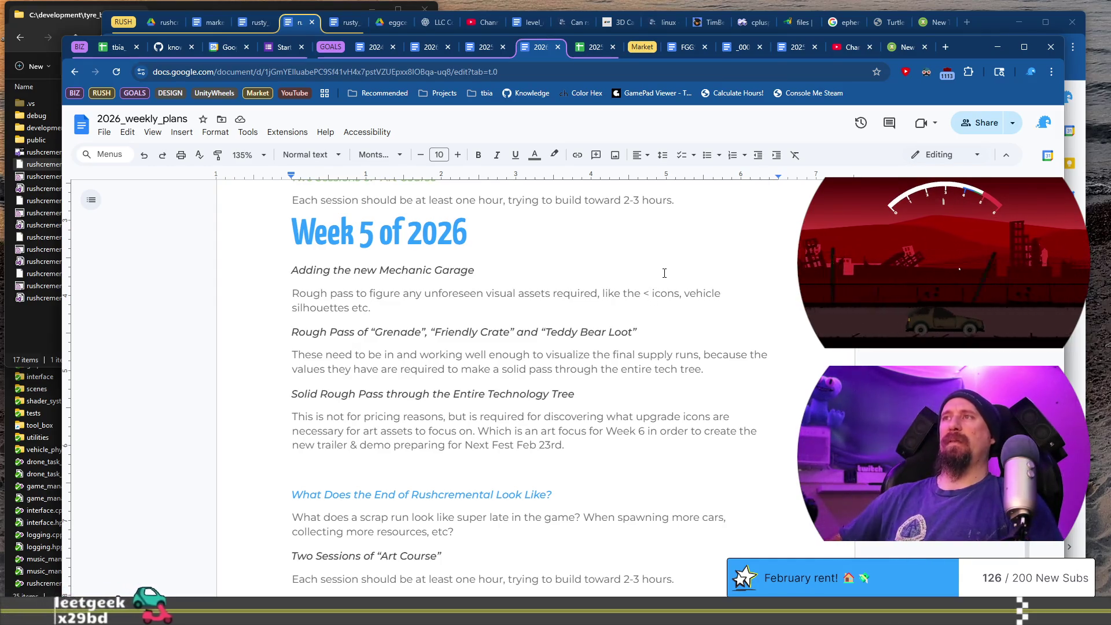
{"action": "type", "text": "'"}
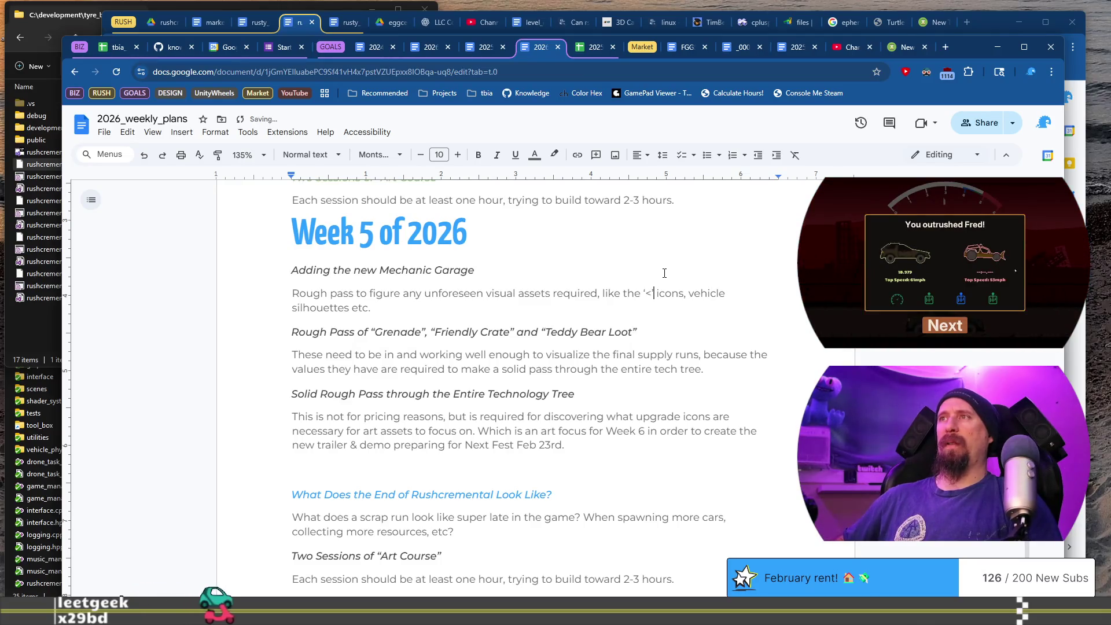
{"action": "type", "text": " buyt"}
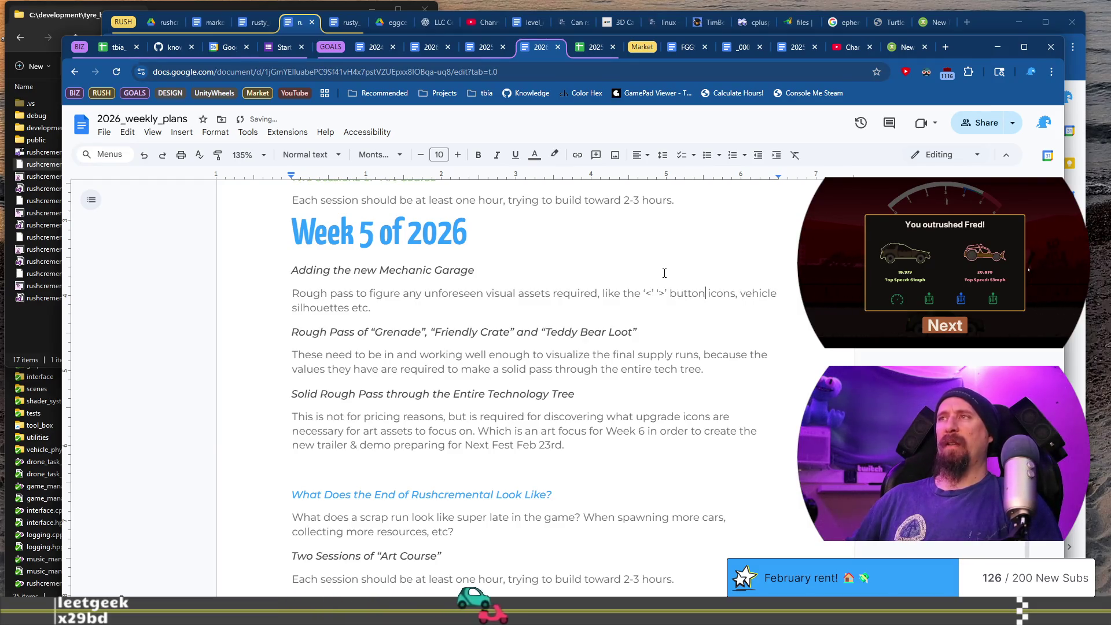
{"action": "key", "text": "shift+Home"}
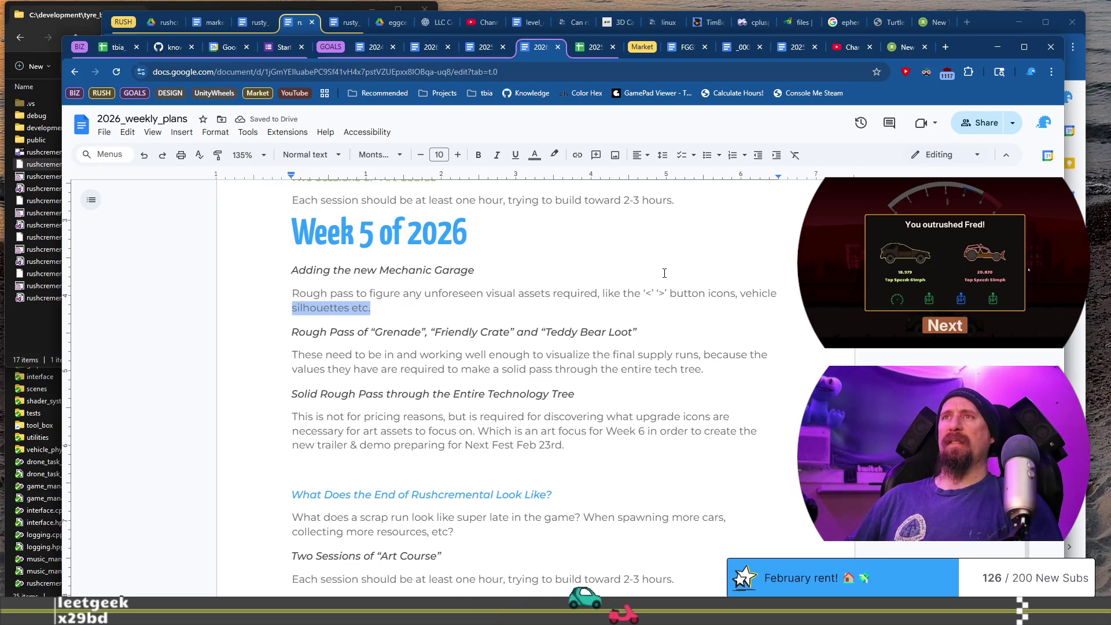
{"action": "key", "text": "End"}
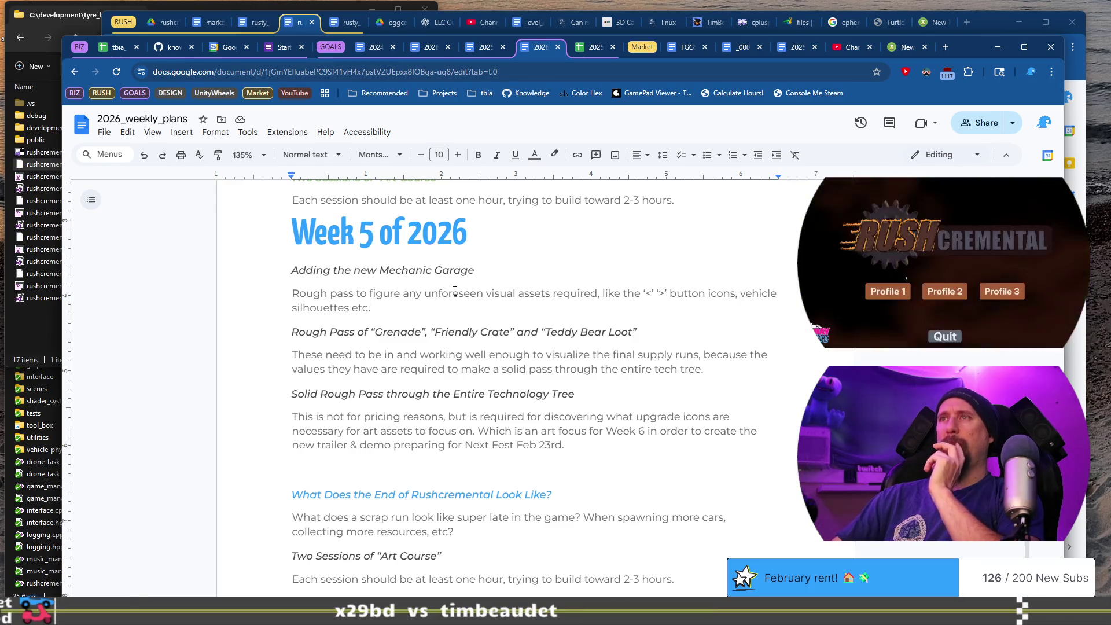
{"action": "type", "text": " And plan what the upgrade"}
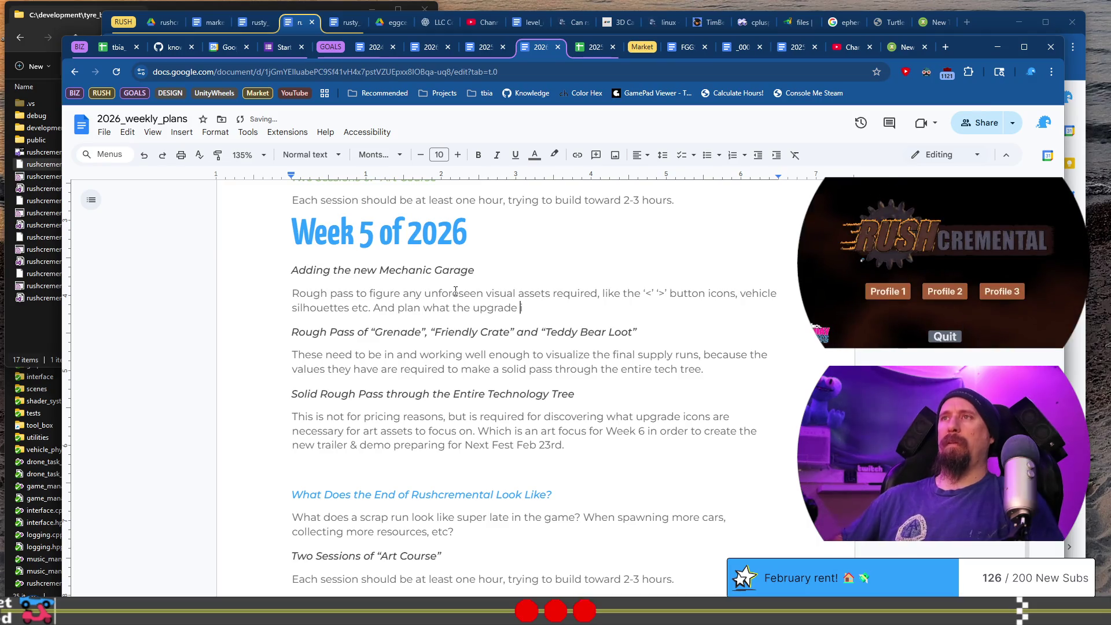
{"action": "type", "text": "con"}
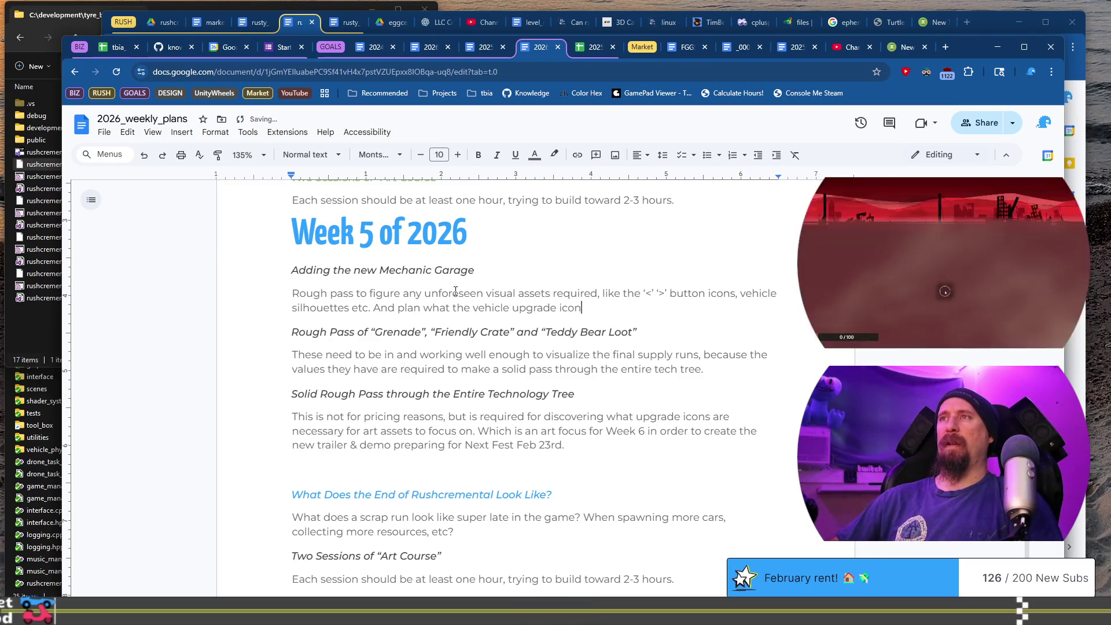
{"action": "type", "text": "s will be."}
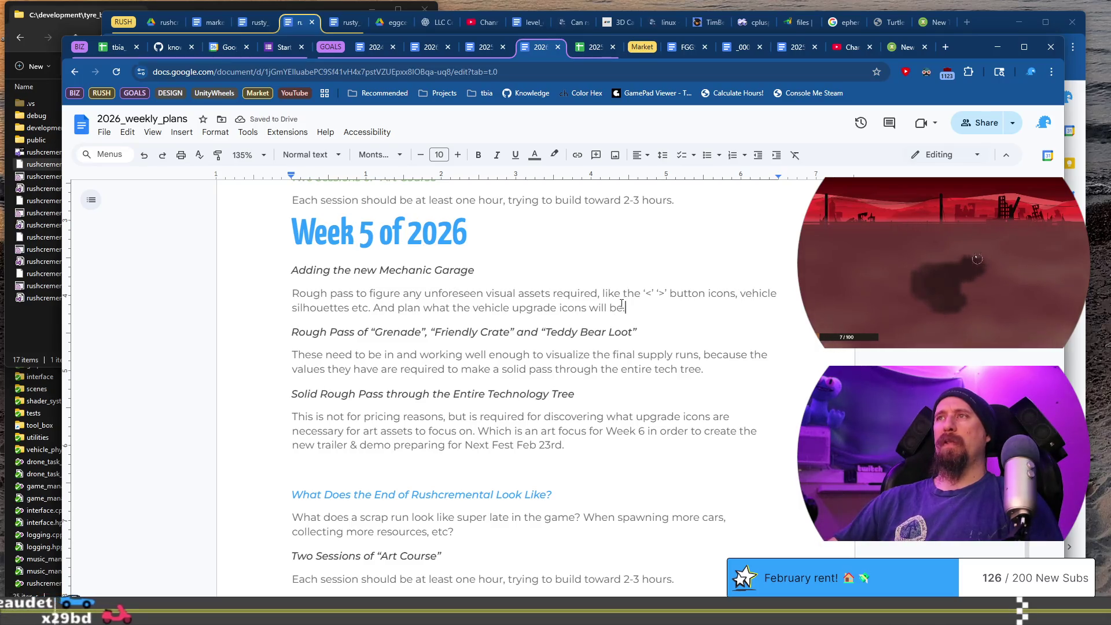
Review the first two Week 5 tasks and remove the empty line after 'Feb 23rd.'
{"action": "left_click", "coordinate": [306, 293], "text": "shift"}
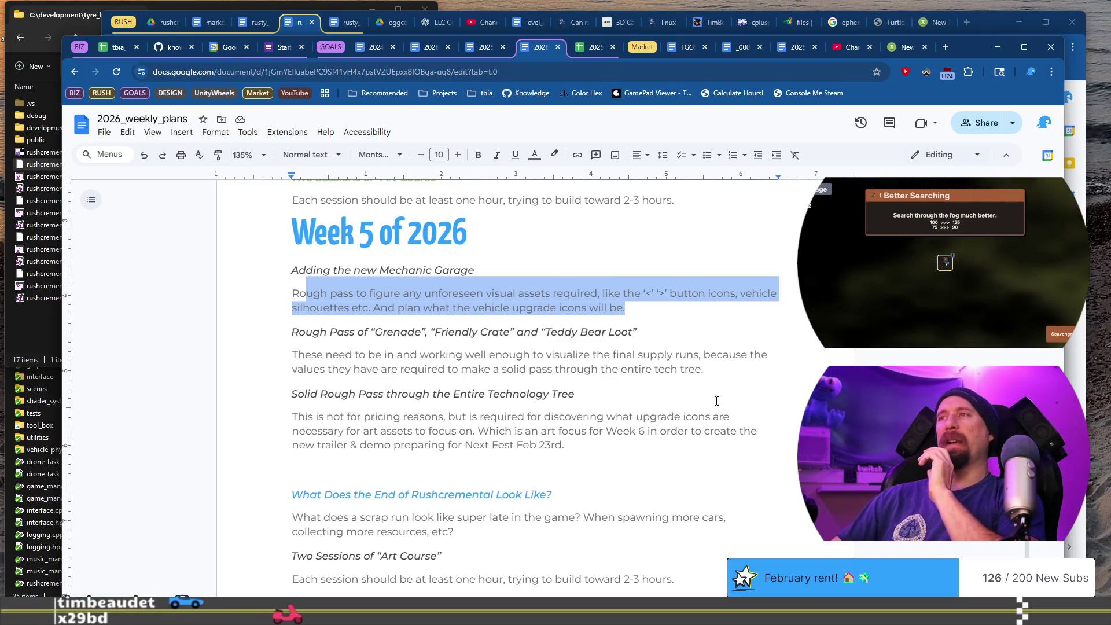
{"action": "left_click_drag", "start_coordinate": [291, 270], "coordinate": [723, 368]}
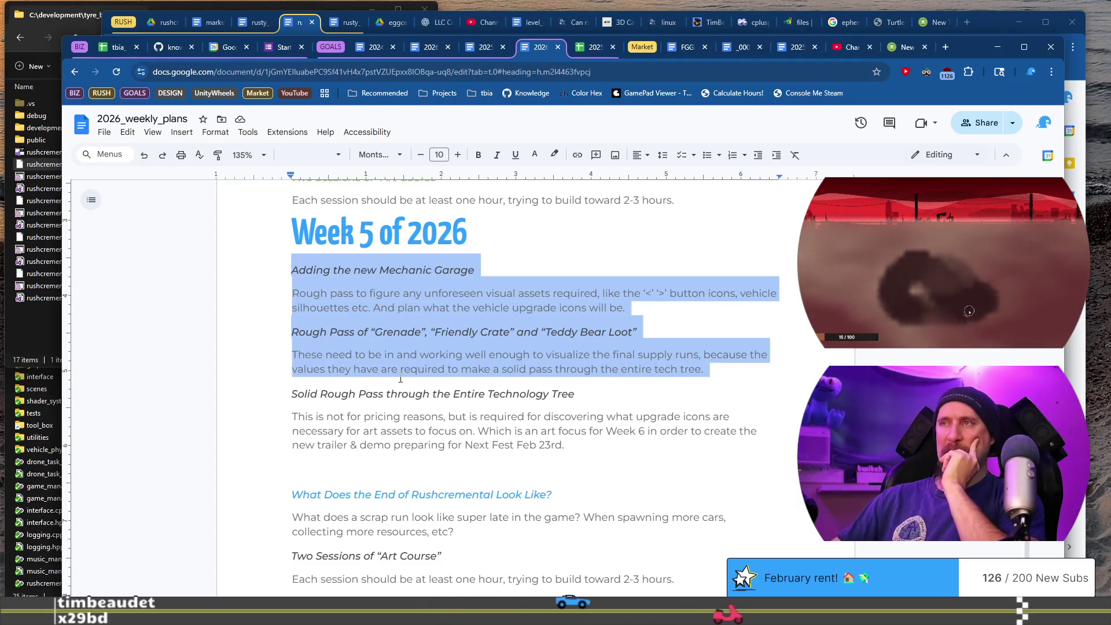
{"action": "left_click", "coordinate": [572, 446]}
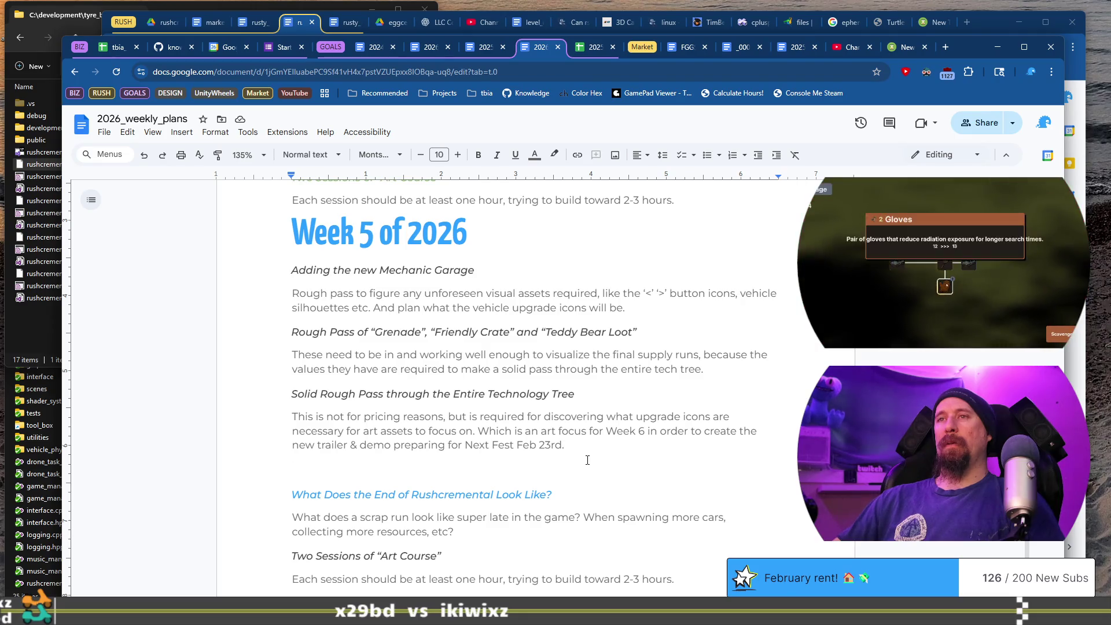
{"action": "key", "text": "BackSpace"}
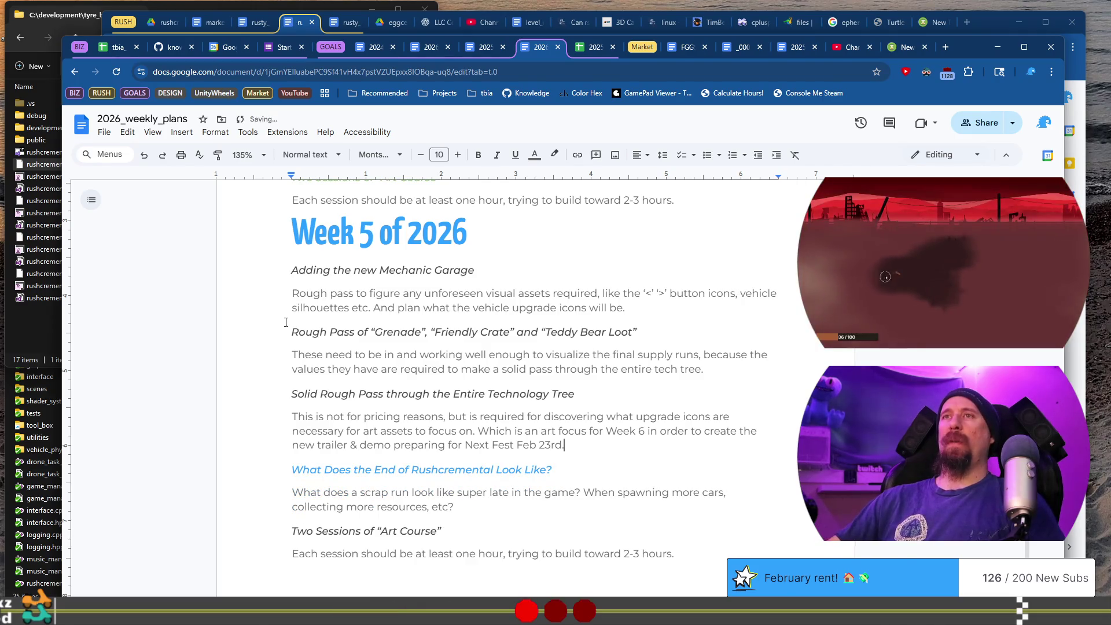
Delete the duplicate Two Sessions of “Art Course” heading and its note
{"action": "left_click_drag", "start_coordinate": [285, 322], "coordinate": [612, 353]}
{"action": "left_click", "coordinate": [300, 468]}
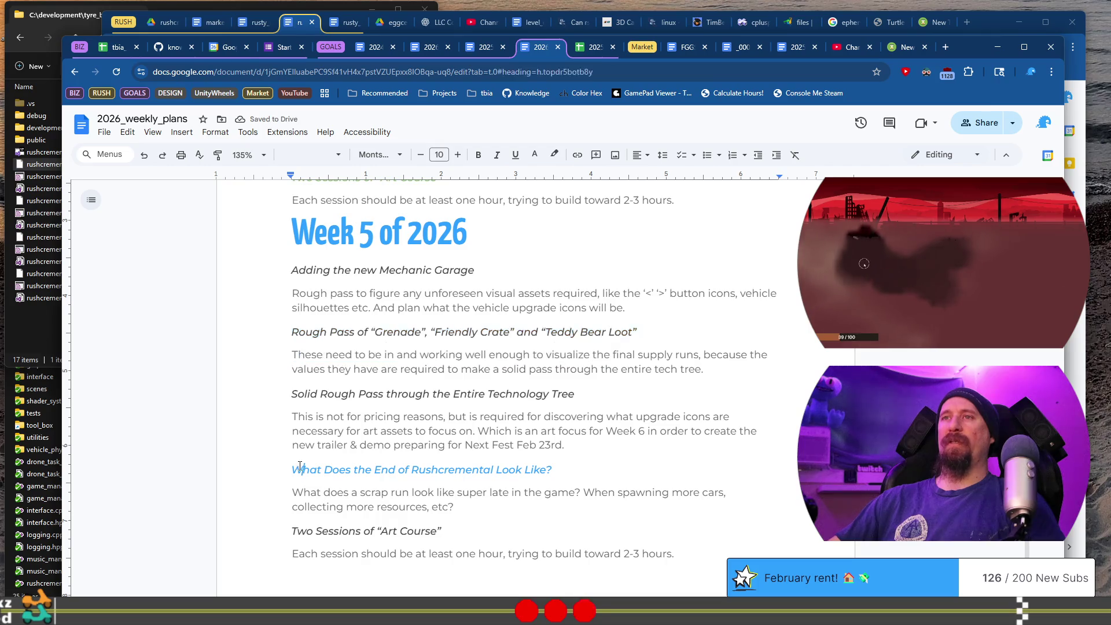
{"action": "triple_click", "coordinate": [605, 464]}
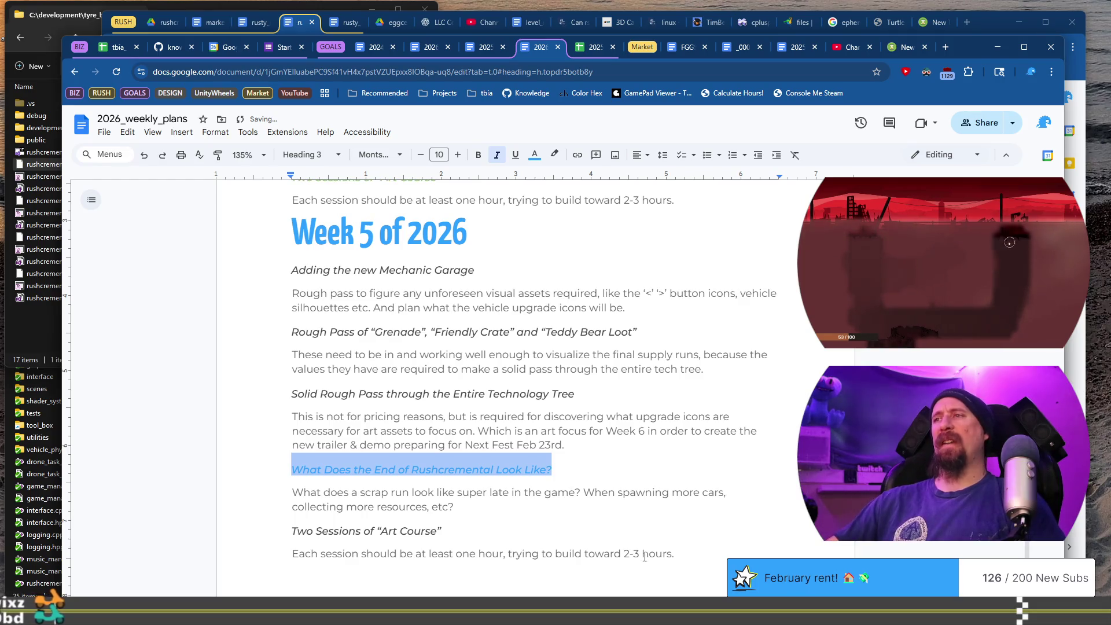
{"action": "left_click", "coordinate": [677, 553]}
{"action": "key", "text": "shift+Up"}
{"action": "key", "text": "shift+Up"}
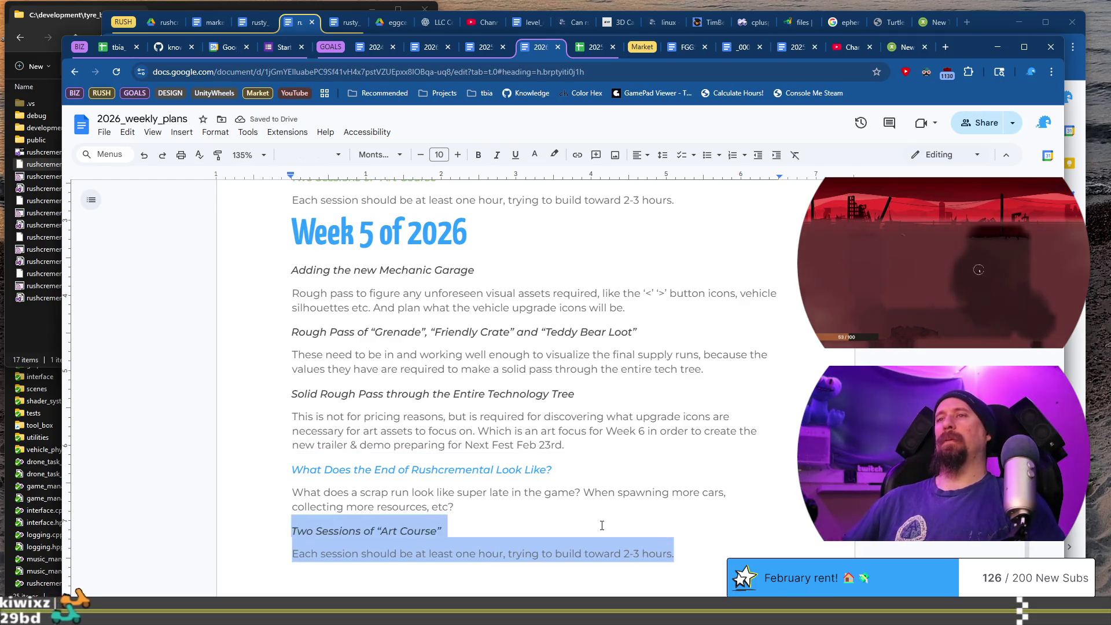
{"action": "key", "text": "BackSpace"}
{"action": "key", "text": "shift+Home"}
{"action": "key", "text": "shift+Up"}
{"action": "key", "text": "shift+Up"}
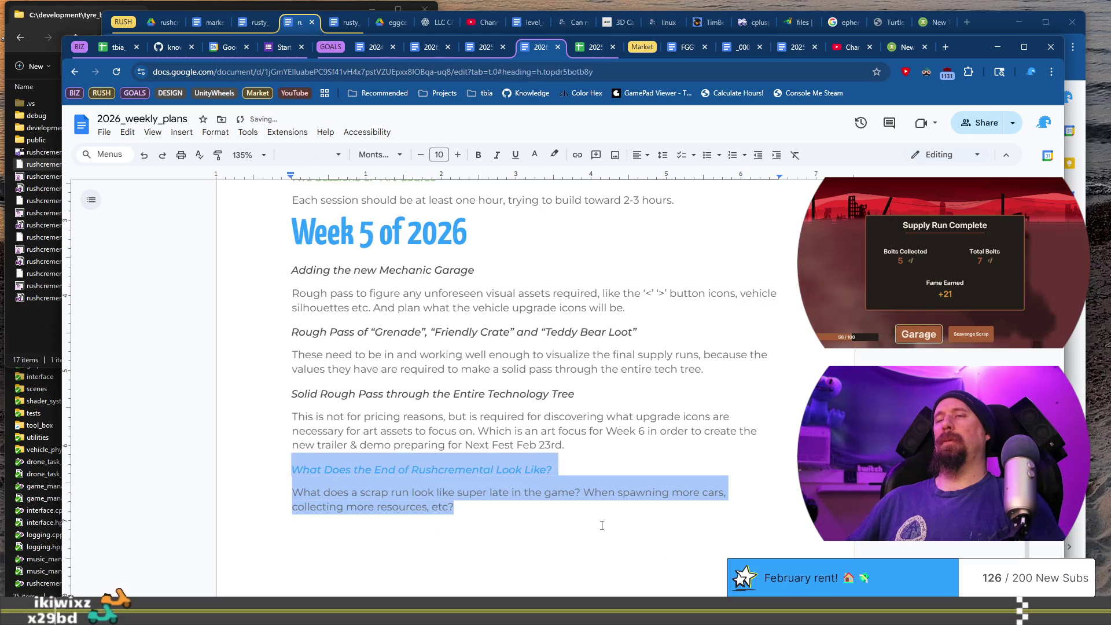
{"action": "key", "text": "Left"}
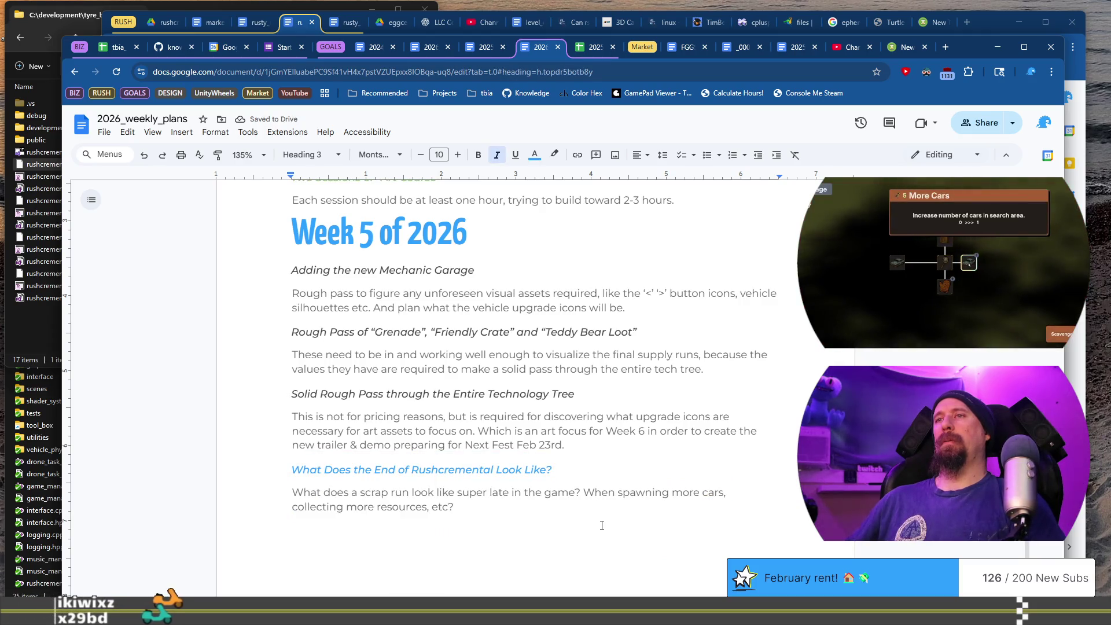
Change the heading to 'End of Rushcremental Implemented in Game!'
{"action": "key", "text": "ctrl+shift+Right"}
{"action": "key", "text": "ctrl+shift+Right"}
{"action": "key", "text": "ctrl+shift+Right"}
{"action": "key", "text": "BackSpace"}
{"action": "key", "text": "ctrl+Right"}
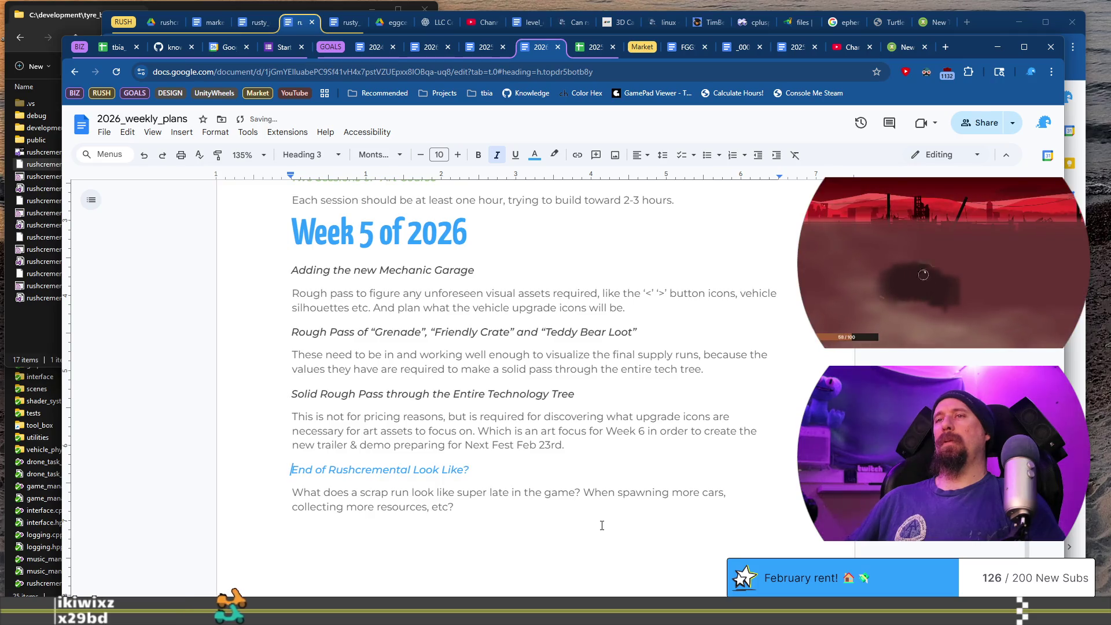
{"action": "type", "text": "Imple"}
{"action": "type", "text": "mented in"}
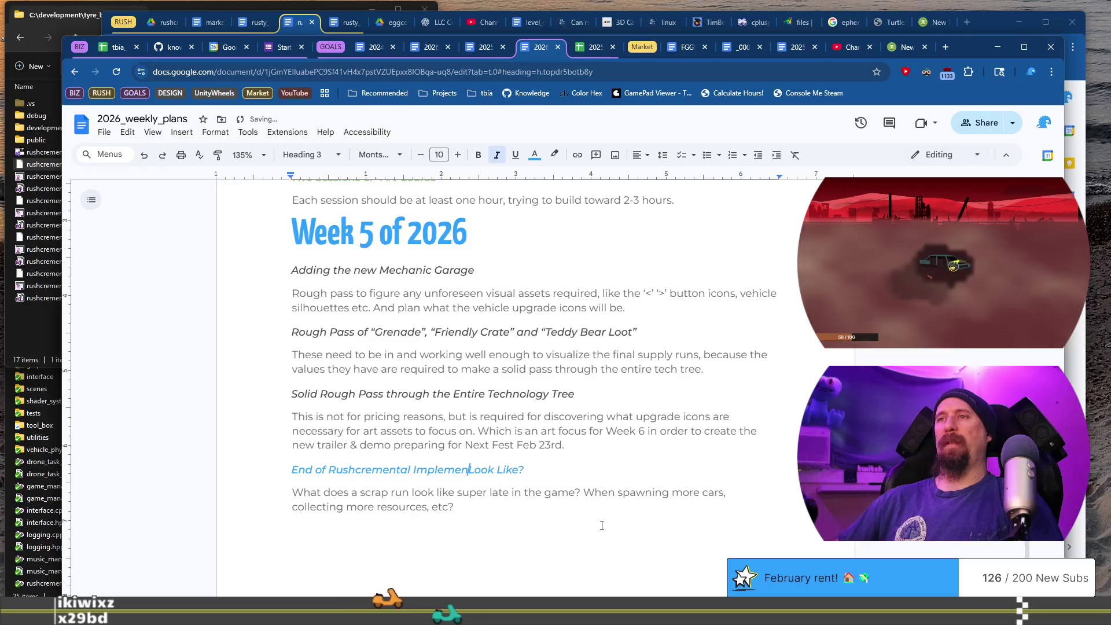
{"action": "type", "text": " Game"}
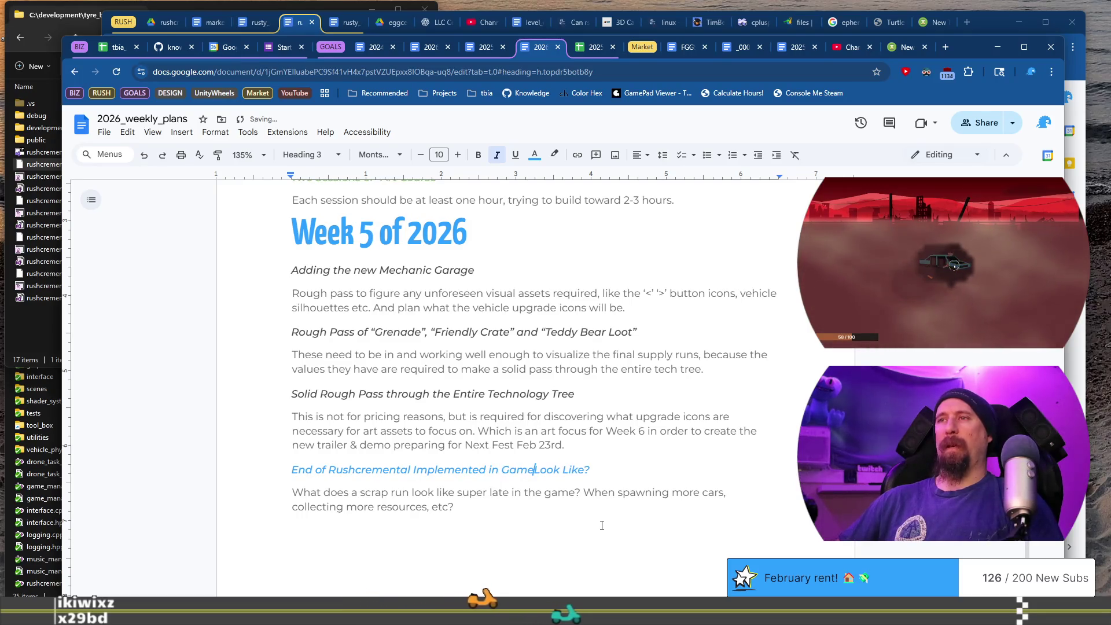
{"action": "key", "text": "shift+End"}
{"action": "type", "text": "!"}
Replace the scrap-run paragraph with 'Show the final Supply Run in the game with Grenade, Crate and Teddy Bears...'
{"action": "left_click", "coordinate": [601, 525]}
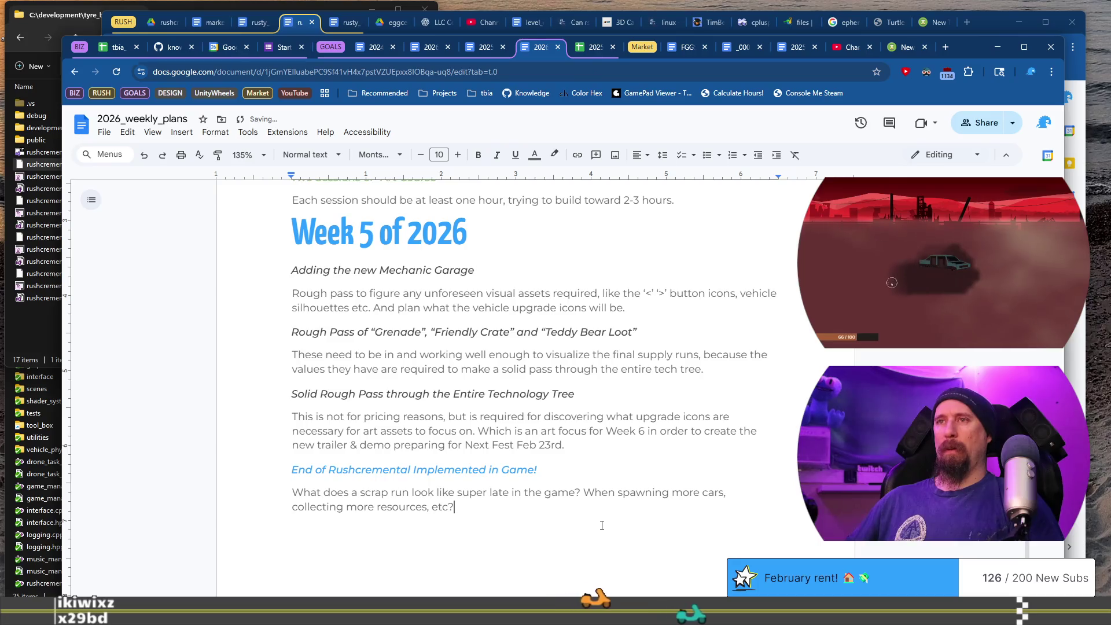
{"action": "key", "text": "ctrl+Left"}
{"action": "key", "text": "ctrl+Left"}
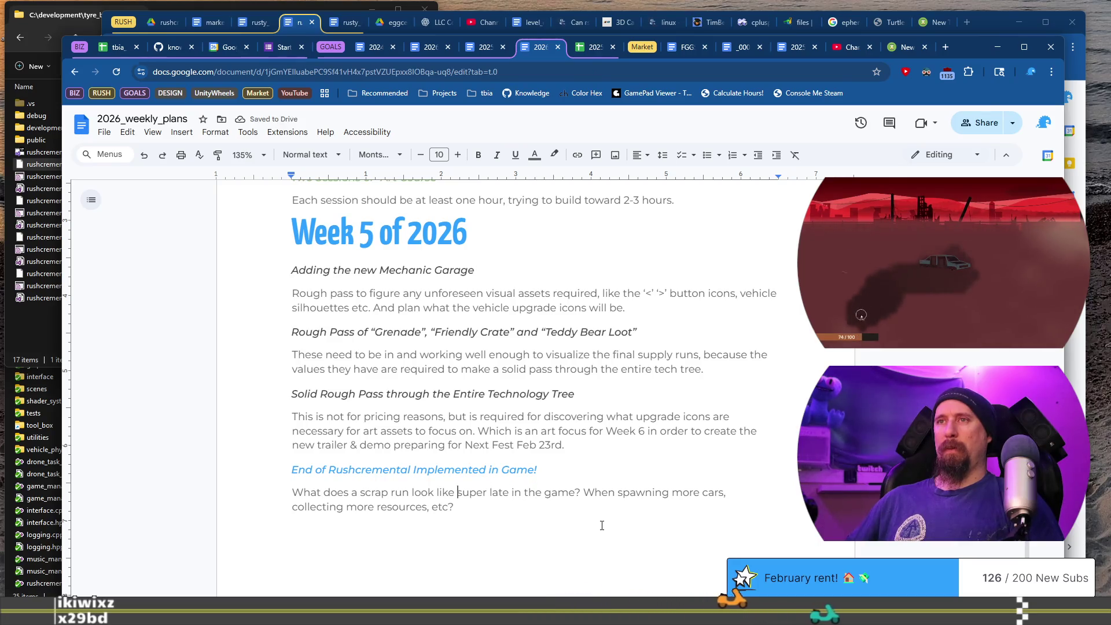
{"action": "key", "text": "ctrl+Right"}
{"action": "key", "text": "ctrl+Right"}
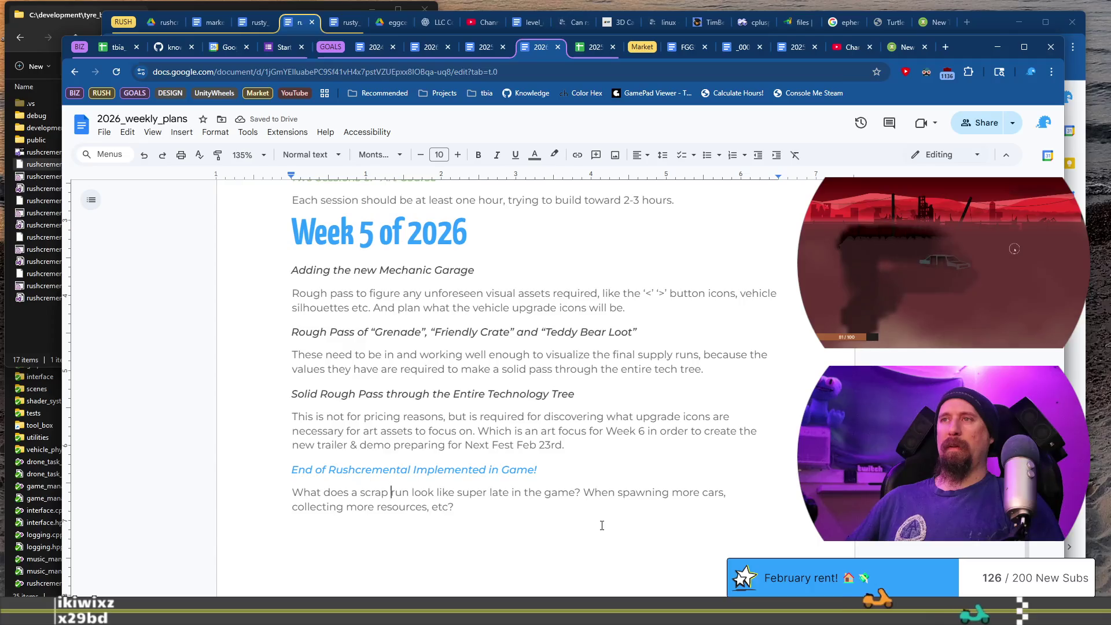
{"action": "key", "text": "ctrl+Right"}
{"action": "key", "text": "ctrl+Right"}
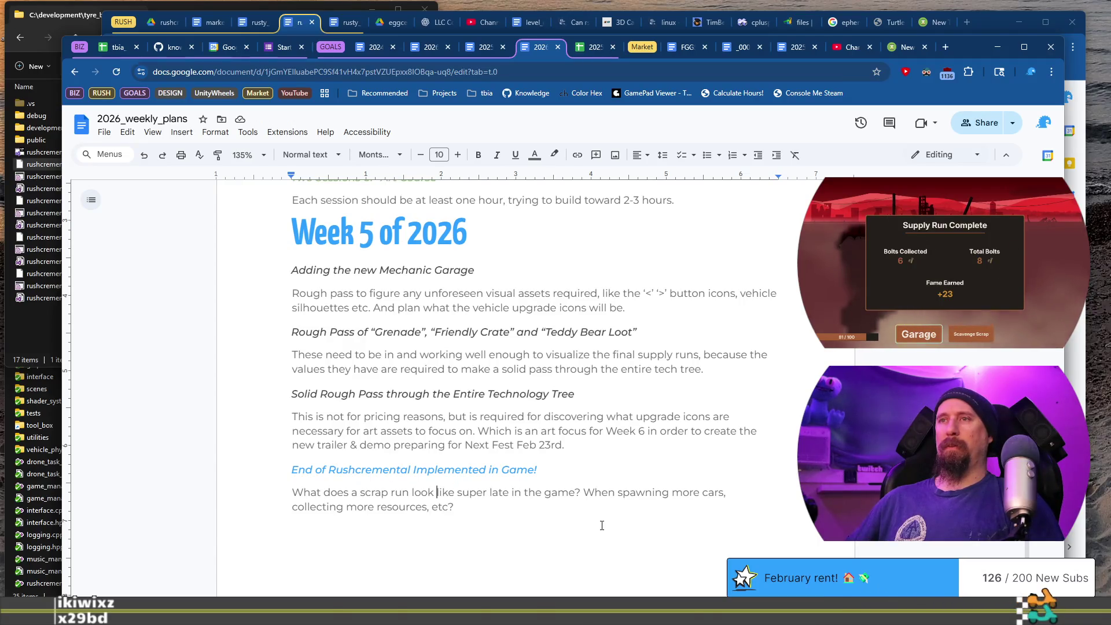
{"action": "key", "text": "Down"}
{"action": "key", "text": "shift+Home"}
{"action": "key", "text": "shift+Up"}
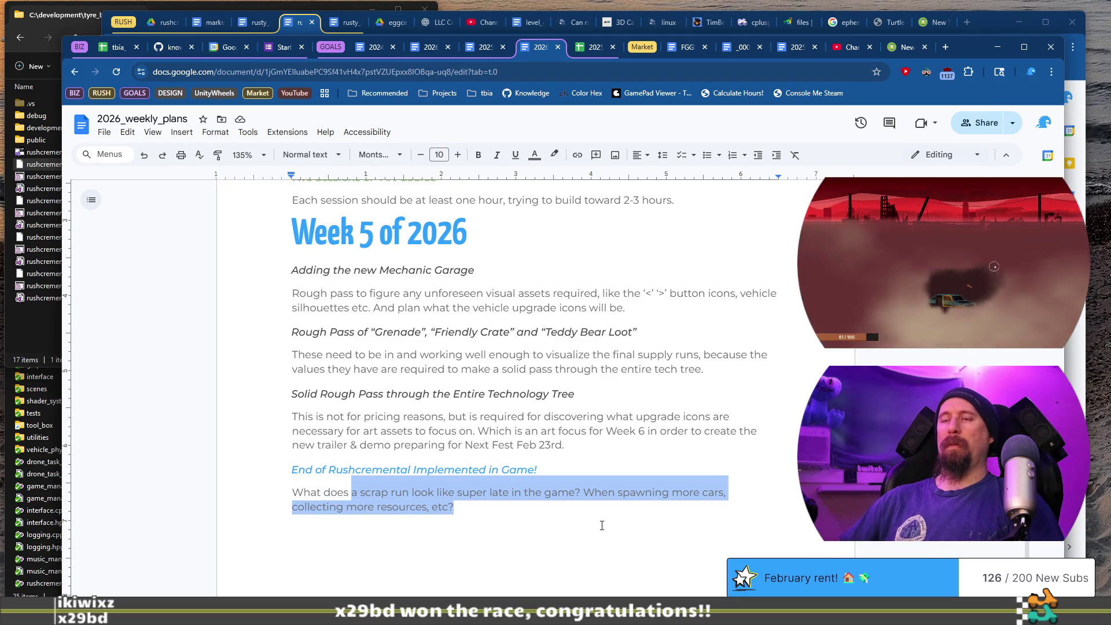
{"action": "key", "text": "shift+Home"}
{"action": "type", "text": "Sho"}
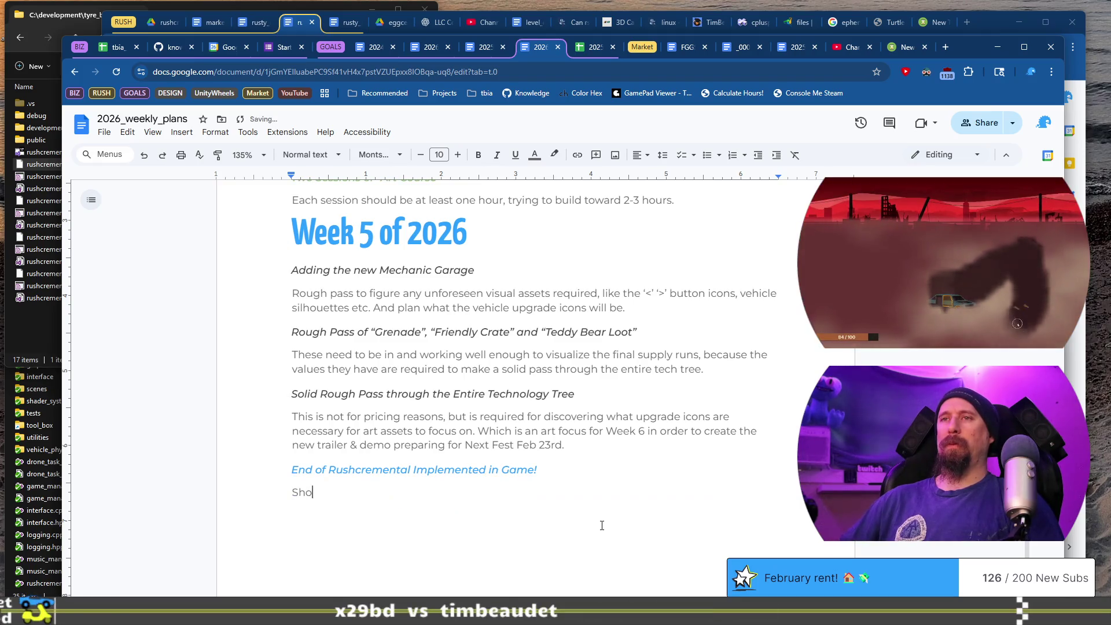
{"action": "type", "text": "w the final "}
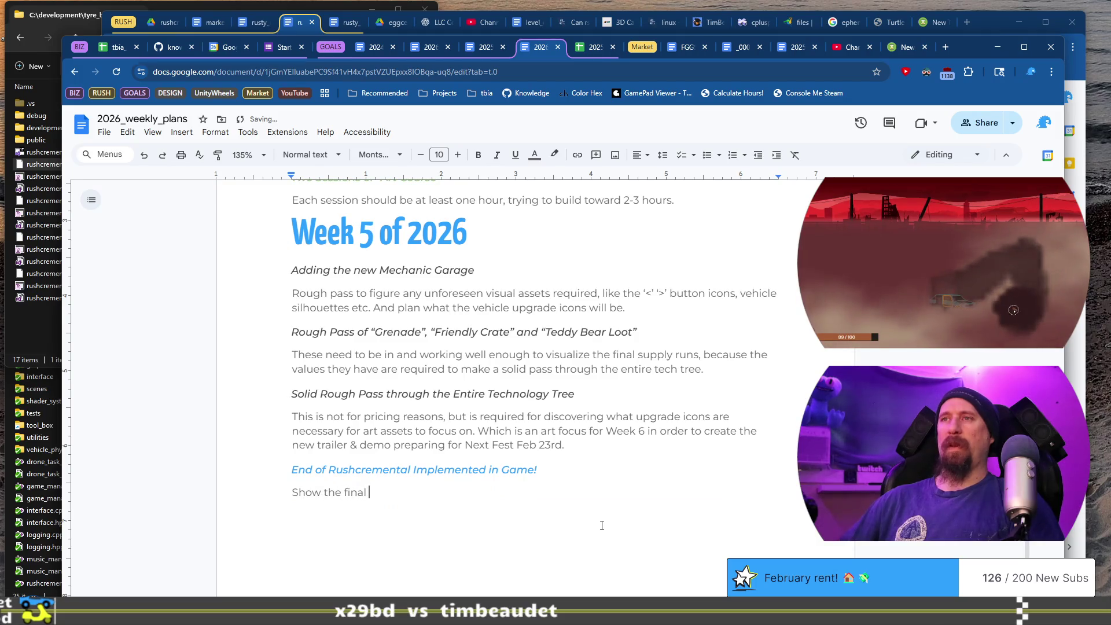
{"action": "type", "text": "Supply Run"}
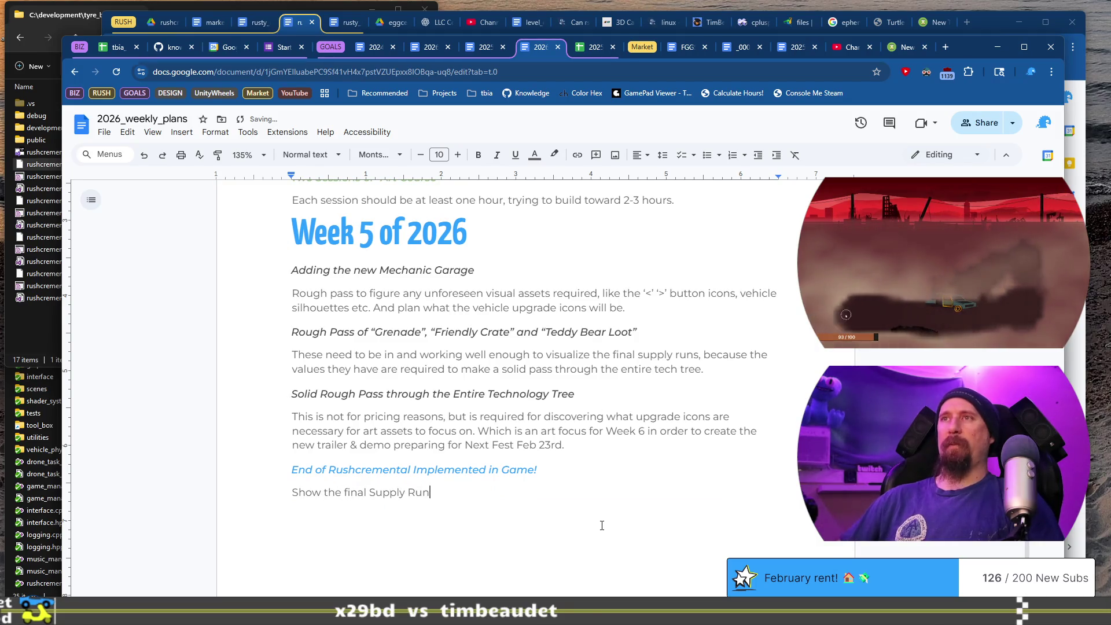
{"action": "type", "text": " in the game "}
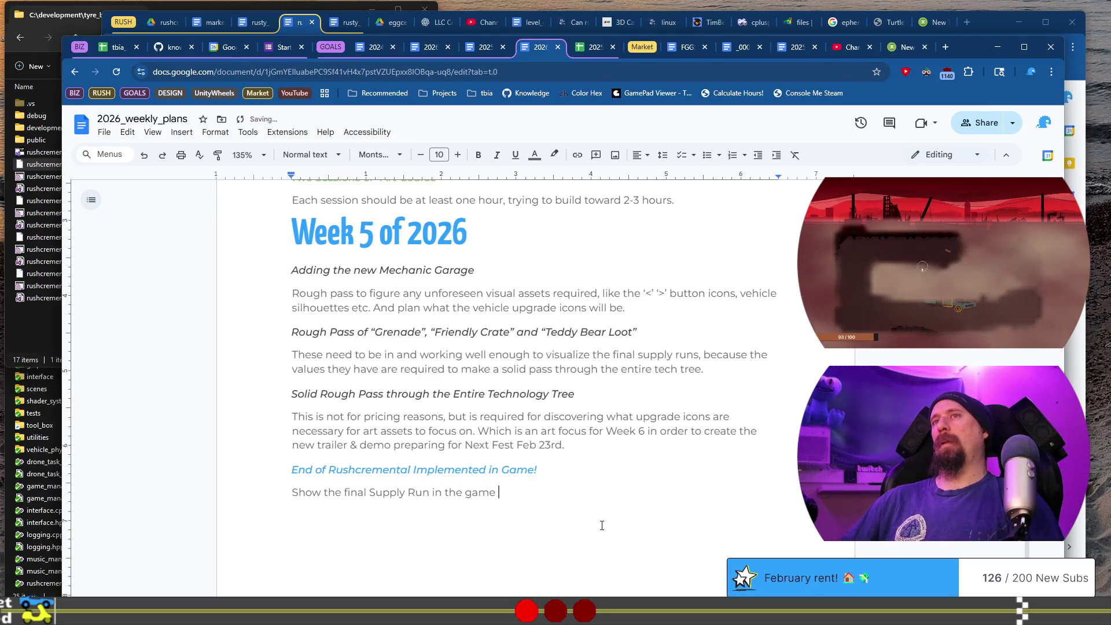
{"action": "type", "text": "with Grena"}
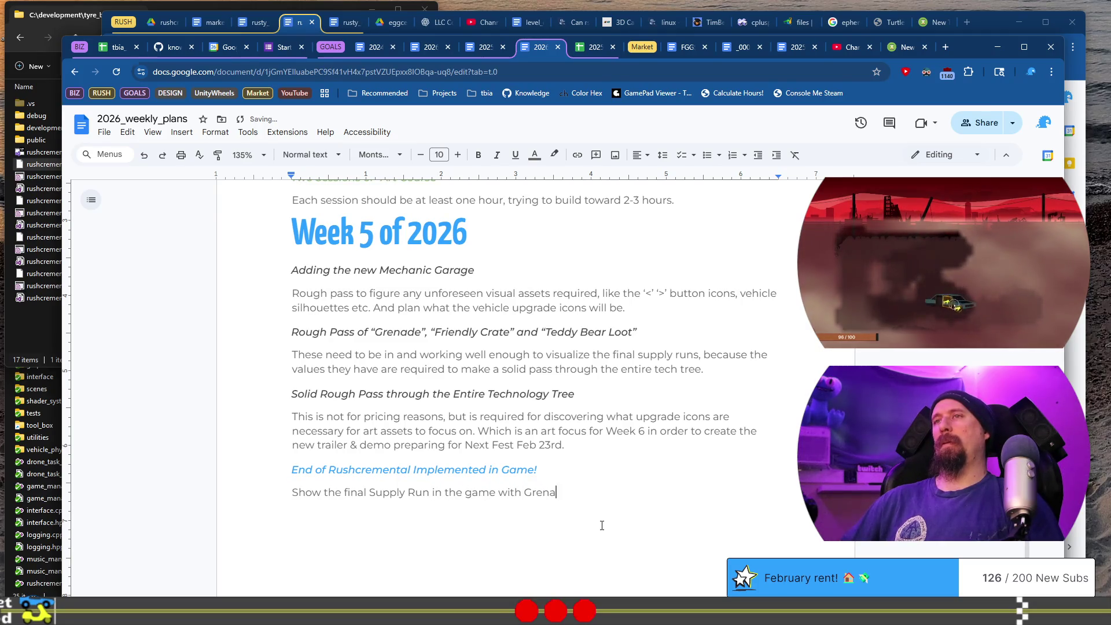
{"action": "type", "text": "de, Crate and Te"}
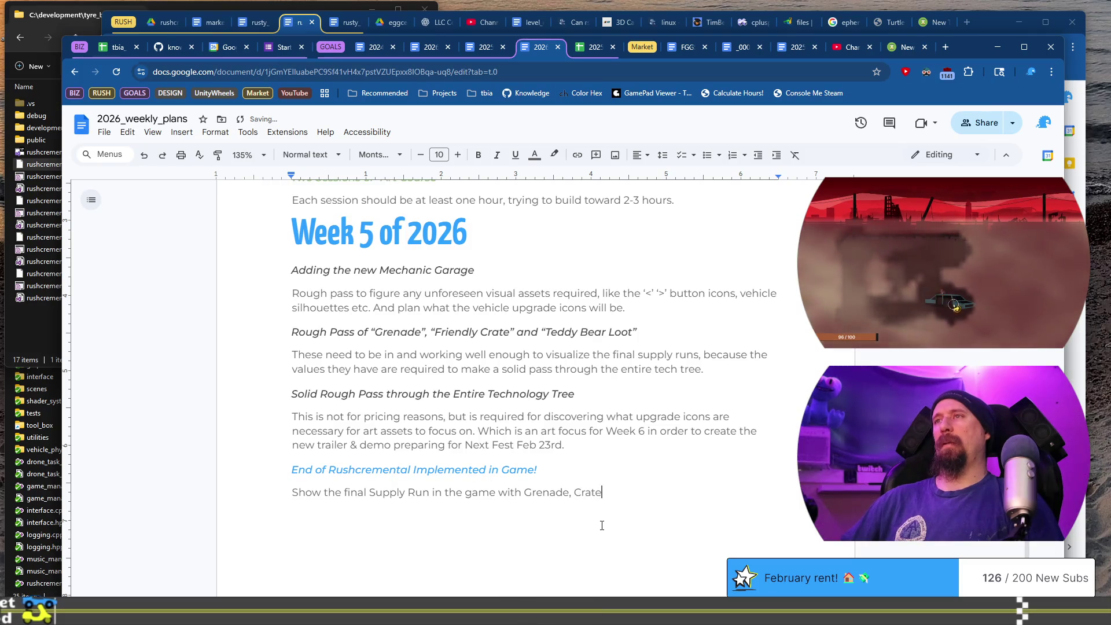
{"action": "type", "text": "dd"}
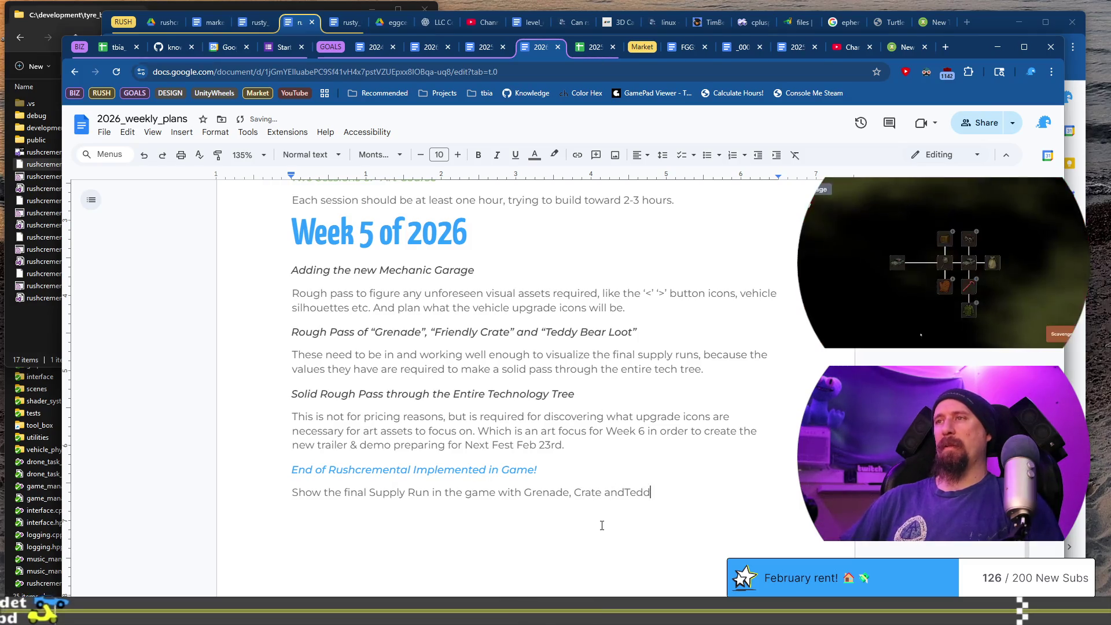
{"action": "key", "text": "BackSpace"}
{"action": "key", "text": "BackSpace"}
{"action": "key", "text": "BackSpace"}
{"action": "key", "text": "BackSpace"}
{"action": "type", "text": " Teddy Bears..."}
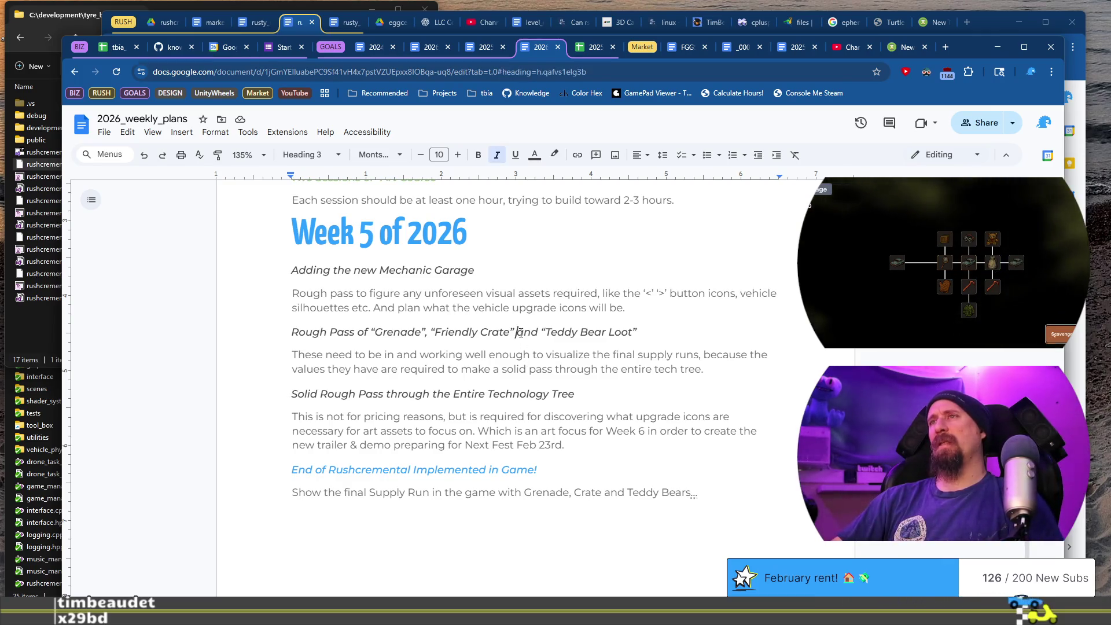
{"action": "left_click_drag", "start_coordinate": [546, 332], "coordinate": [634, 331]}
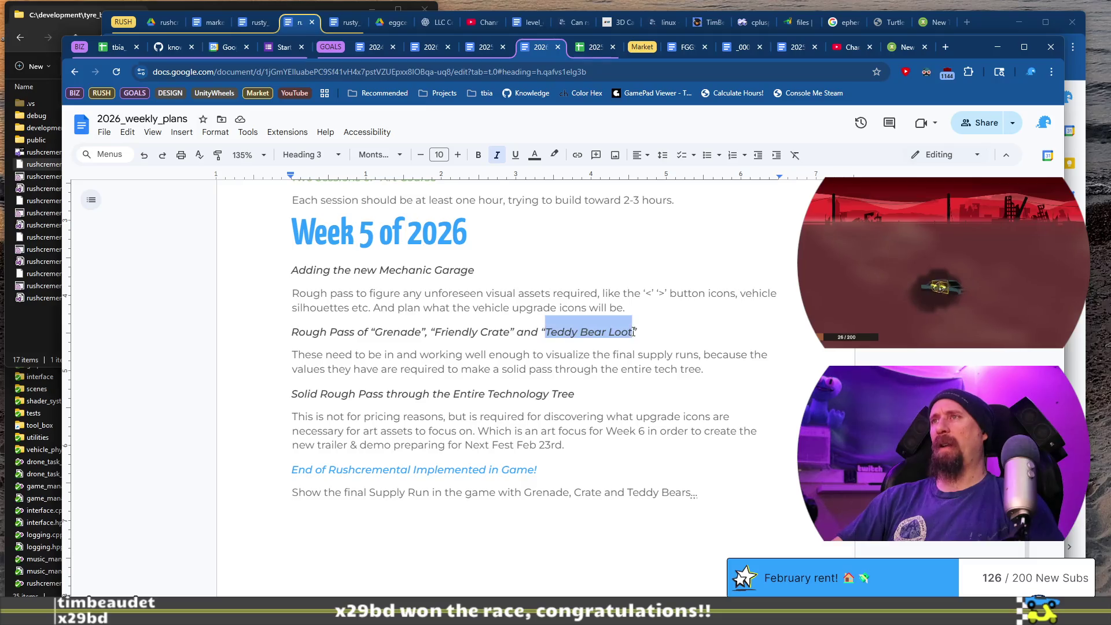
Bold 'Friendly Crate' and then 'Grenade' in the Rough Pass heading
{"action": "left_click", "coordinate": [630, 360]}
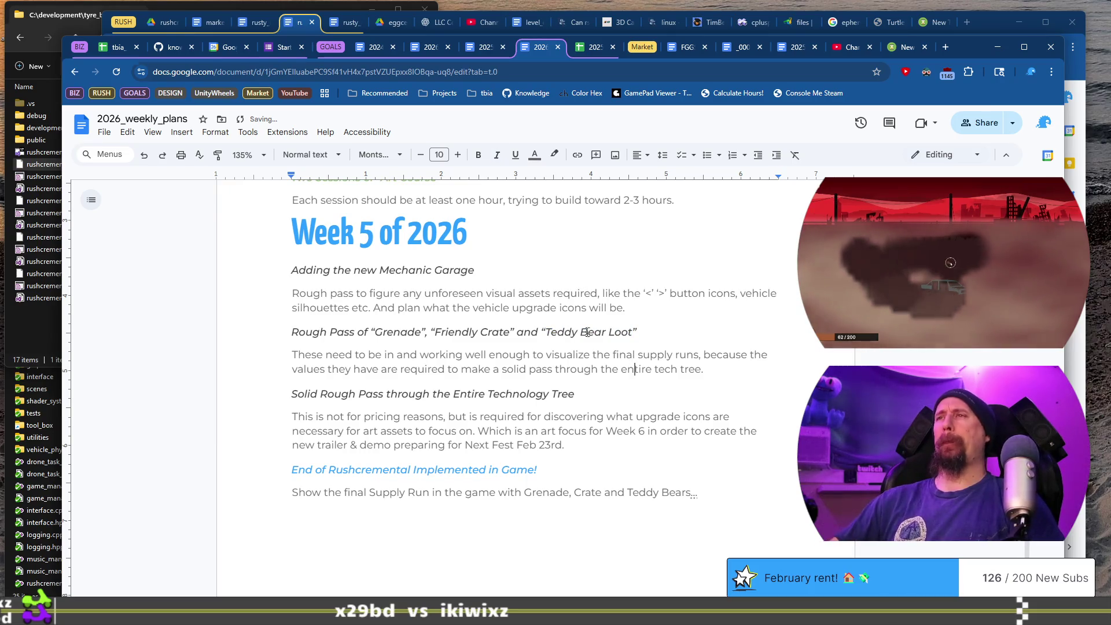
{"action": "left_click", "coordinate": [509, 331]}
{"action": "left_click", "coordinate": [435, 332], "text": "shift"}
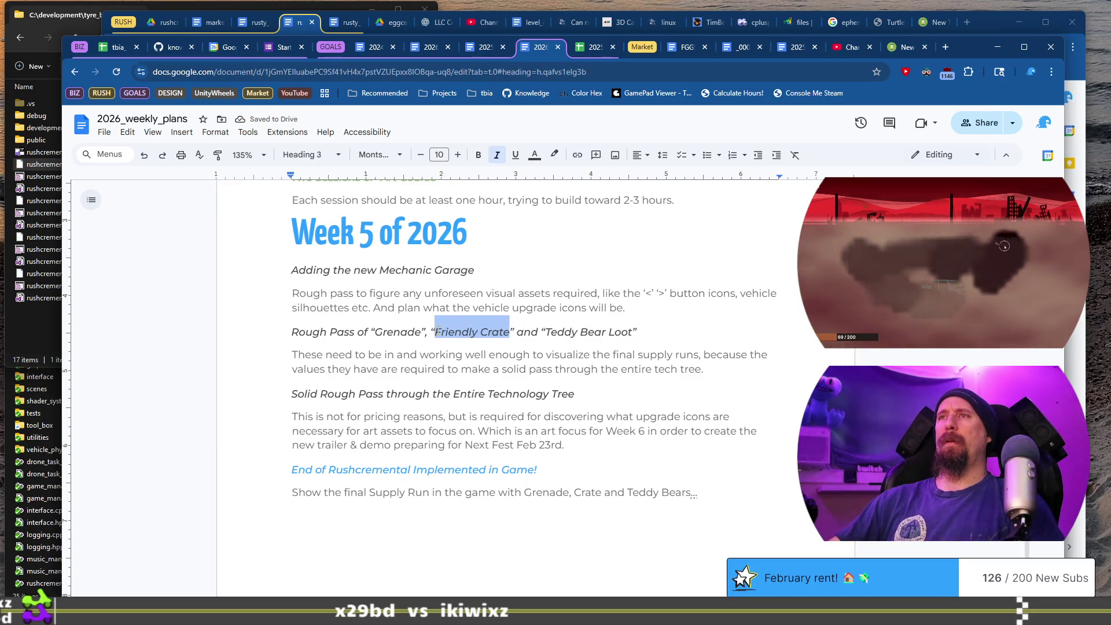
{"action": "key", "text": "ctrl+b"}
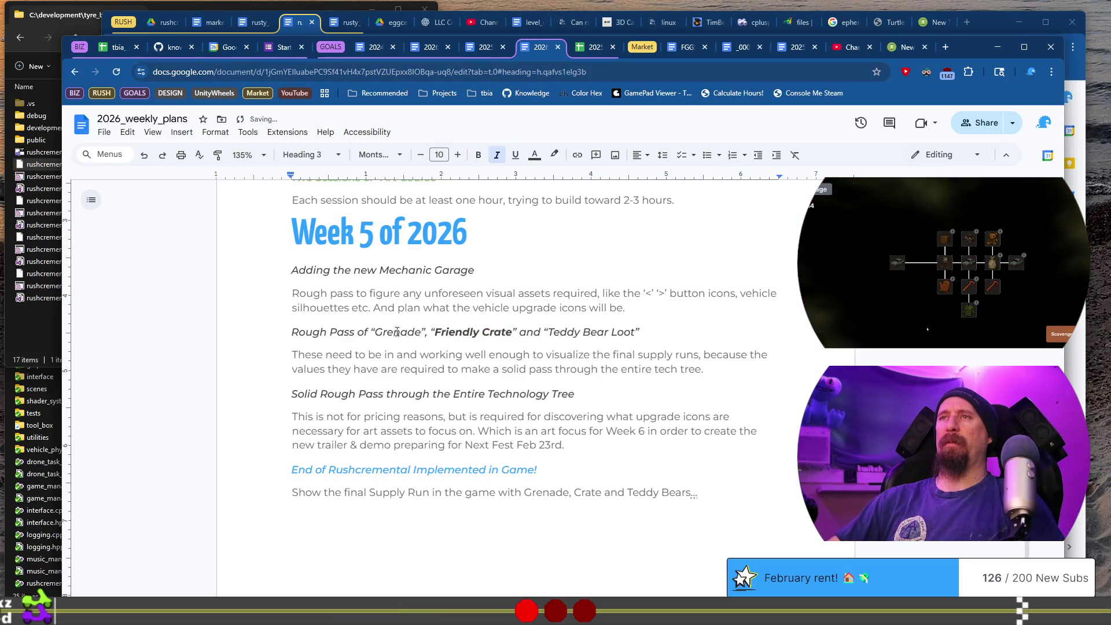
{"action": "double_click", "coordinate": [397, 331]}
{"action": "key", "text": "ctrl+b"}
Select the supply runs explanation, then the technology tree heading and its description
{"action": "left_click", "coordinate": [464, 379]}
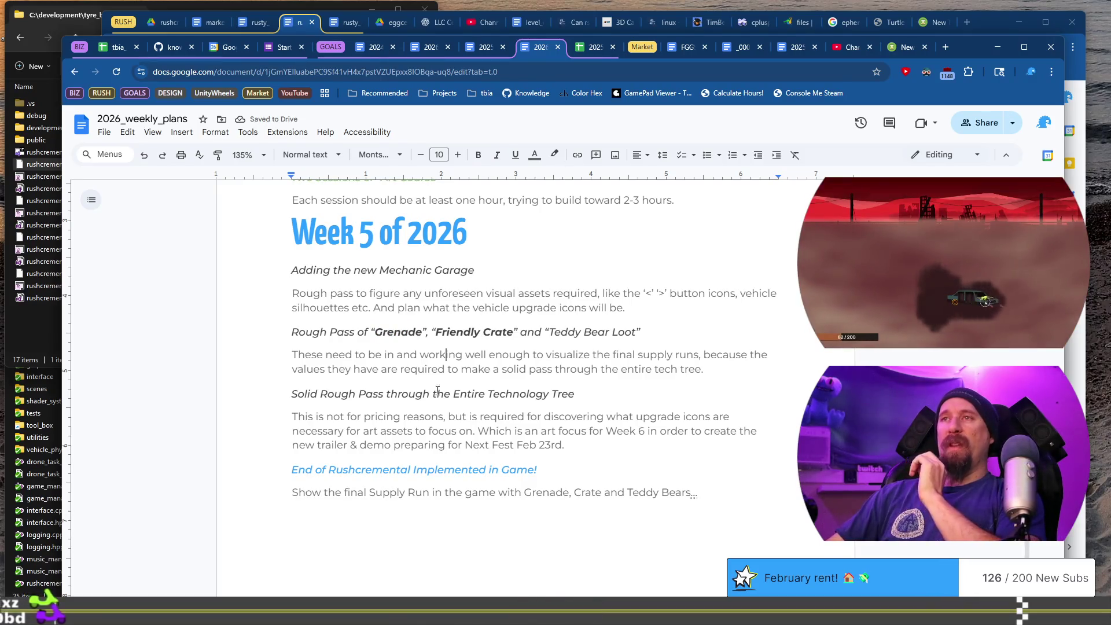
{"action": "left_click_drag", "start_coordinate": [355, 356], "coordinate": [659, 376]}
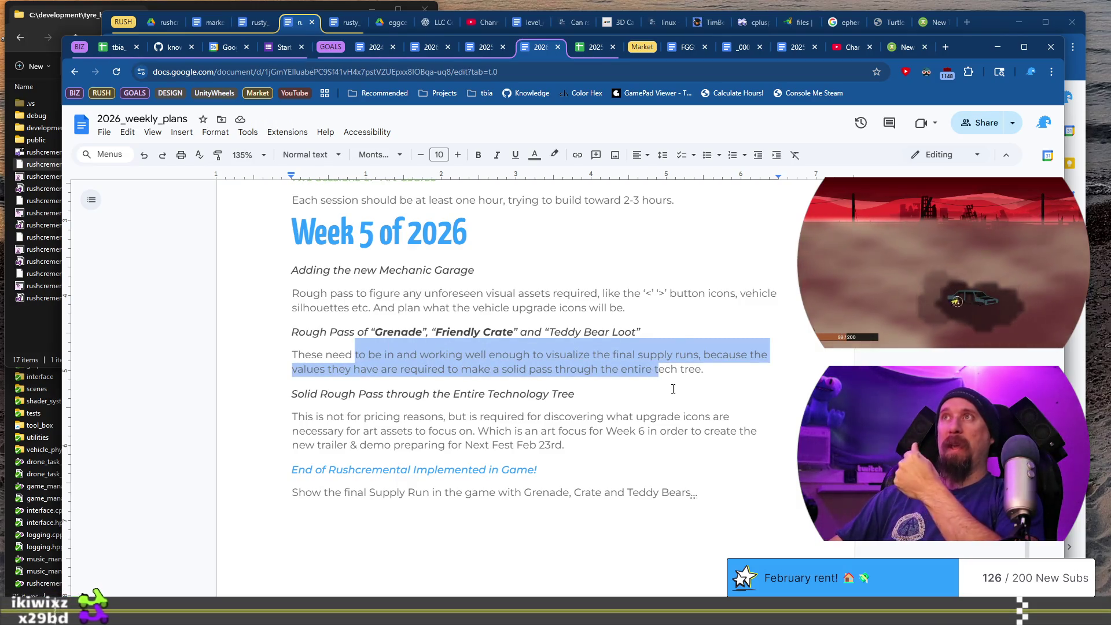
{"action": "mouse_move", "coordinate": [480, 51]}
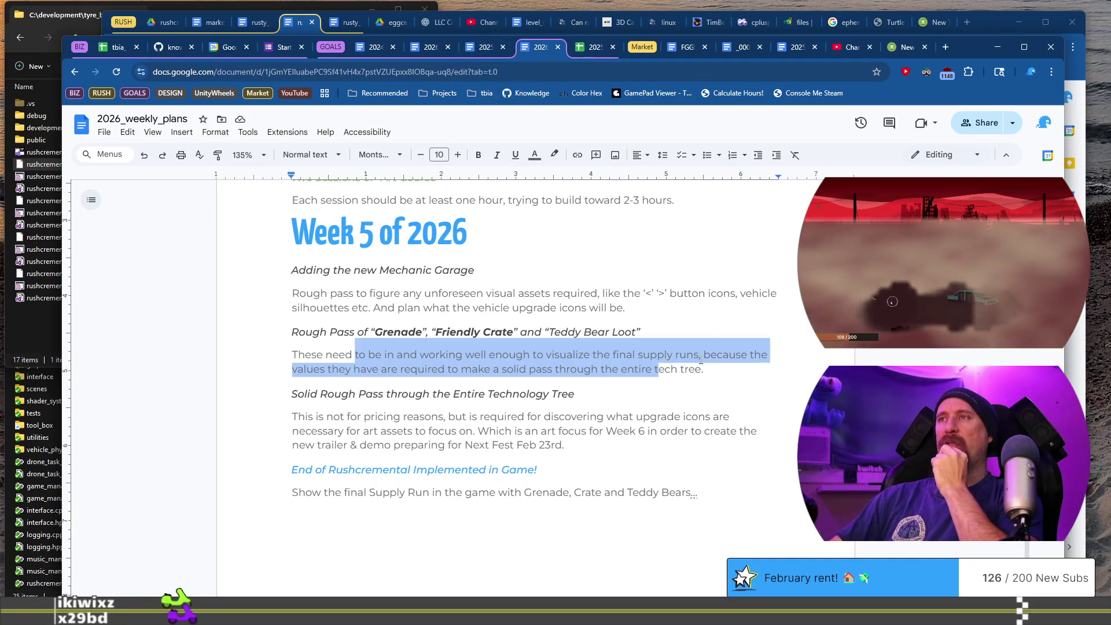
{"action": "mouse_move", "coordinate": [312, 395]}
{"action": "left_mouse_down"}
{"action": "mouse_move", "coordinate": [654, 431]}
{"action": "mouse_move", "coordinate": [563, 445]}
{"action": "left_mouse_up"}
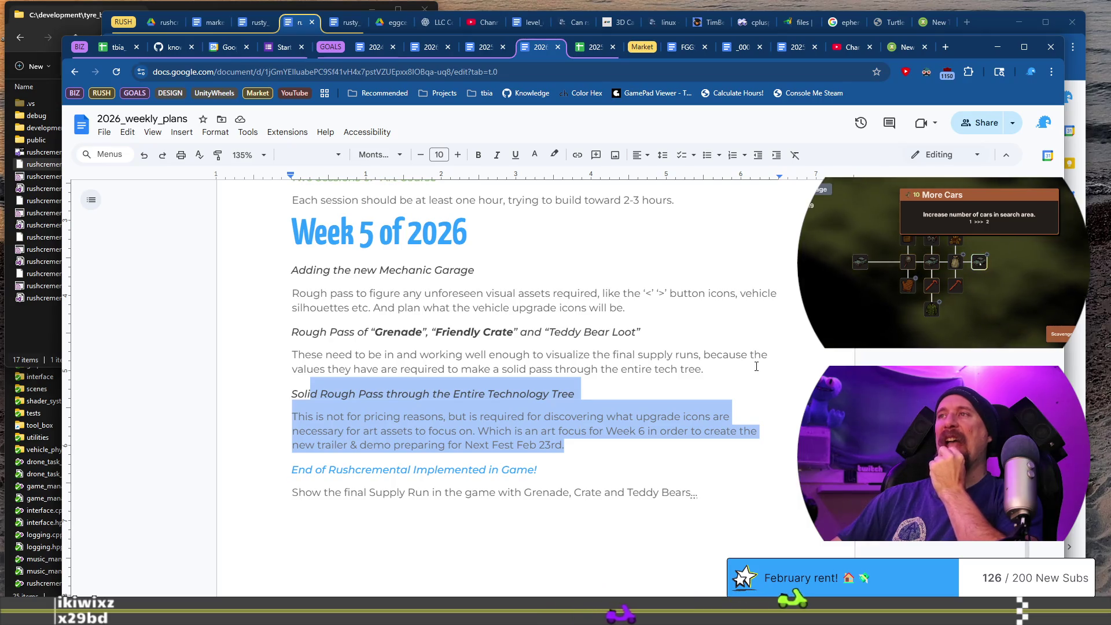
Duplicate the Solid Rough Pass heading on a new line directly above it
{"action": "left_click", "coordinate": [608, 393]}
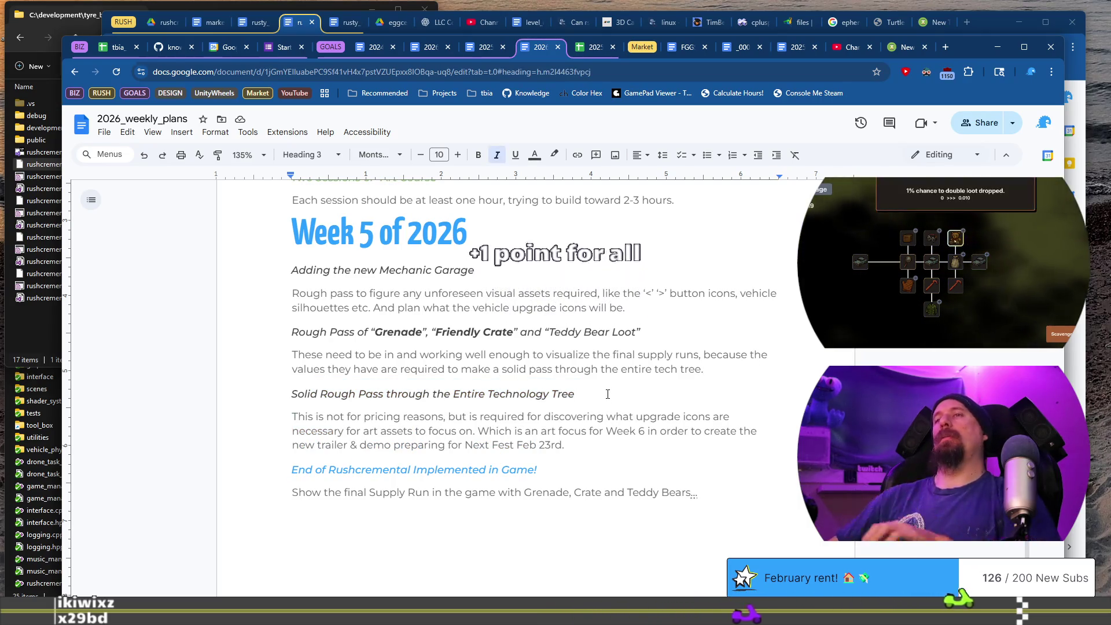
{"action": "key", "text": "shift+Home"}
{"action": "key", "text": "ctrl+c"}
{"action": "key", "text": "Home"}
{"action": "key", "text": "Return"}
{"action": "key", "text": "Up"}
{"action": "key", "text": "ctrl+v"}
{"action": "key", "text": "shift+Home"}
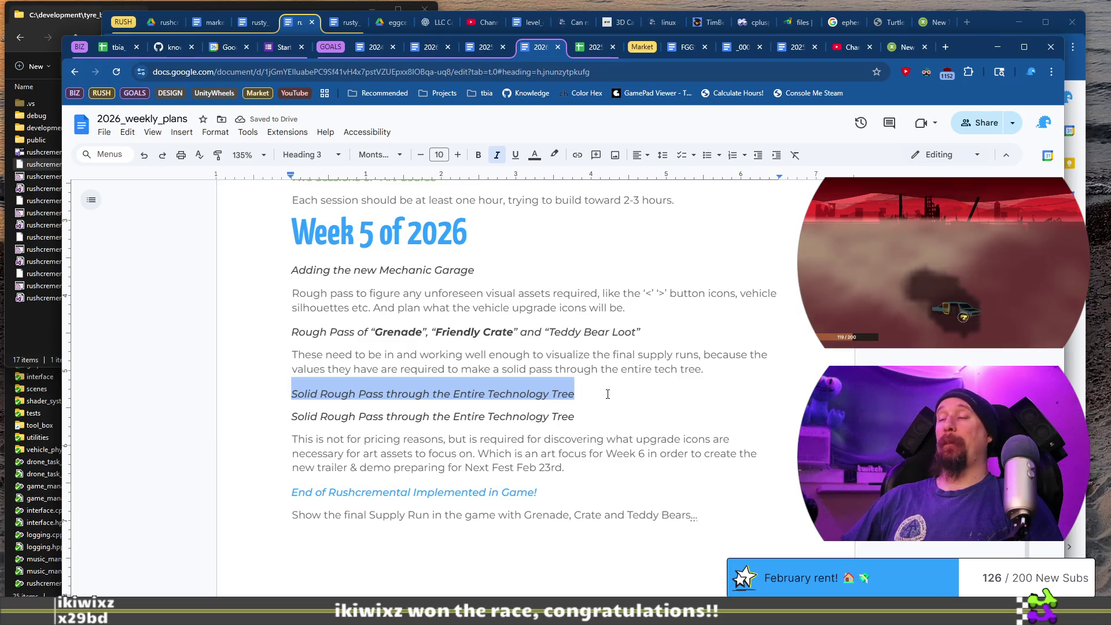
Retype the copy as 'What are the Charms the player earns through Racing/Quests etc?' and start a new line
{"action": "type", "text": "What"}
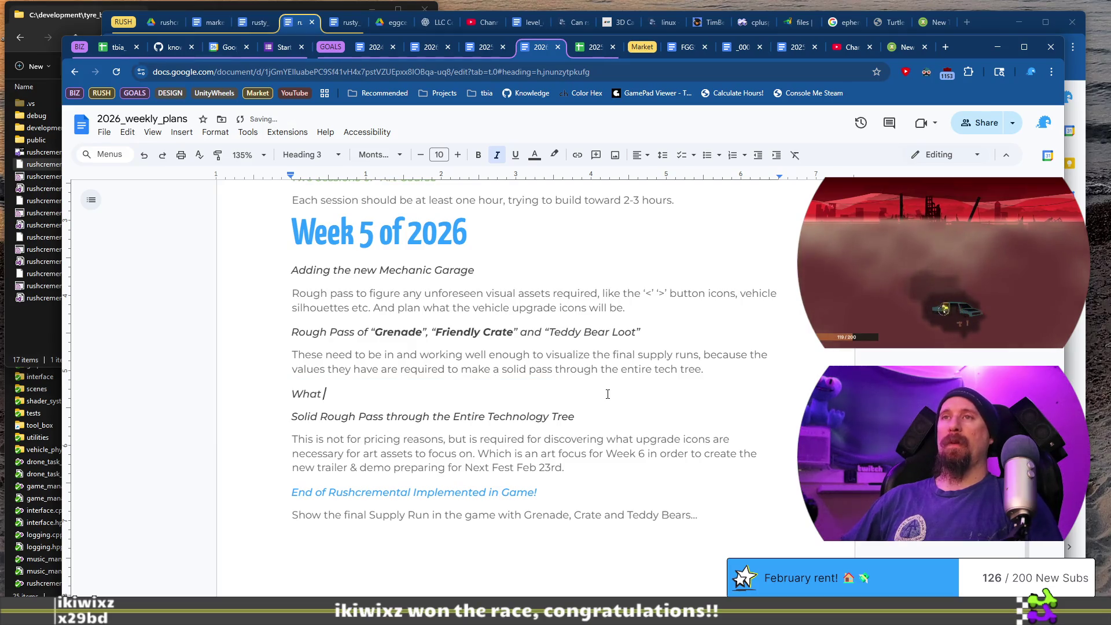
{"action": "type", "text": "he Charms the Player"}
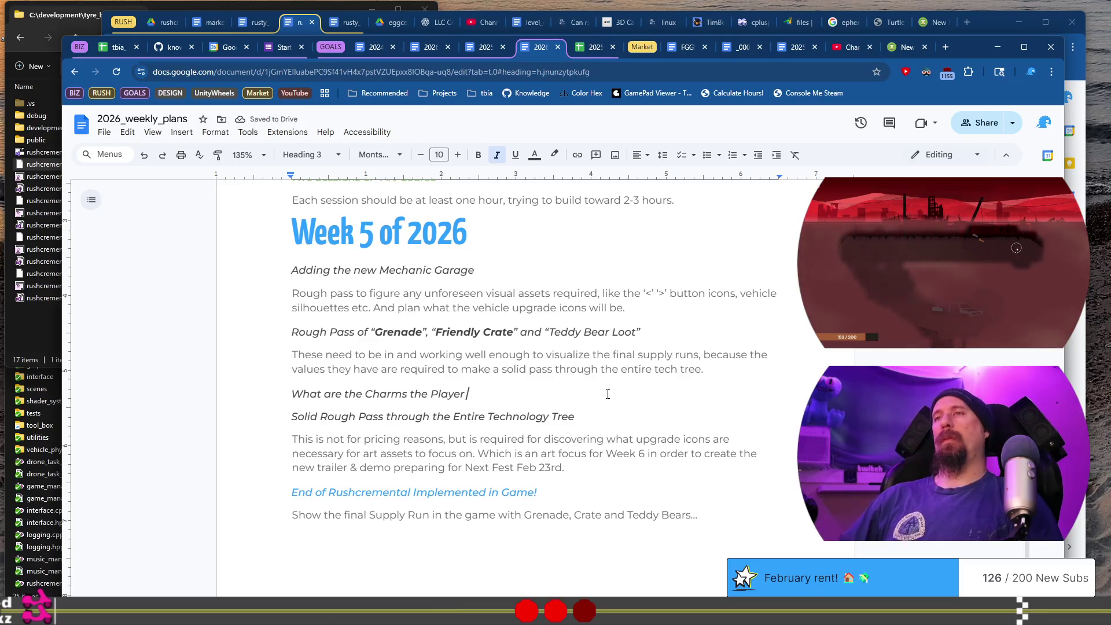
{"action": "key", "text": "ctrl+BackSpace"}
{"action": "key", "text": "ctrl+BackSpace"}
{"action": "type", "text": "the "}
{"action": "type", "text": "p"}
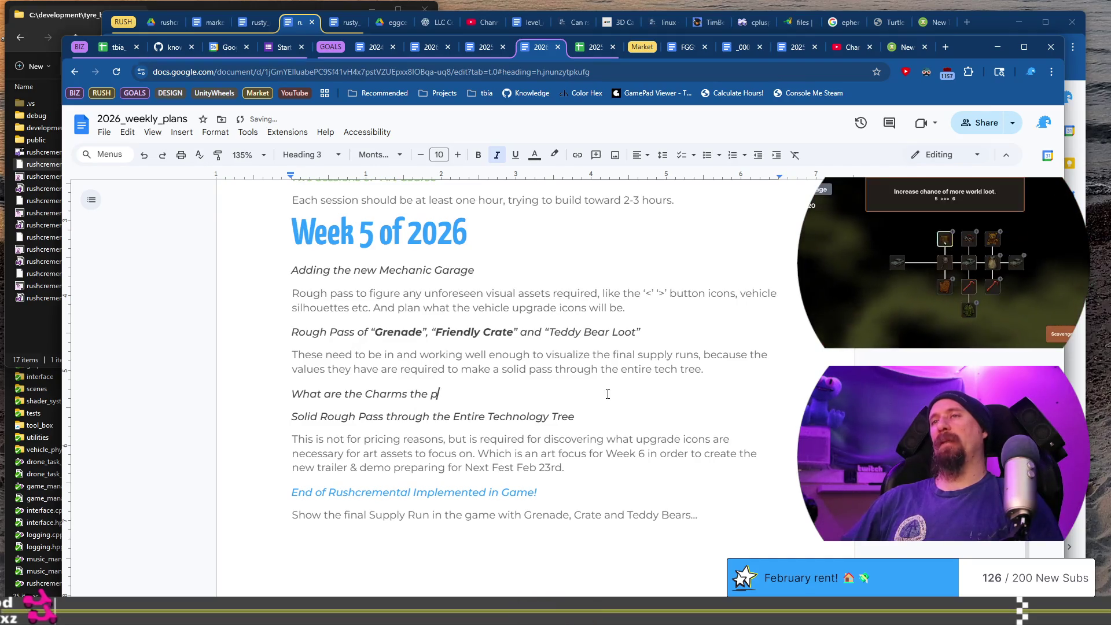
{"action": "type", "text": "layer earns th"}
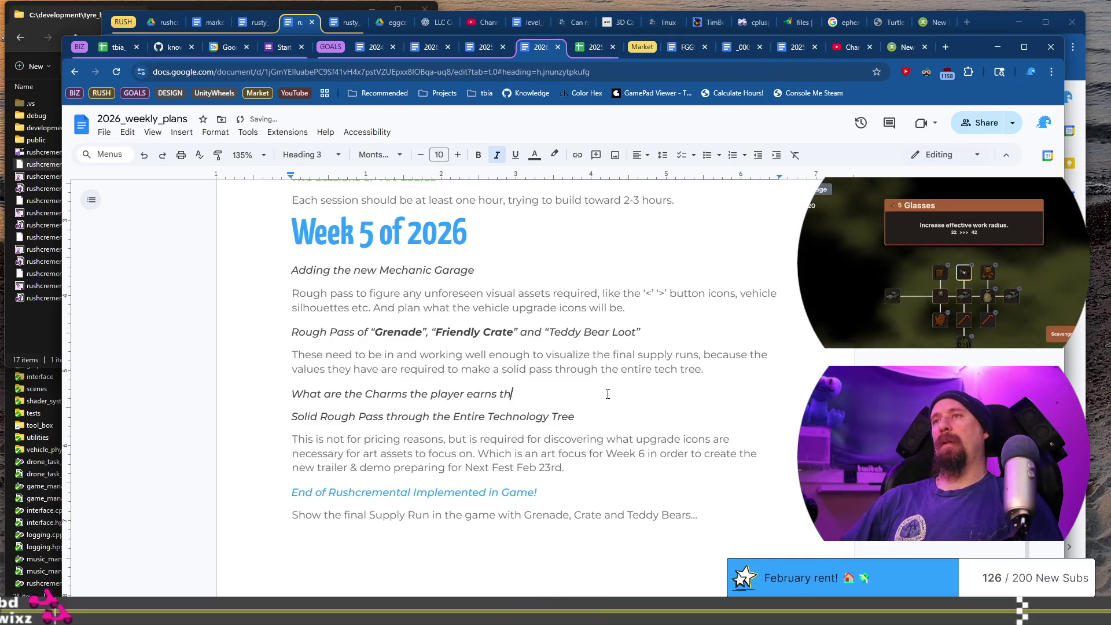
{"action": "type", "text": "rough Racing/"}
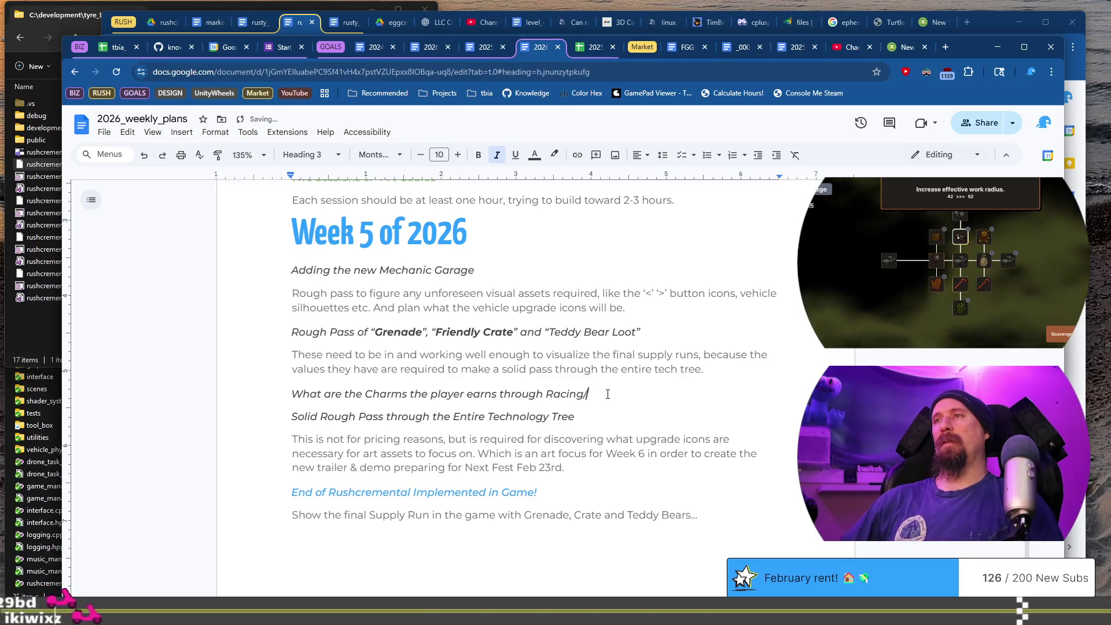
{"action": "type", "text": "Quests etc?"}
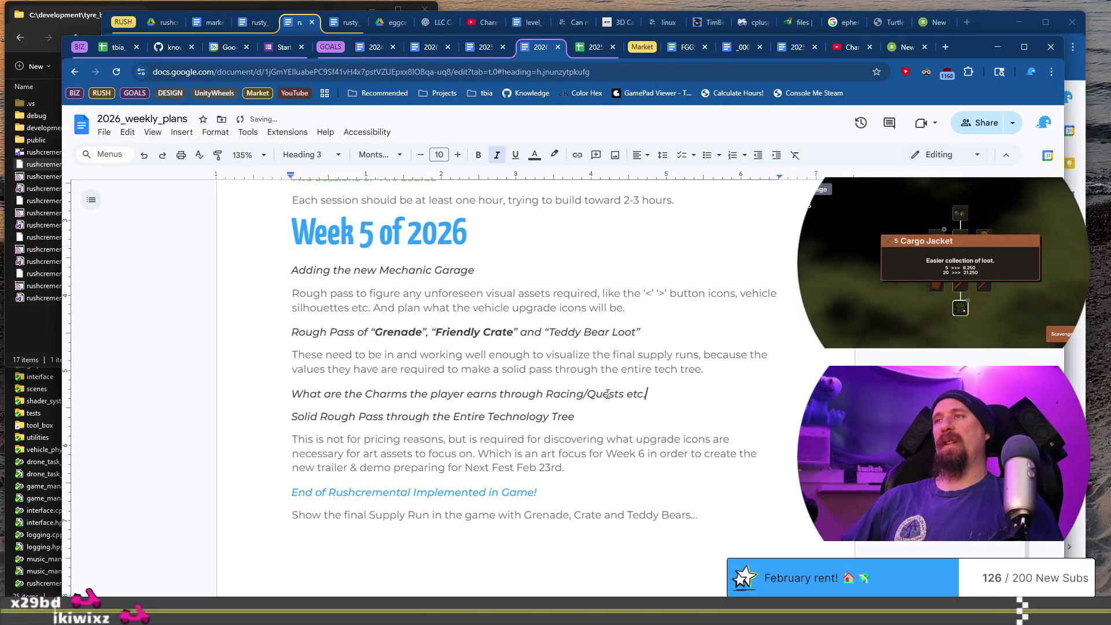
{"action": "key", "text": "Return"}
{"action": "type", "text": "This is required to know w"}
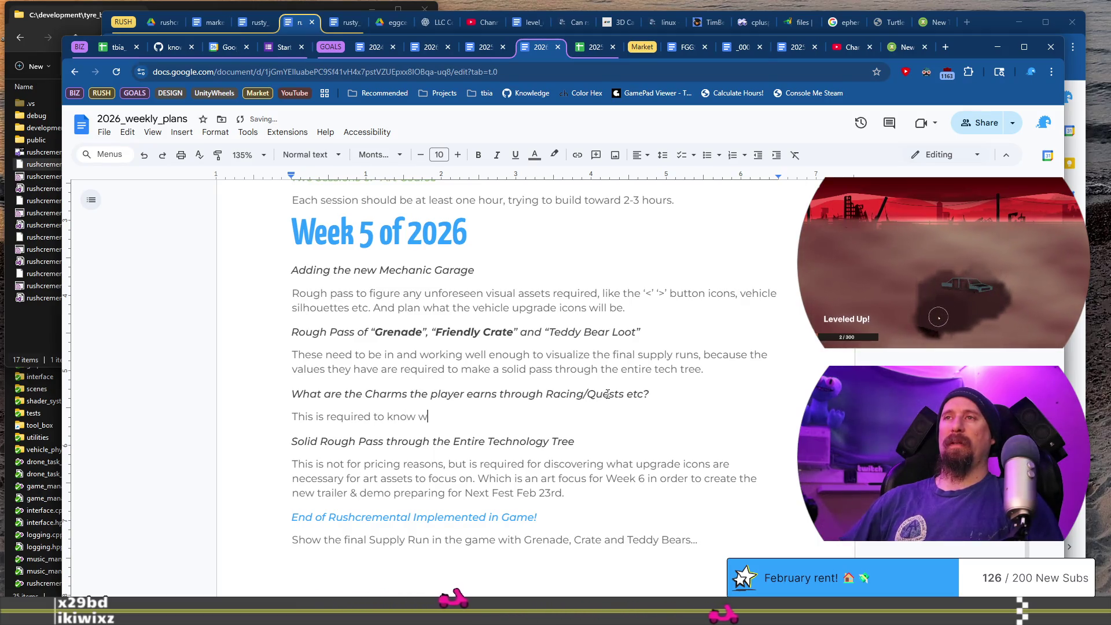
Write the Charms note: 'A rough idea of the charms is needed for the final Supply Run and pass through tech tree.'
{"action": "type", "text": "hat"}
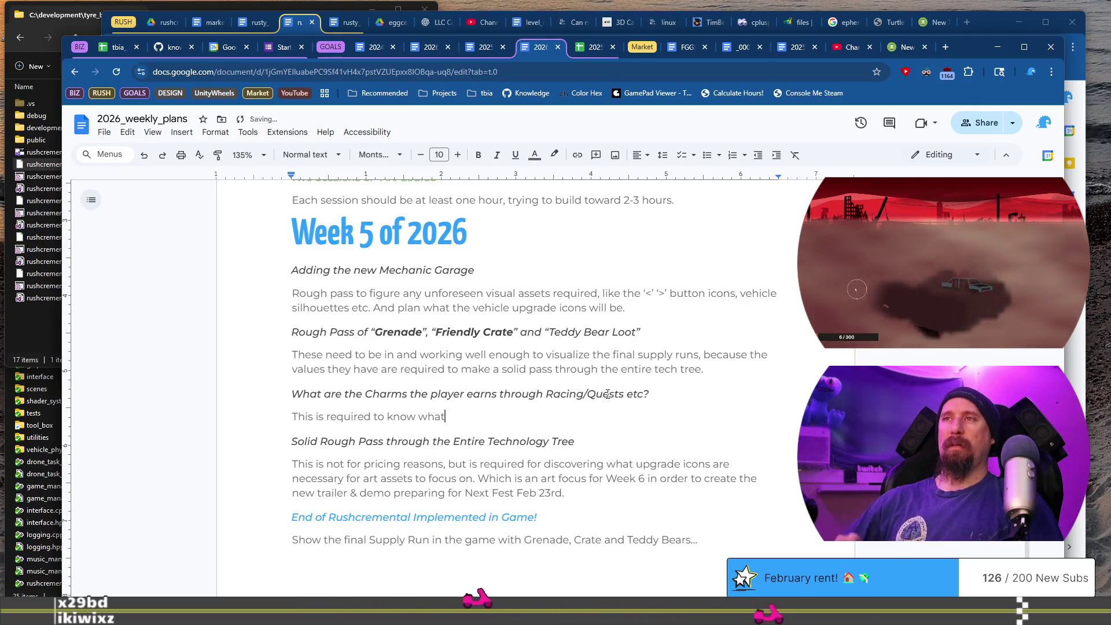
{"action": "type", "text": " upgda"}
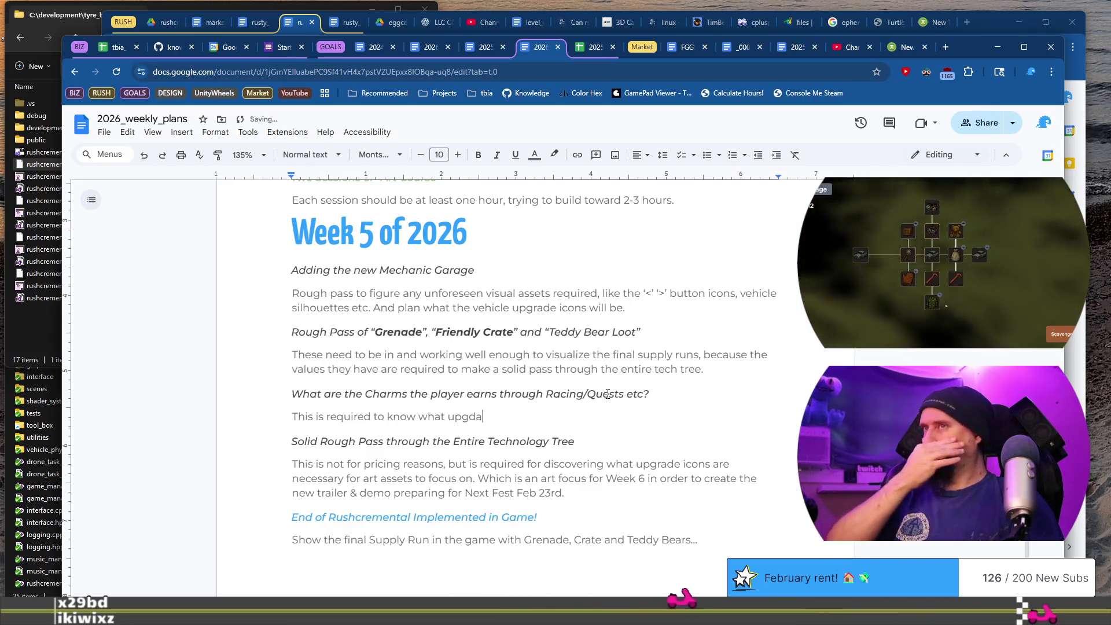
{"action": "key", "text": "BackSpace"}
{"action": "key", "text": "BackSpace"}
{"action": "key", "text": "BackSpace"}
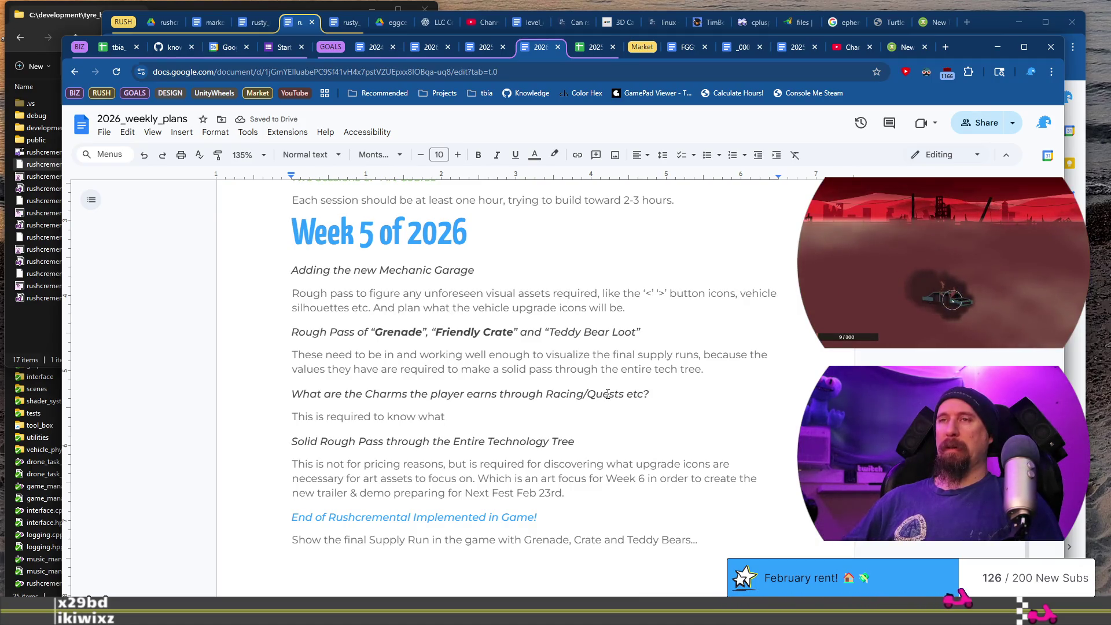
{"action": "type", "text": "A rough idea of the cha"}
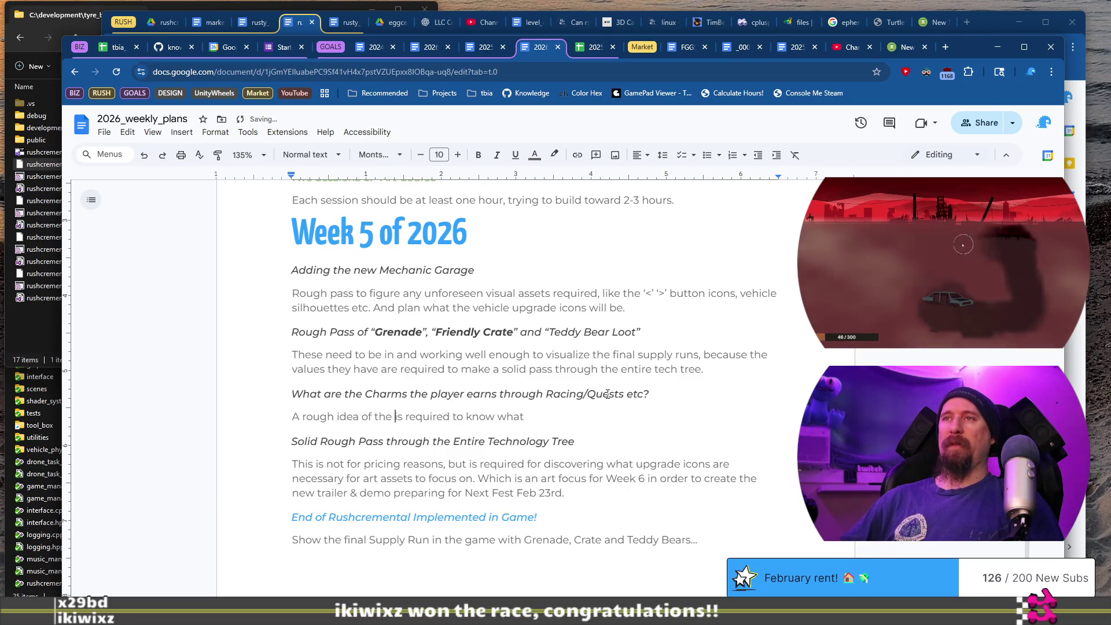
{"action": "type", "text": "rms is n"}
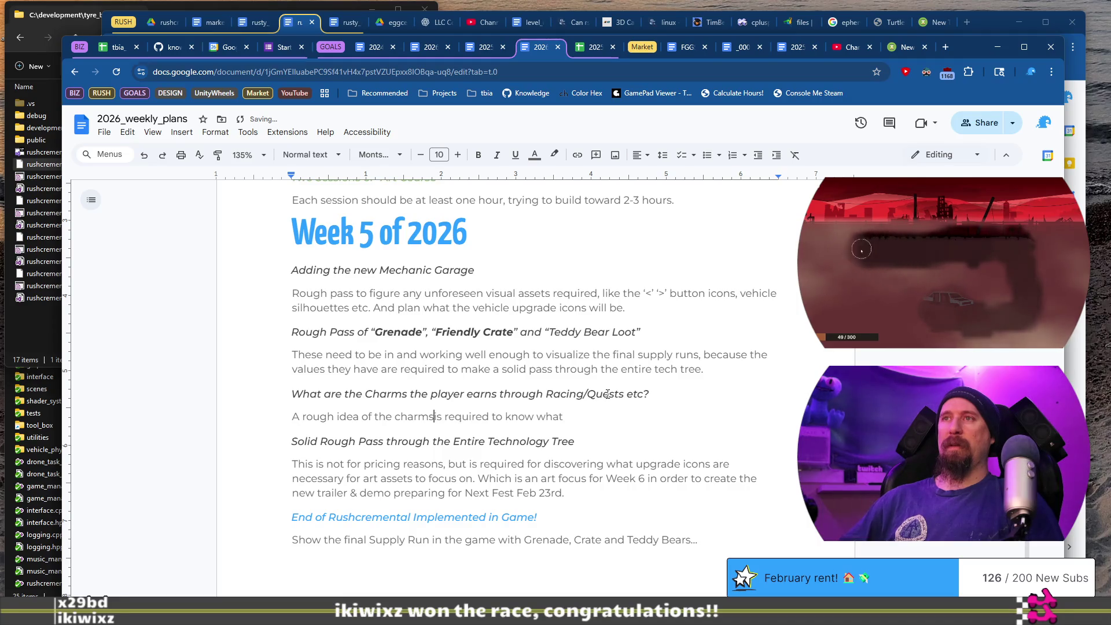
{"action": "type", "text": "eeded fo"}
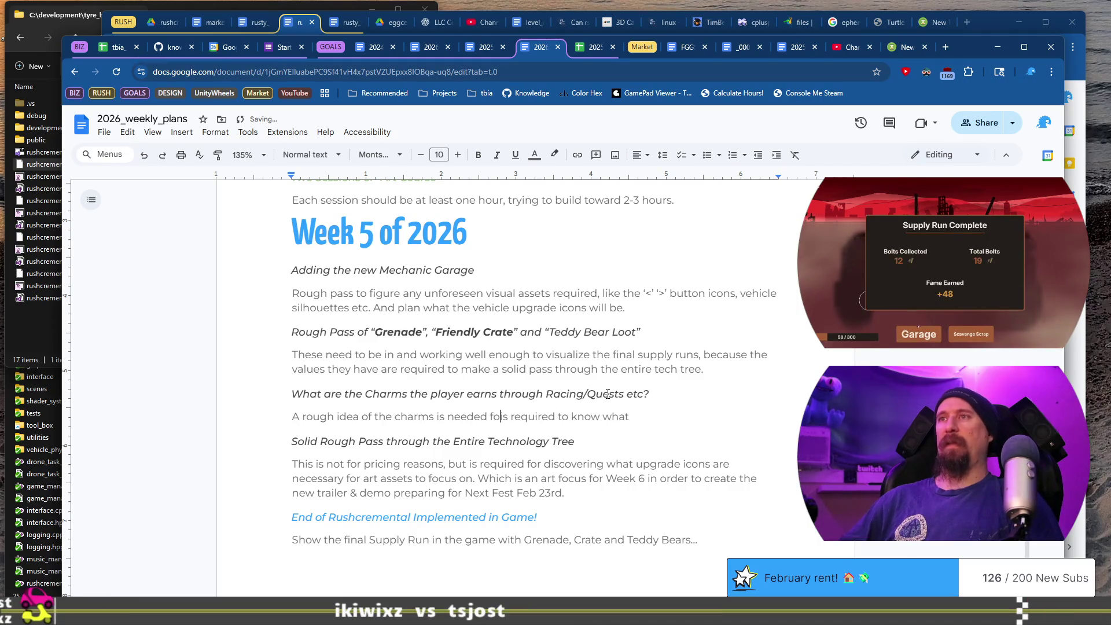
{"action": "type", "text": "r the final"}
{"action": "key", "text": "shift+End"}
{"action": "key", "text": "BackSpace"}
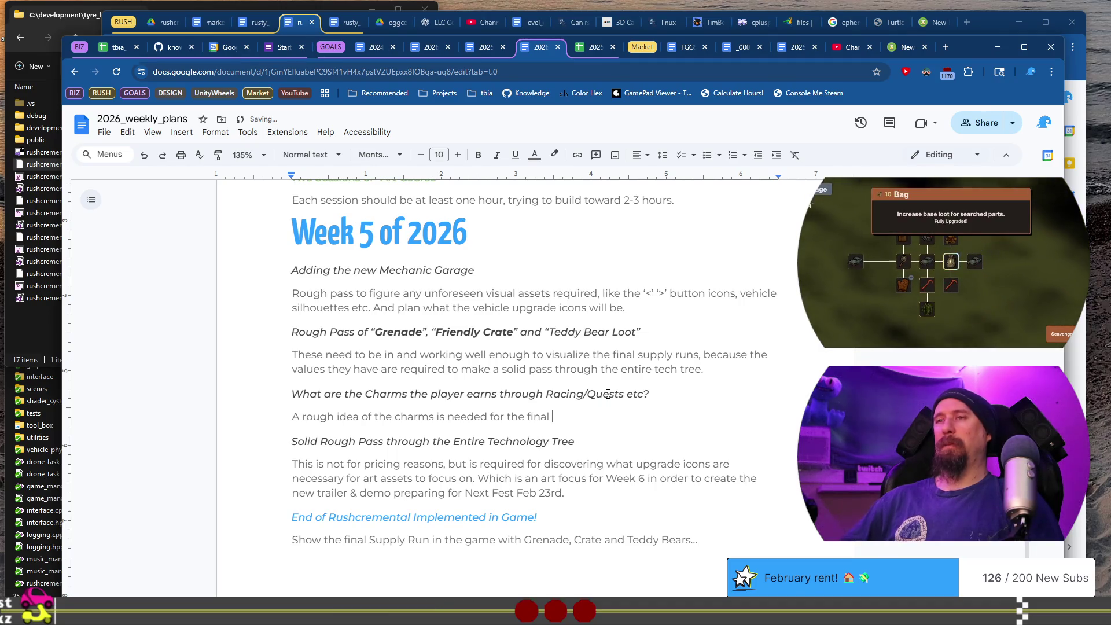
{"action": "type", "text": "Sup"}
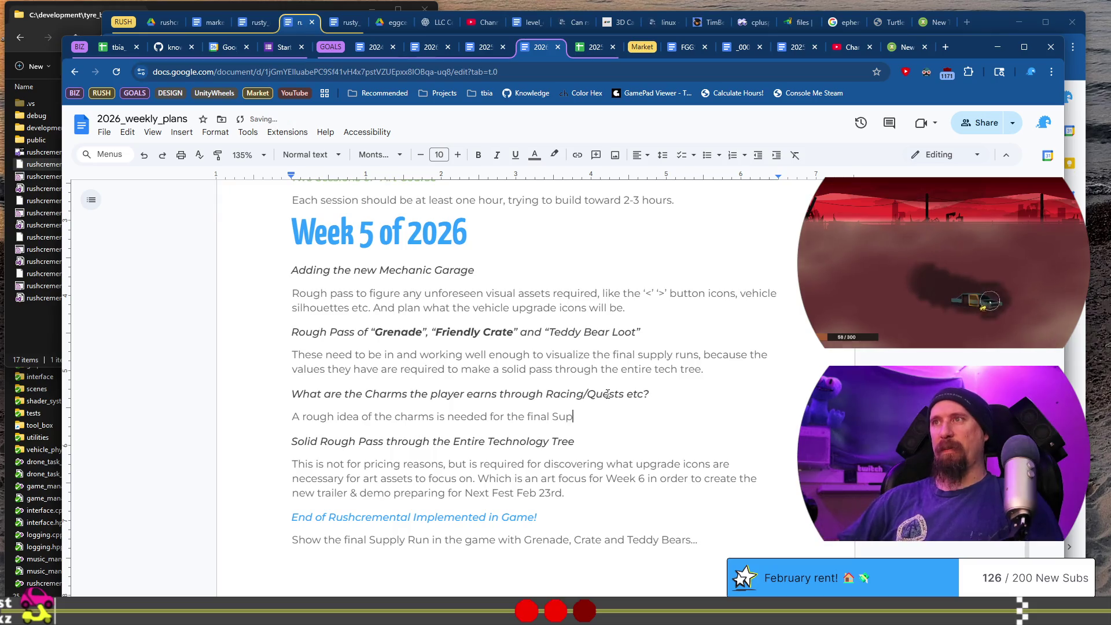
{"action": "type", "text": "ply Run and "}
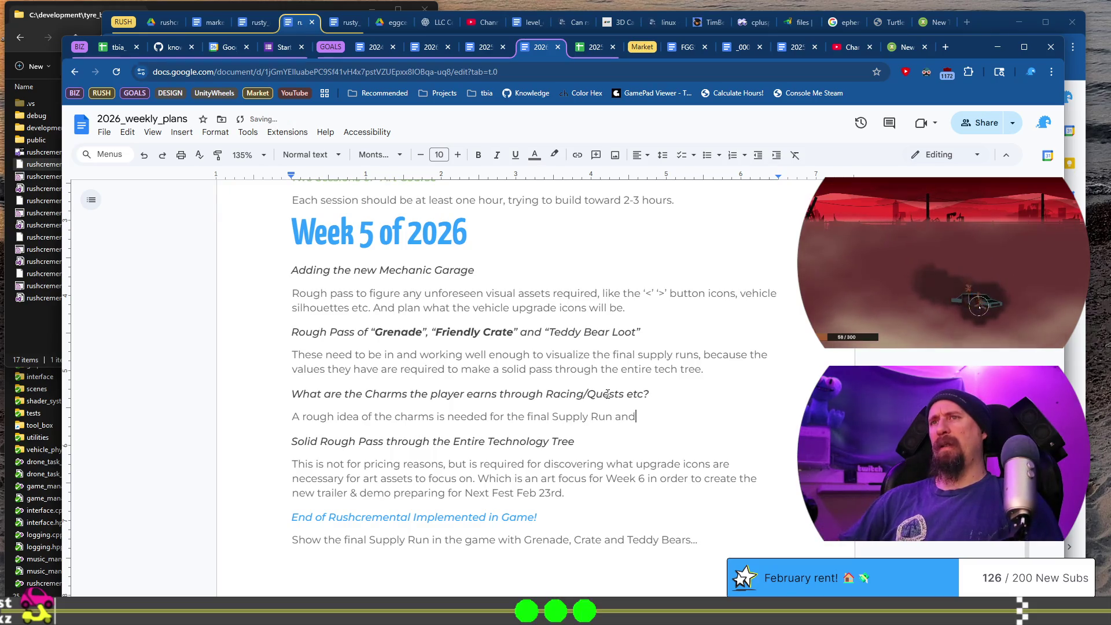
{"action": "type", "text": "pass t"}
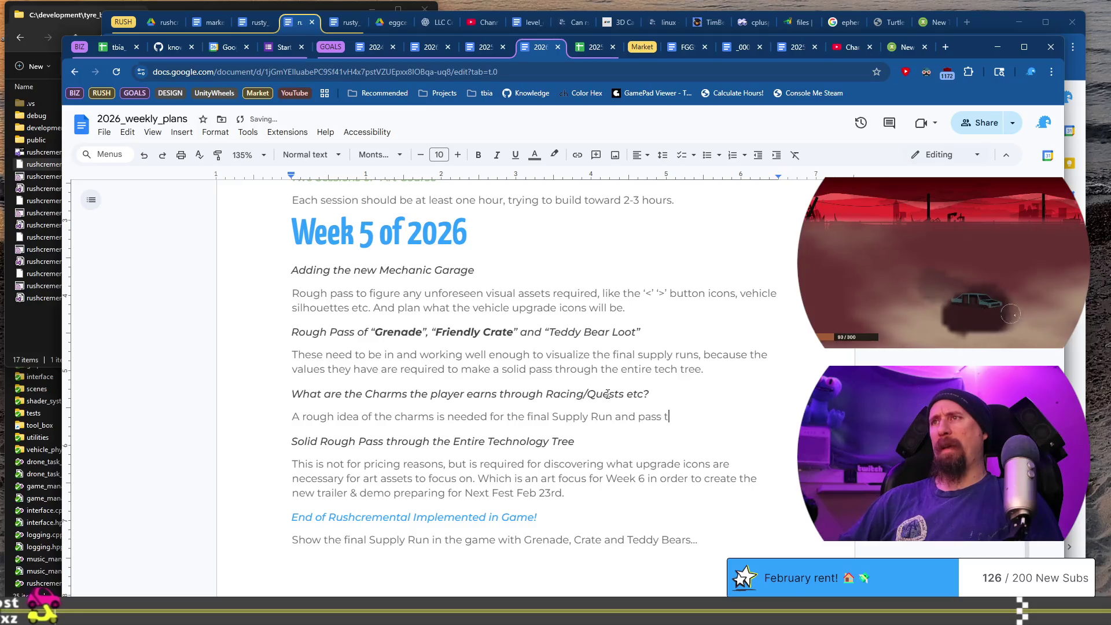
{"action": "type", "text": "hrough te"}
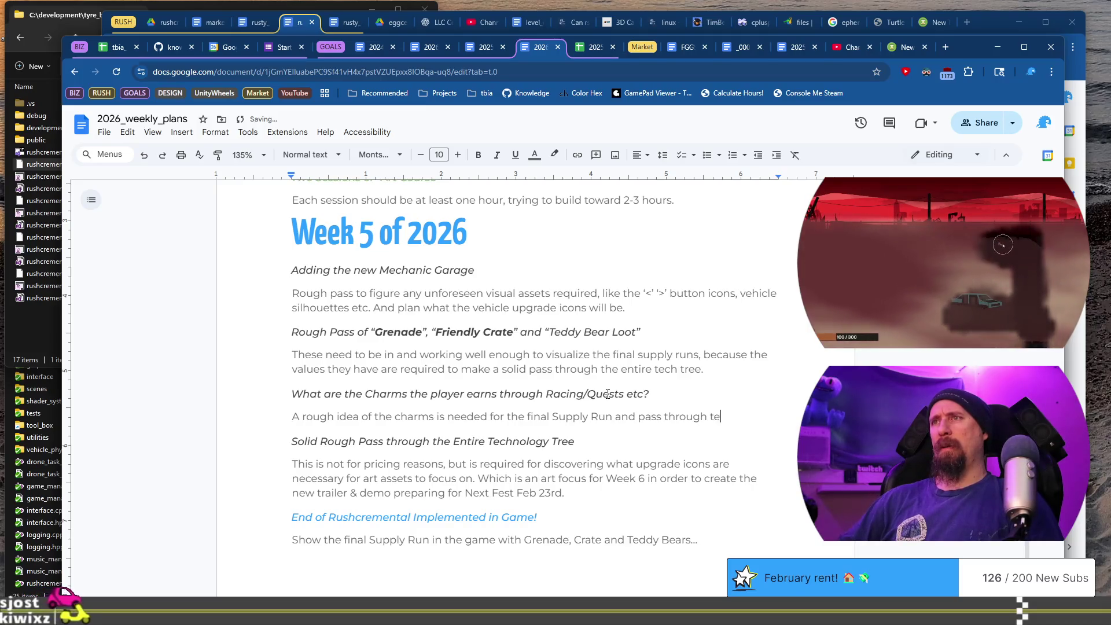
{"action": "type", "text": "ch tree."}
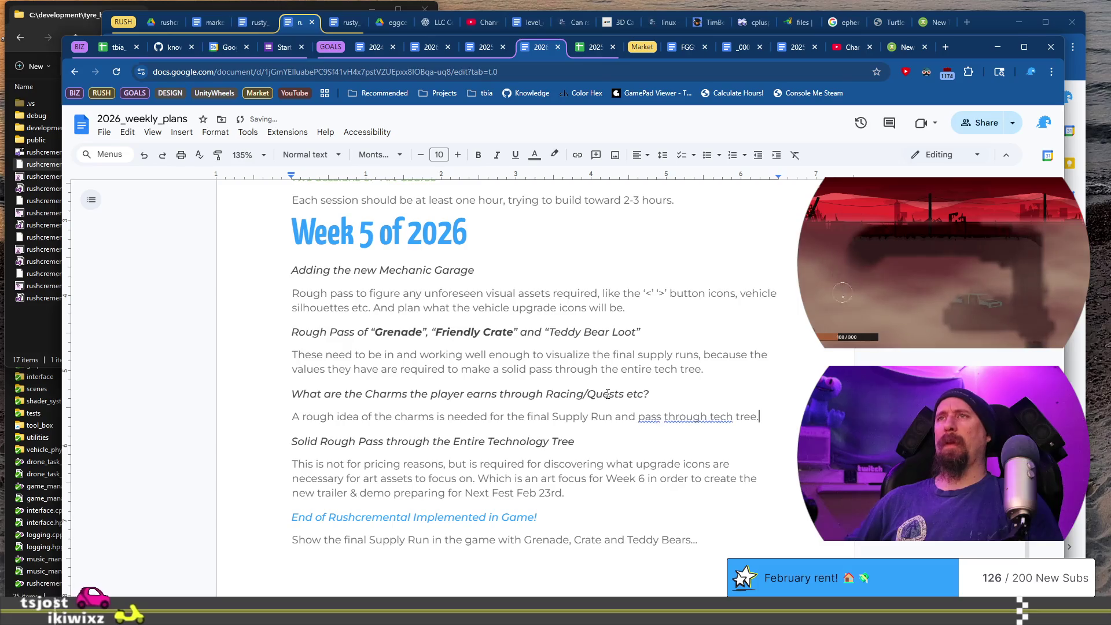
{"action": "scroll", "coordinate": [607, 394], "scroll_direction": "down", "scroll_amount": 1}
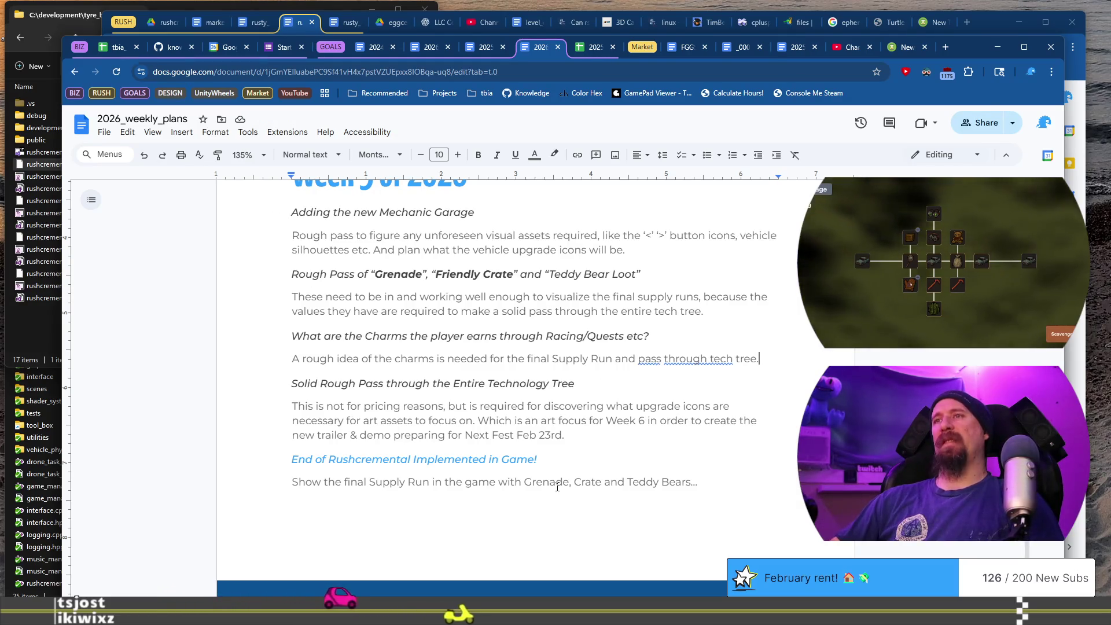
Select the 'End of Rushcremental Implemented in Game!' heading and set its text colour to dark grey
{"action": "triple_click", "coordinate": [287, 454]}
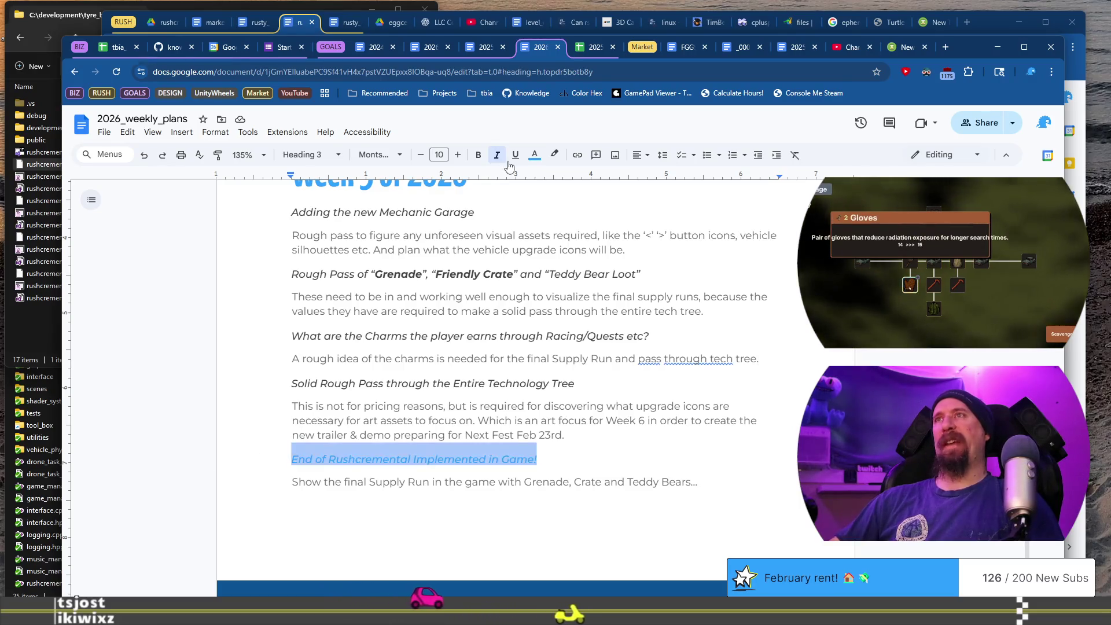
{"action": "left_click", "coordinate": [535, 155]}
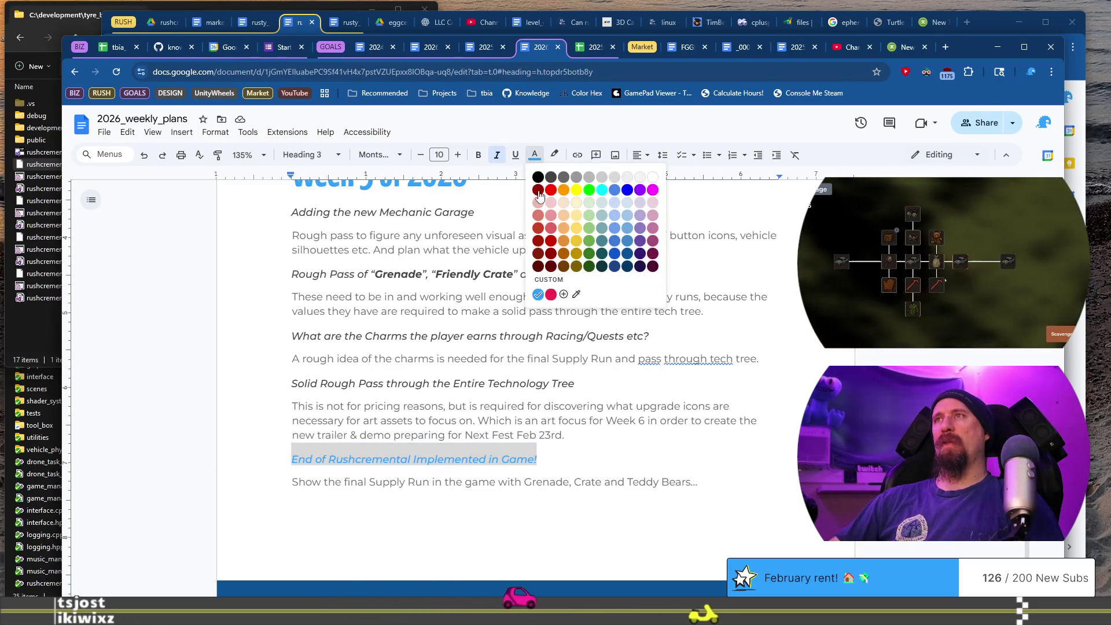
{"action": "left_click", "coordinate": [566, 178]}
{"action": "left_click", "coordinate": [416, 384]}
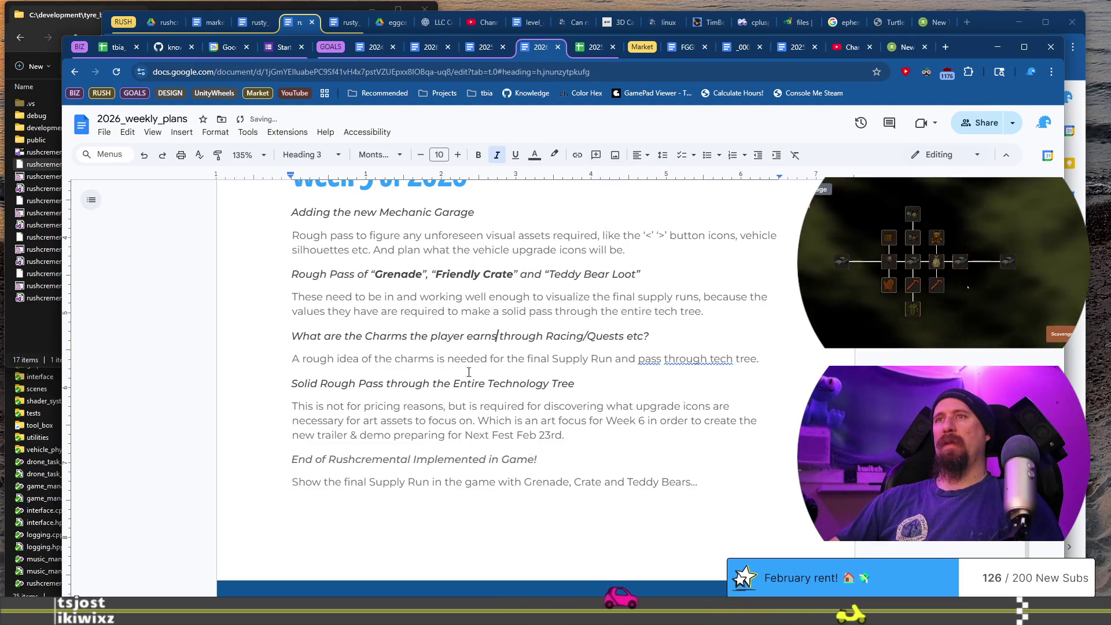
Reselect the whole End of Rushcremental heading and reapply the dark grey text colour
{"action": "left_click", "coordinate": [372, 459]}
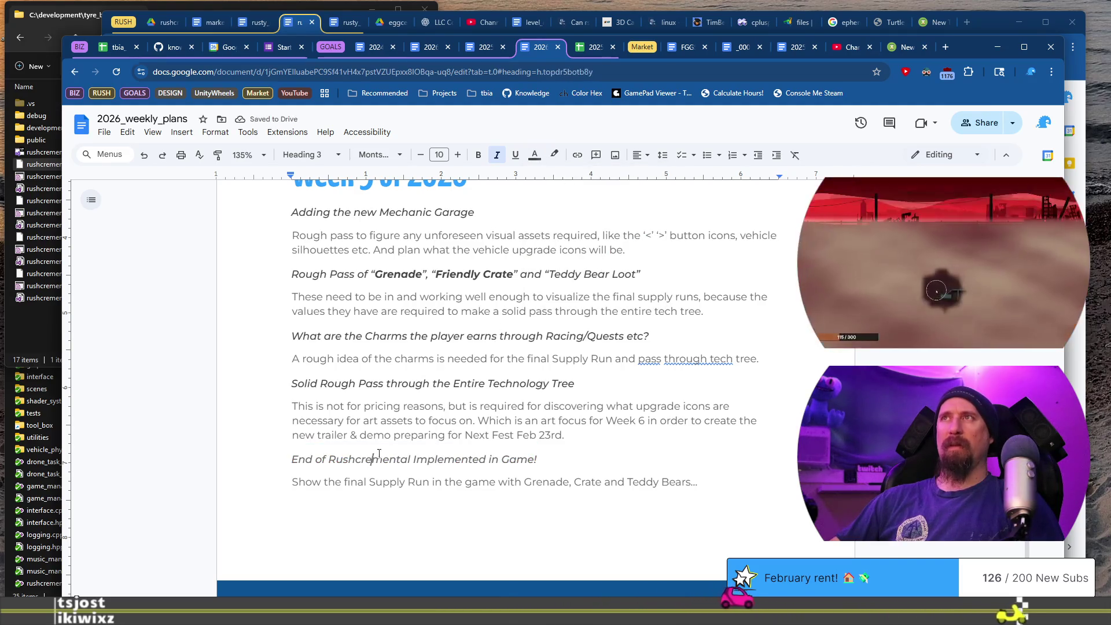
{"action": "left_click", "coordinate": [542, 153]}
{"action": "left_click", "coordinate": [555, 455]}
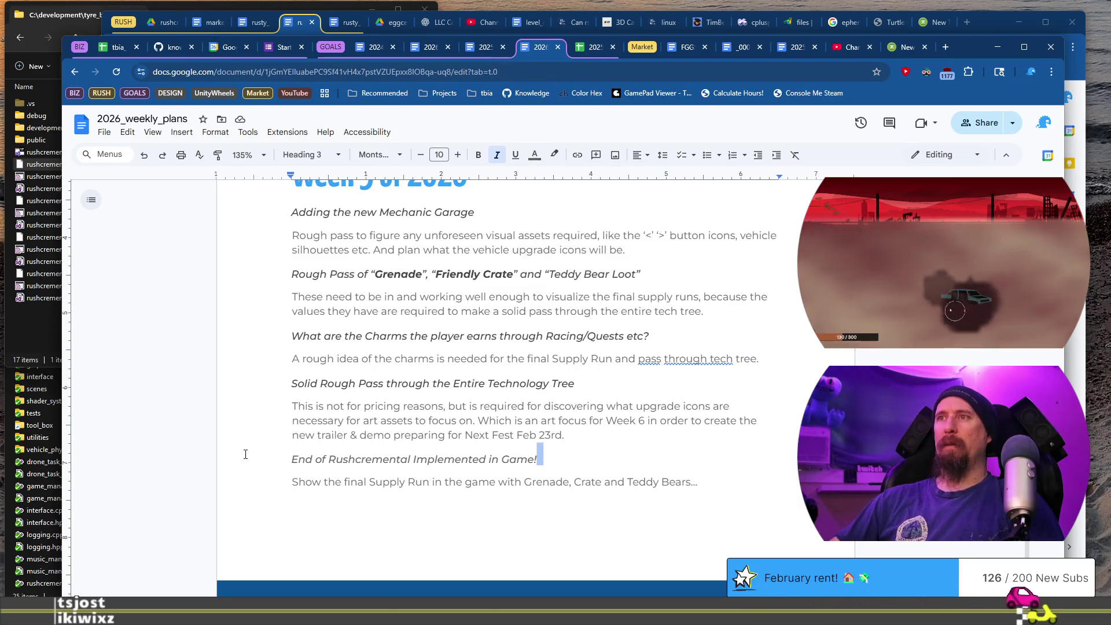
{"action": "left_click_drag", "start_coordinate": [283, 457], "coordinate": [292, 459]}
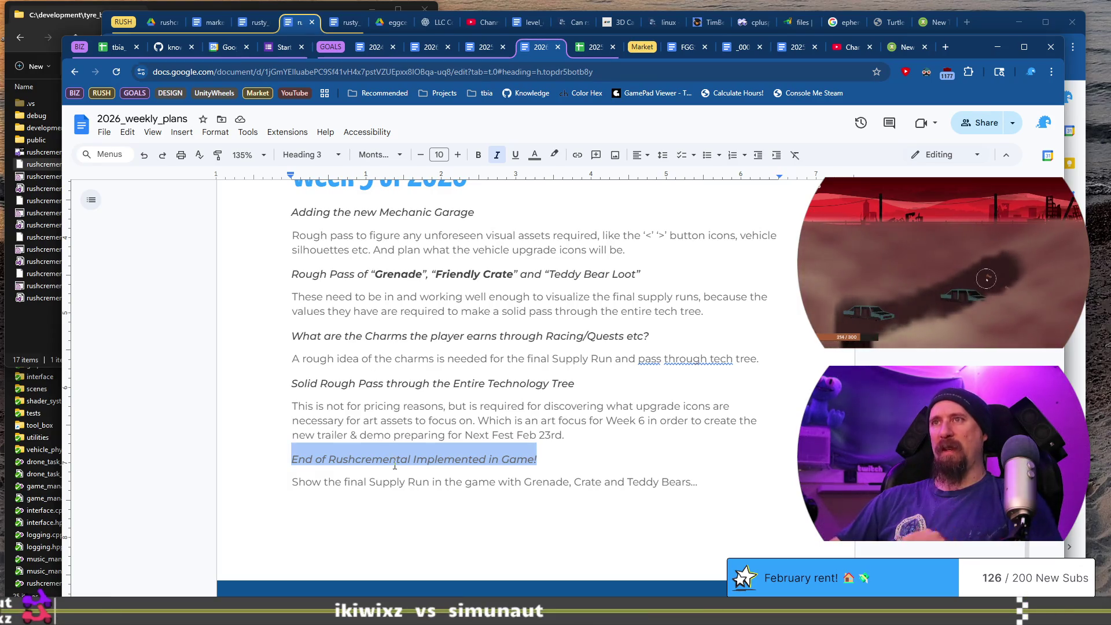
{"action": "left_click", "coordinate": [533, 157]}
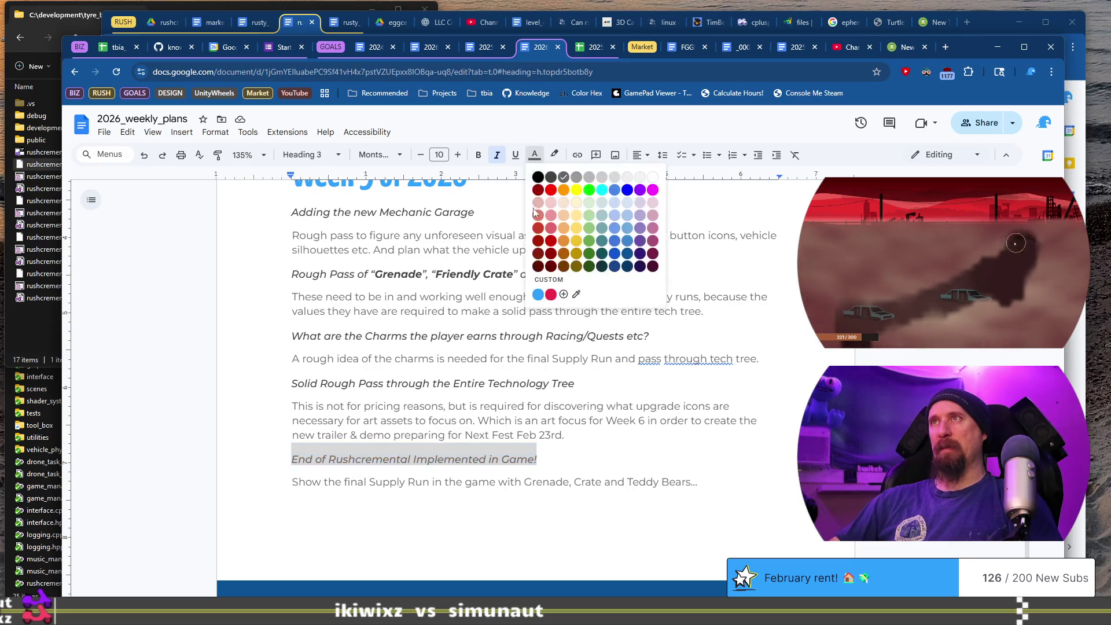
{"action": "left_click", "coordinate": [550, 178]}
{"action": "left_click", "coordinate": [550, 445]}
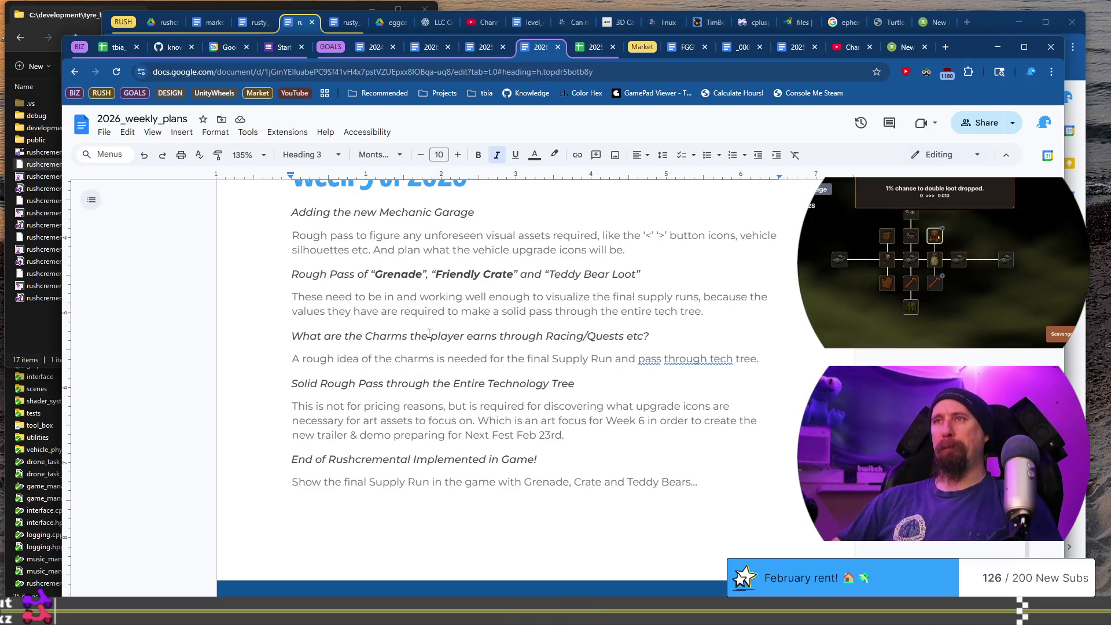
Select the Grenade-to-Charms lines and Mechanic Garage notes, then switch to rusty_racer_design_doc
{"action": "left_click_drag", "start_coordinate": [466, 360], "coordinate": [291, 296]}
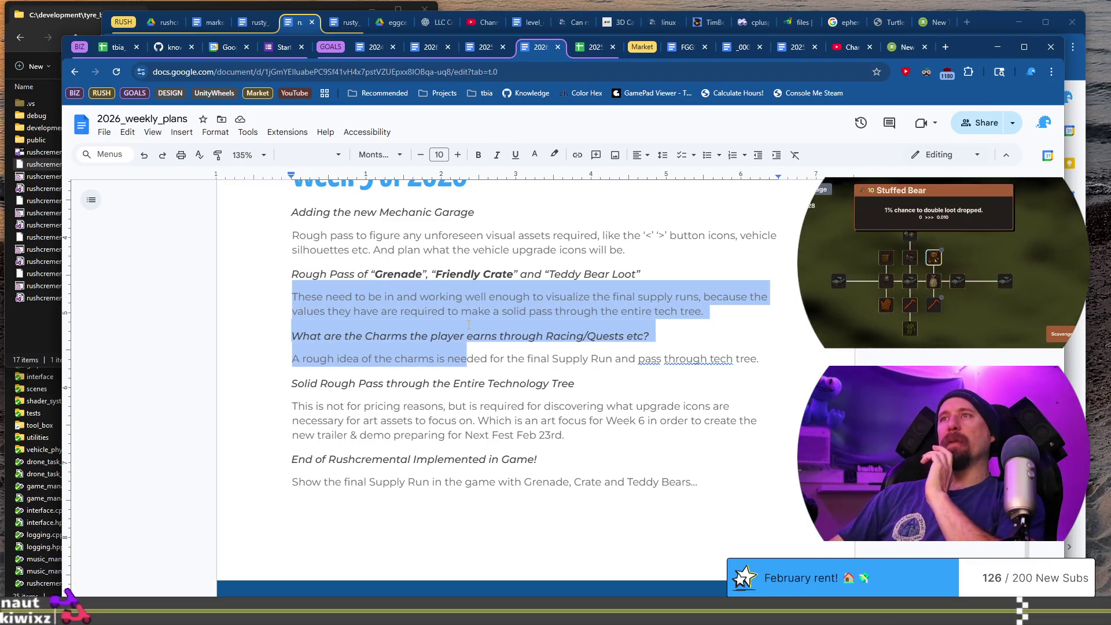
{"action": "left_click", "coordinate": [510, 349]}
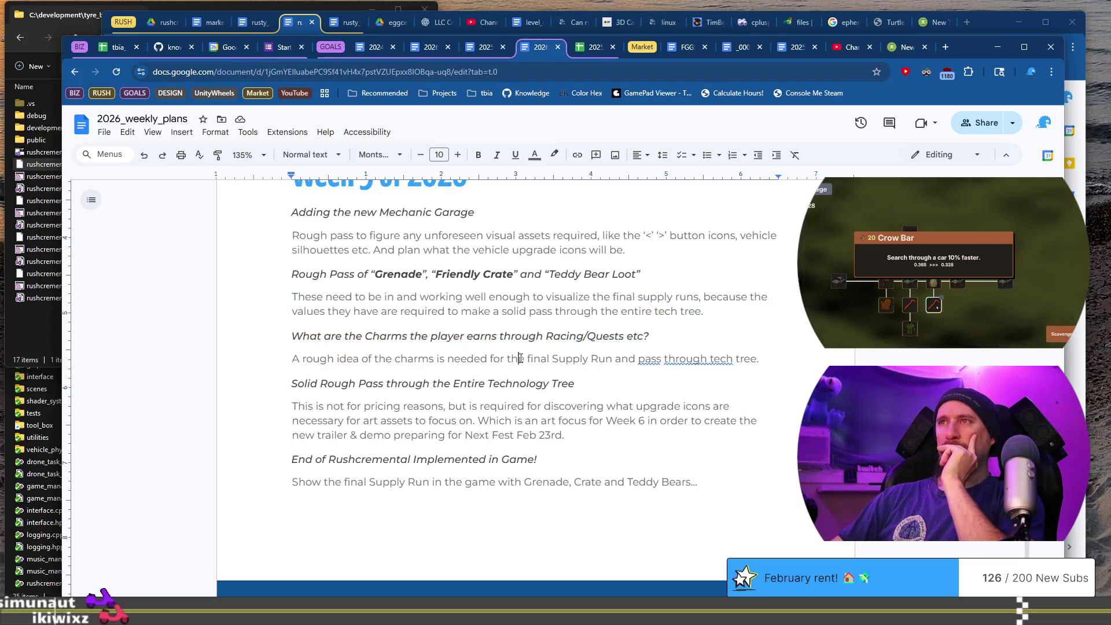
{"action": "mouse_move", "coordinate": [289, 212]}
{"action": "left_mouse_down"}
{"action": "mouse_move", "coordinate": [618, 256]}
{"action": "mouse_move", "coordinate": [630, 272]}
{"action": "mouse_move", "coordinate": [628, 250]}
{"action": "left_mouse_up"}
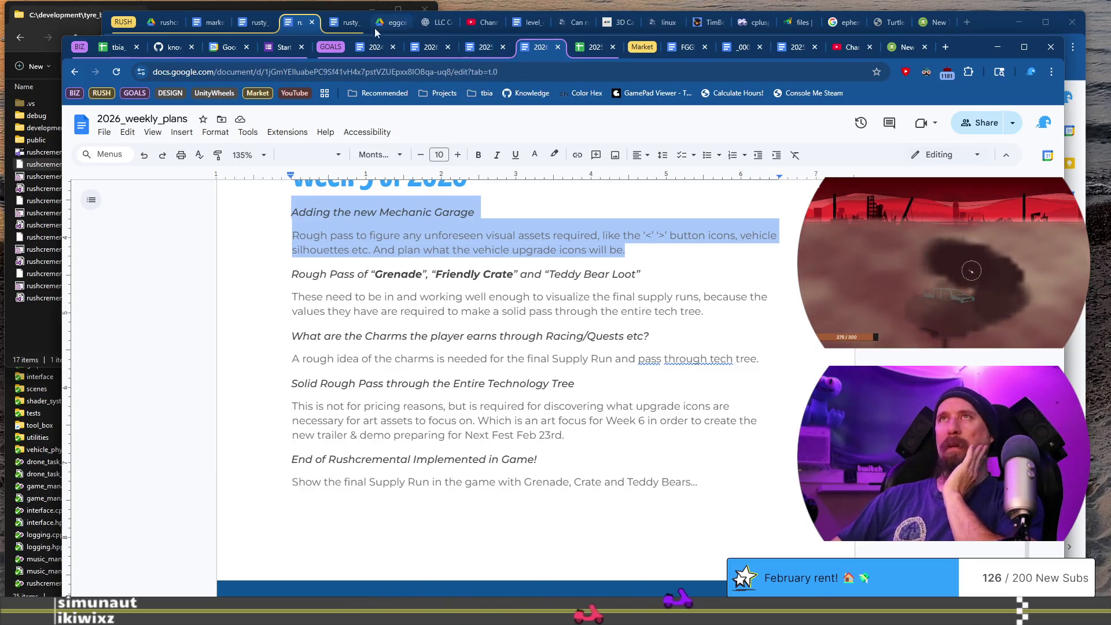
{"action": "left_click", "coordinate": [296, 25]}
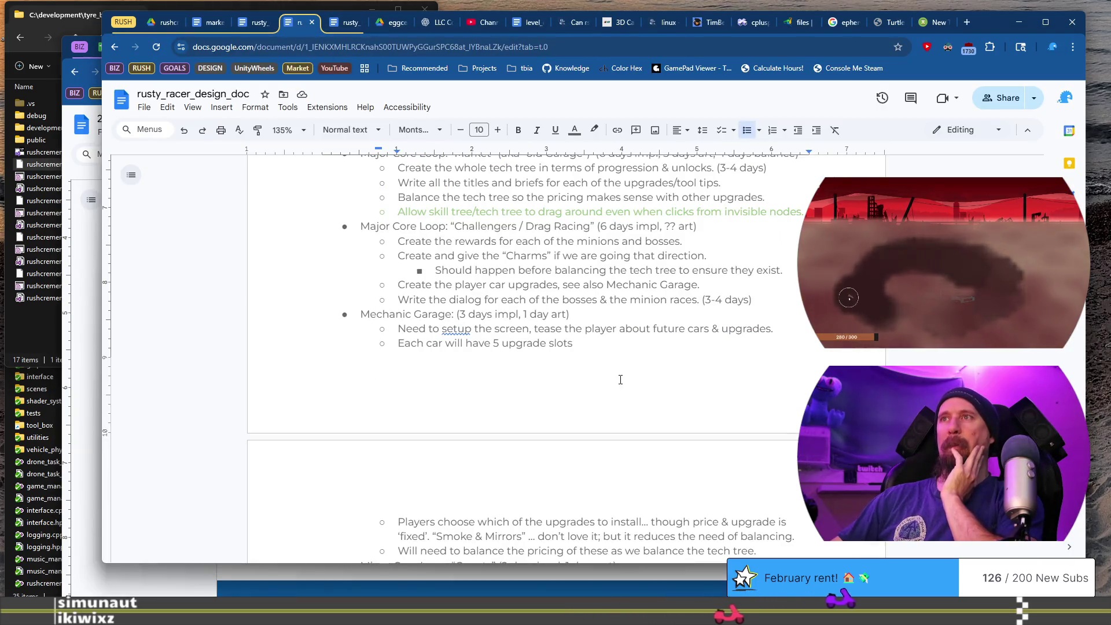
{"action": "left_click_drag", "start_coordinate": [457, 314], "coordinate": [521, 314]}
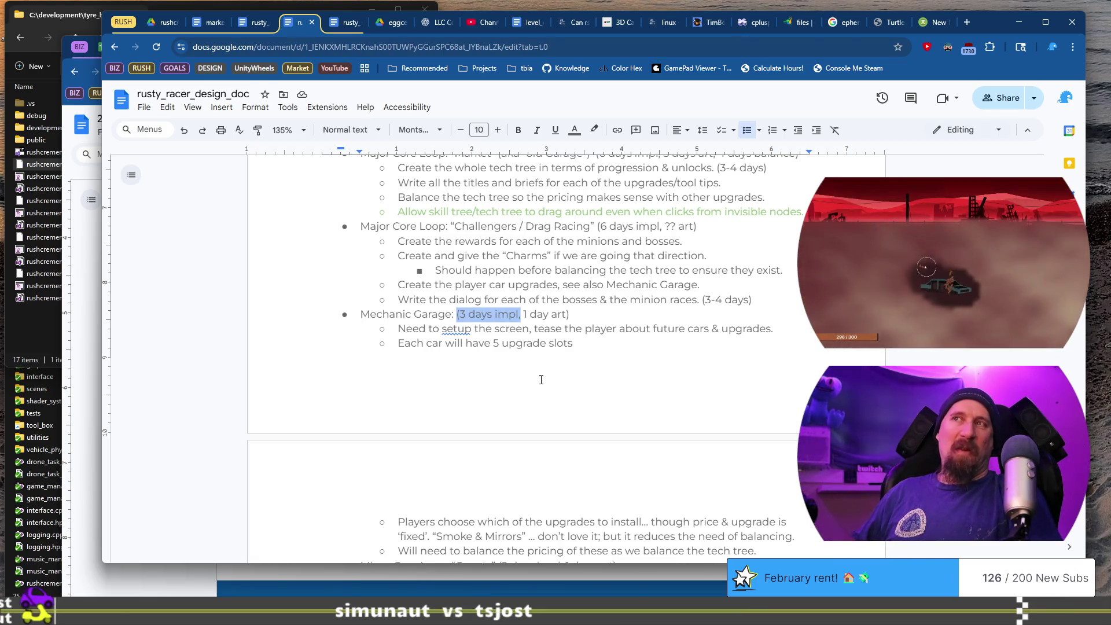
{"action": "key", "text": "alt+Tab"}
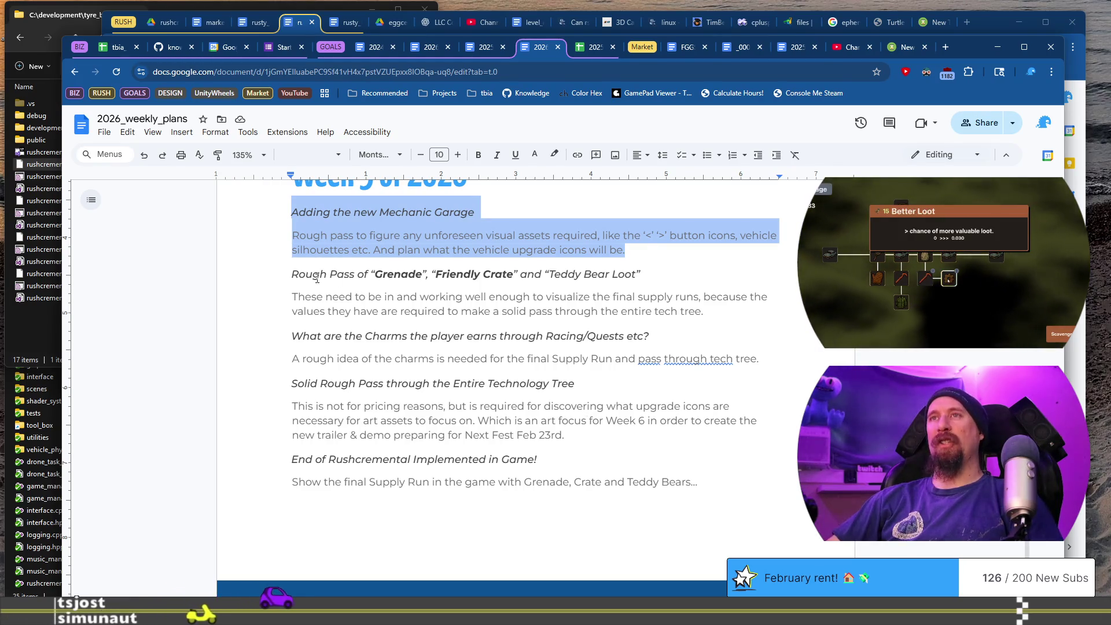
{"action": "mouse_move", "coordinate": [292, 278]}
{"action": "left_mouse_down"}
{"action": "mouse_move", "coordinate": [724, 322]}
{"action": "mouse_move", "coordinate": [731, 311]}
{"action": "left_mouse_up"}
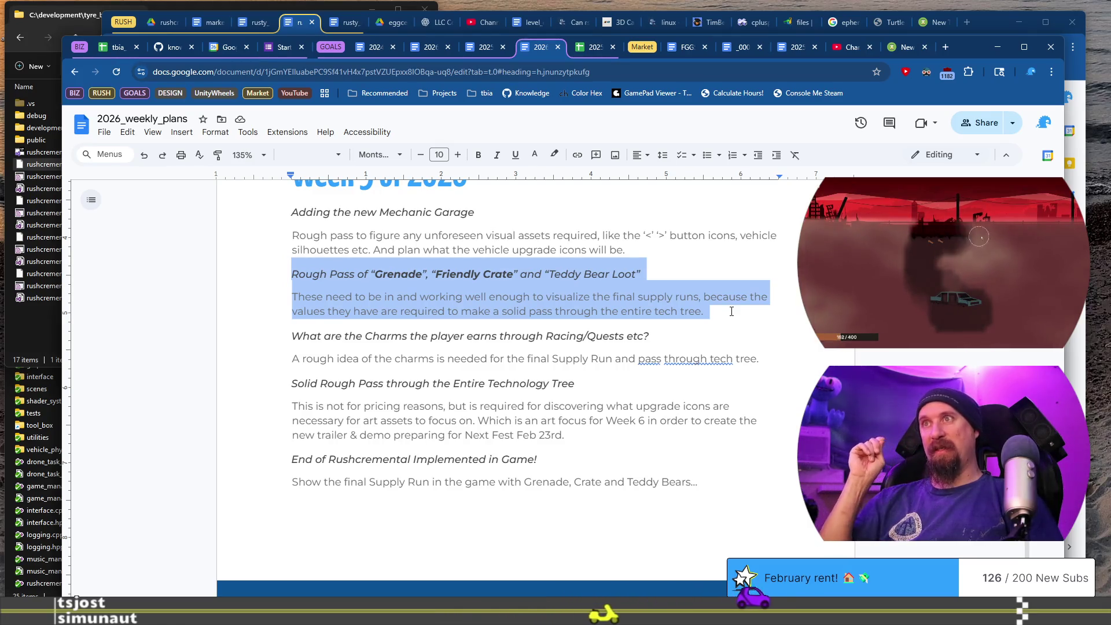
{"action": "mouse_move", "coordinate": [331, 336]}
{"action": "left_mouse_down"}
{"action": "mouse_move", "coordinate": [570, 335]}
{"action": "mouse_move", "coordinate": [608, 357]}
{"action": "left_mouse_up"}
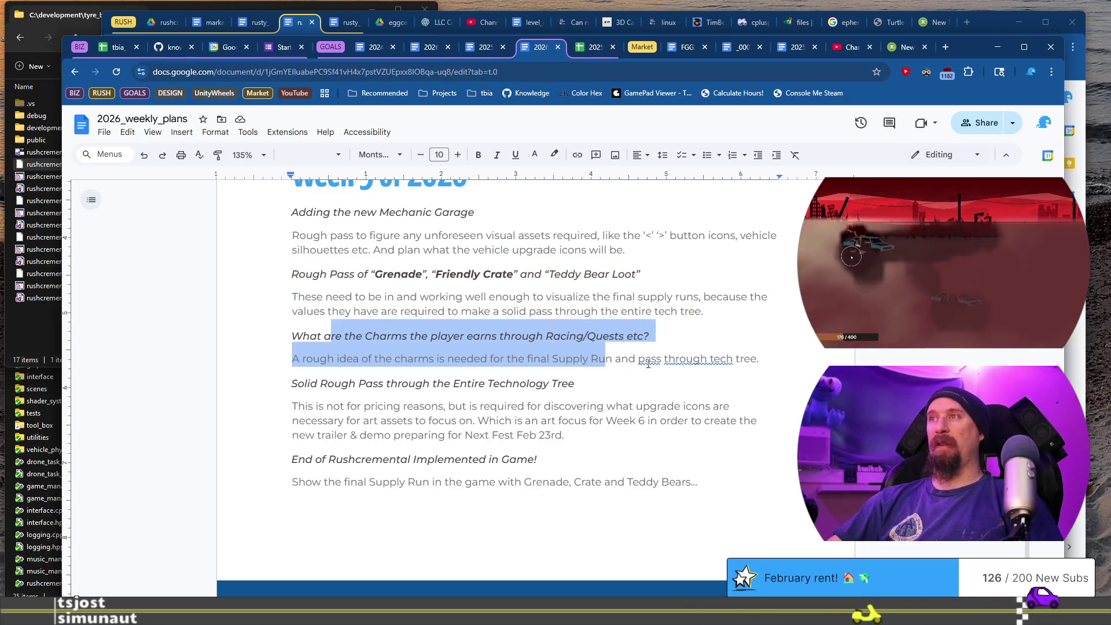
{"action": "left_click", "coordinate": [687, 364]}
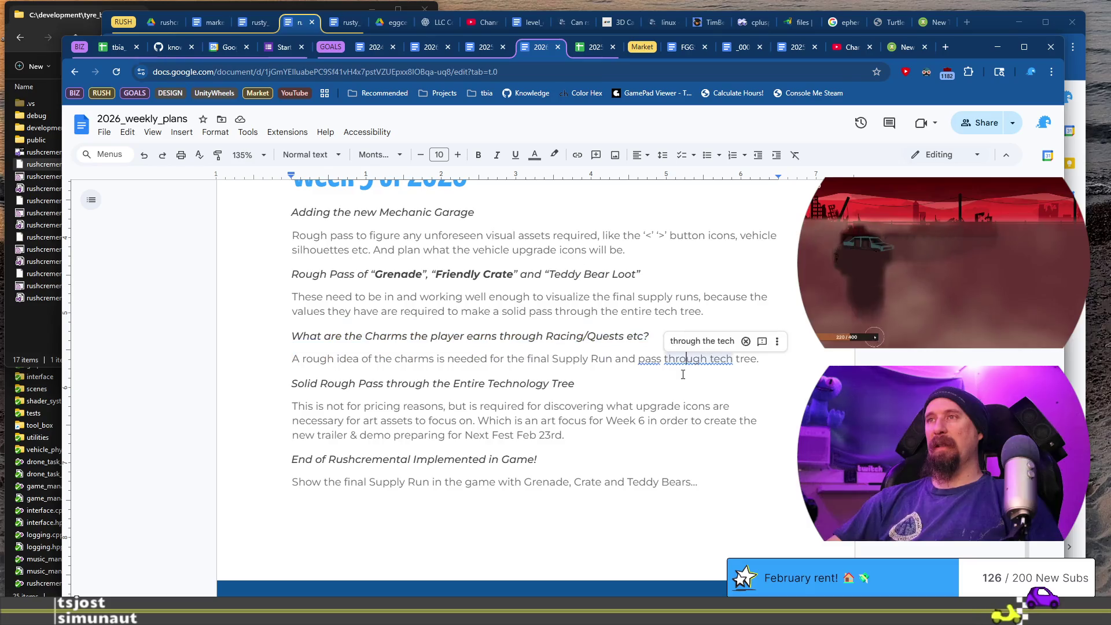
{"action": "left_click", "coordinate": [660, 381]}
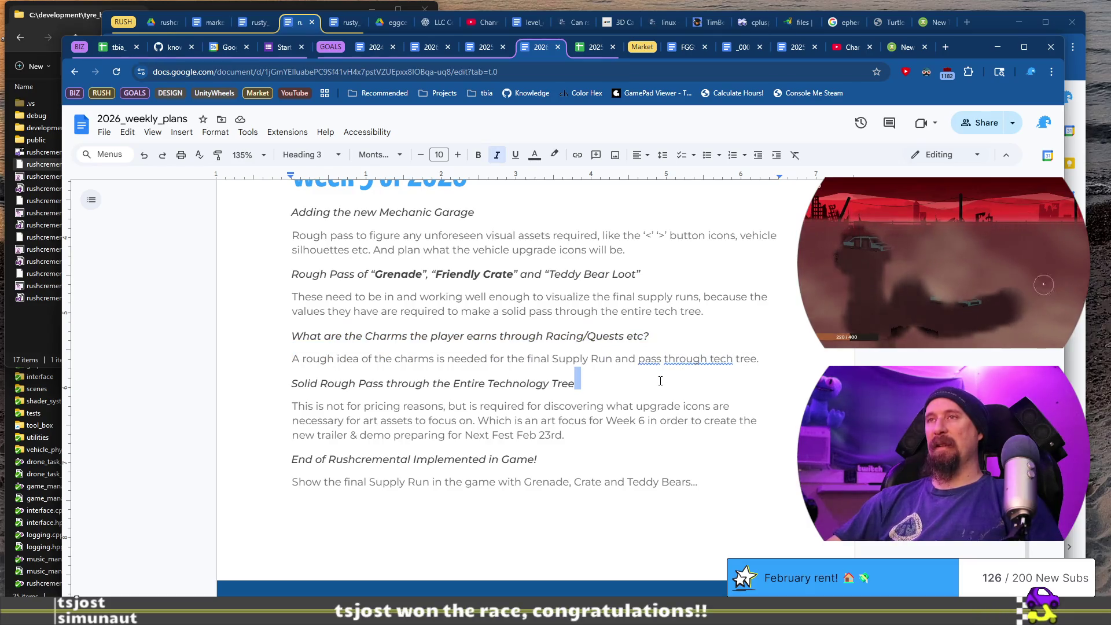
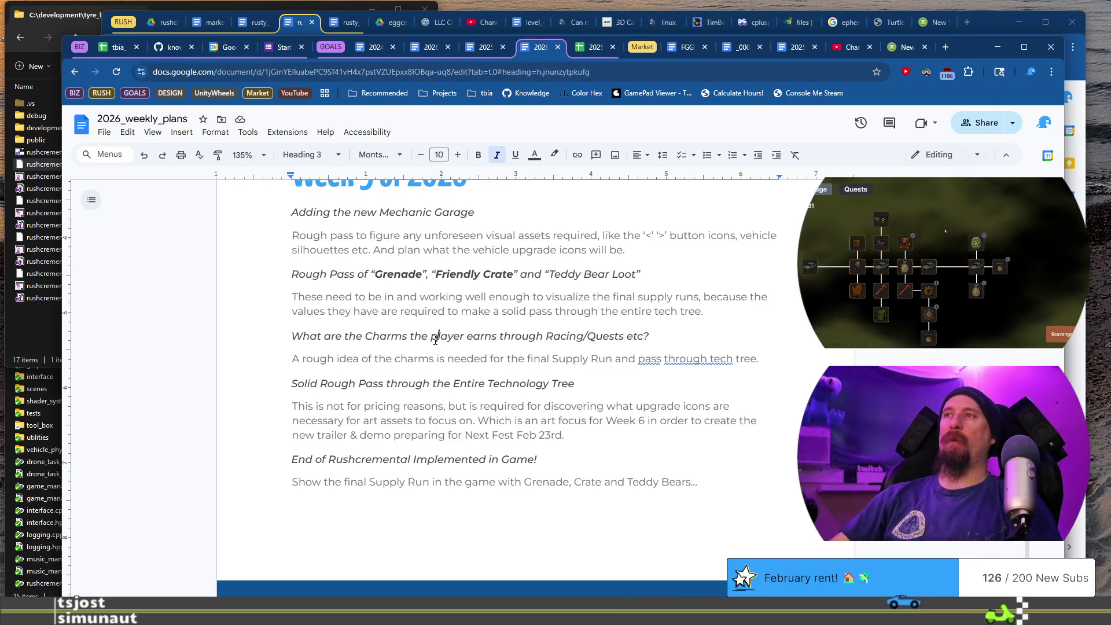
Copy the Charms subheading below the Technology Tree paragraph, retitle it 'Need to Write Artist Work-Order', and leave an empty line beneath
{"action": "triple_click", "coordinate": [435, 341]}
{"action": "key", "text": "ctrl+c"}
{"action": "key", "text": "Down"}
{"action": "key", "text": "Down"}
{"action": "key", "text": "Down"}
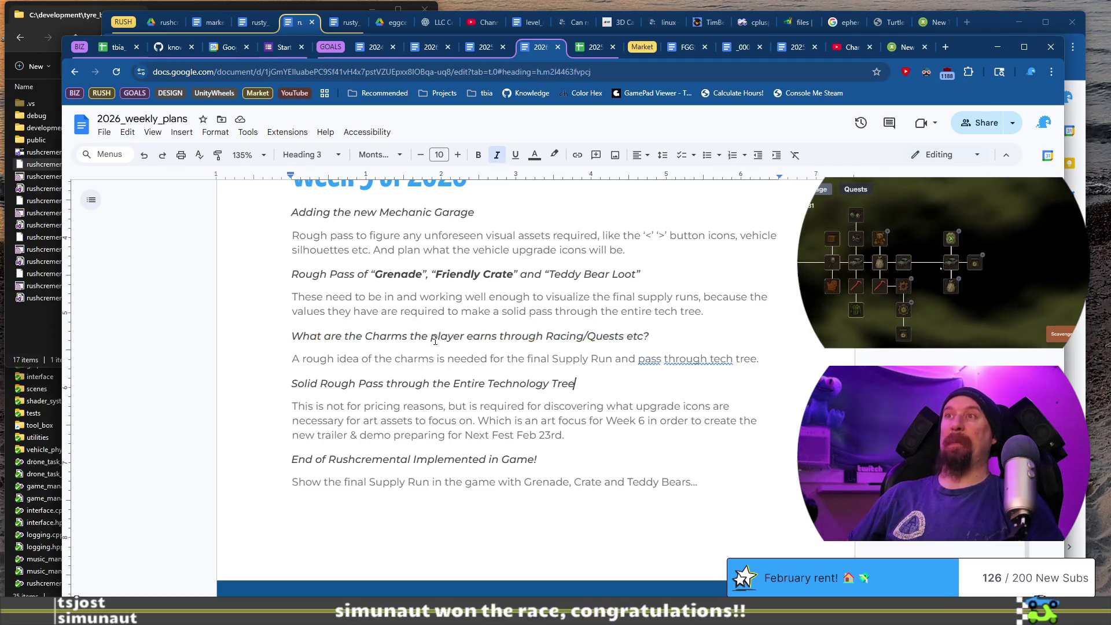
{"action": "key", "text": "Down"}
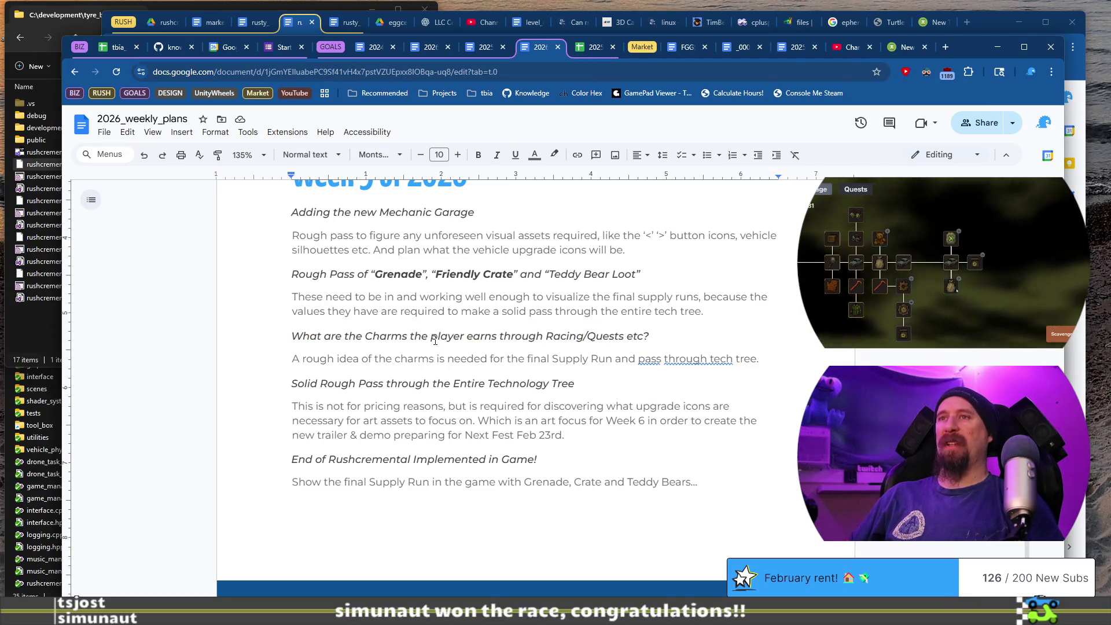
{"action": "key", "text": "Return"}
{"action": "key", "text": "ctrl+v"}
{"action": "key", "text": "shift+Home"}
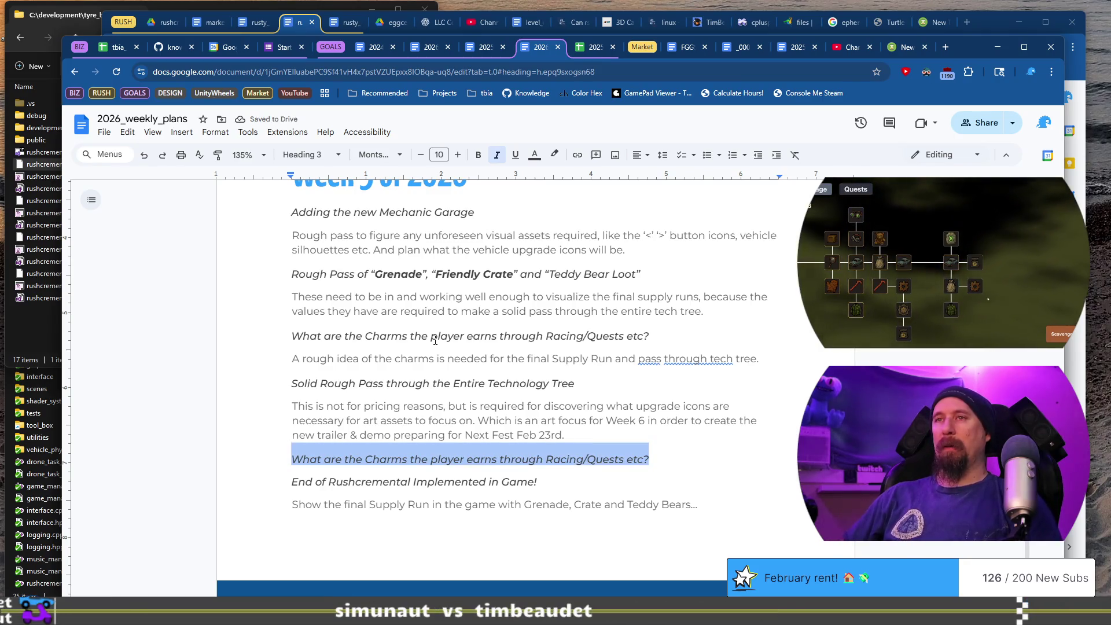
{"action": "type", "text": "Need to Wr"}
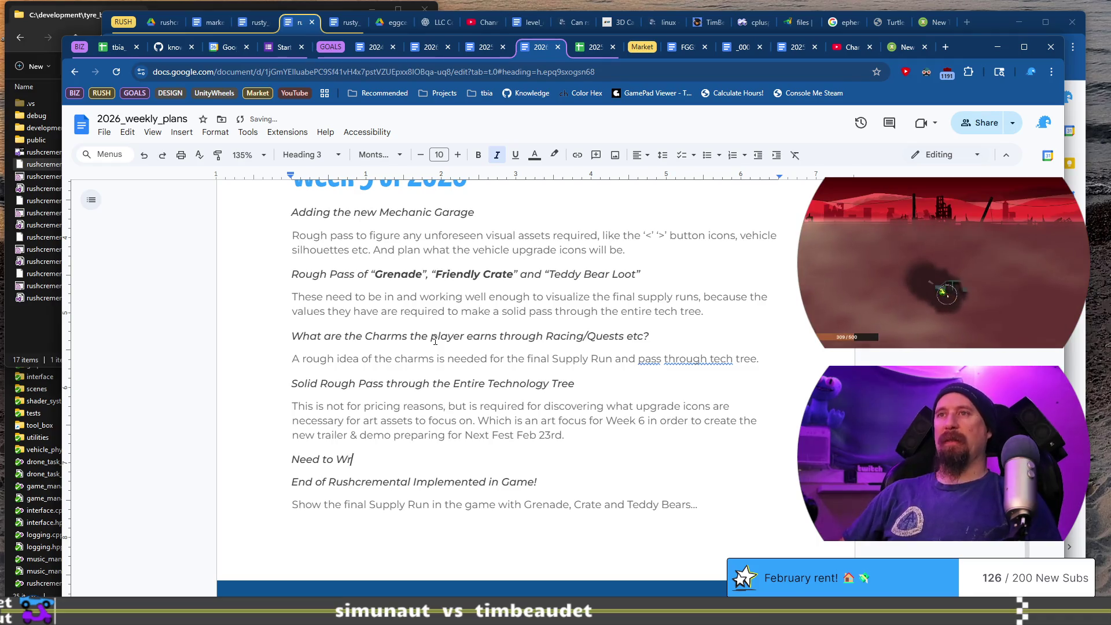
{"action": "type", "text": "ite Artist Work-Order"}
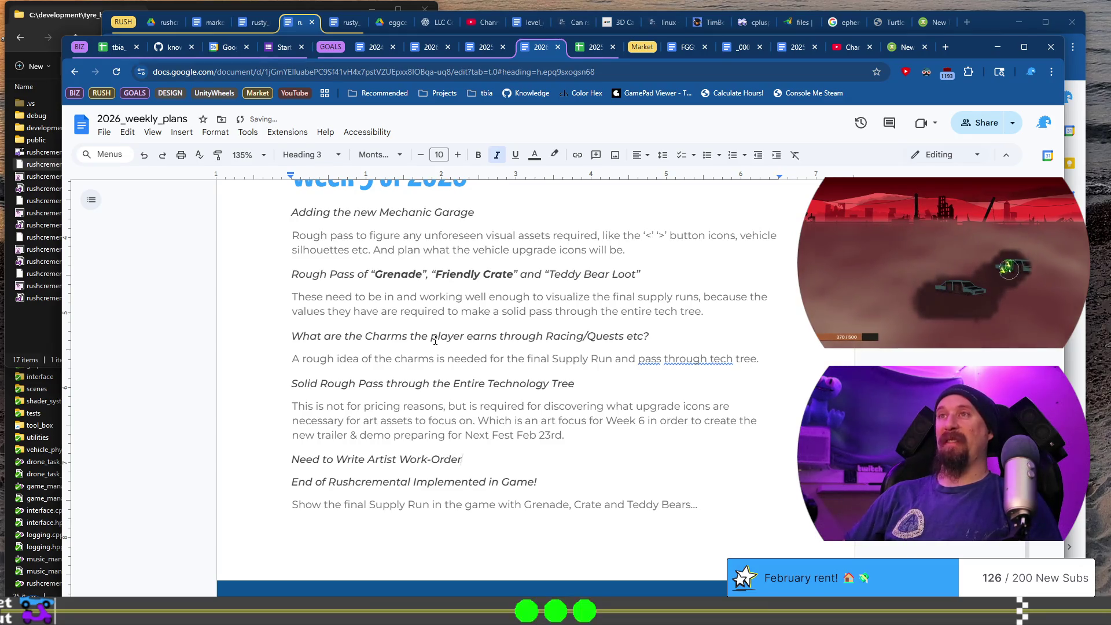
{"action": "key", "text": "Return"}
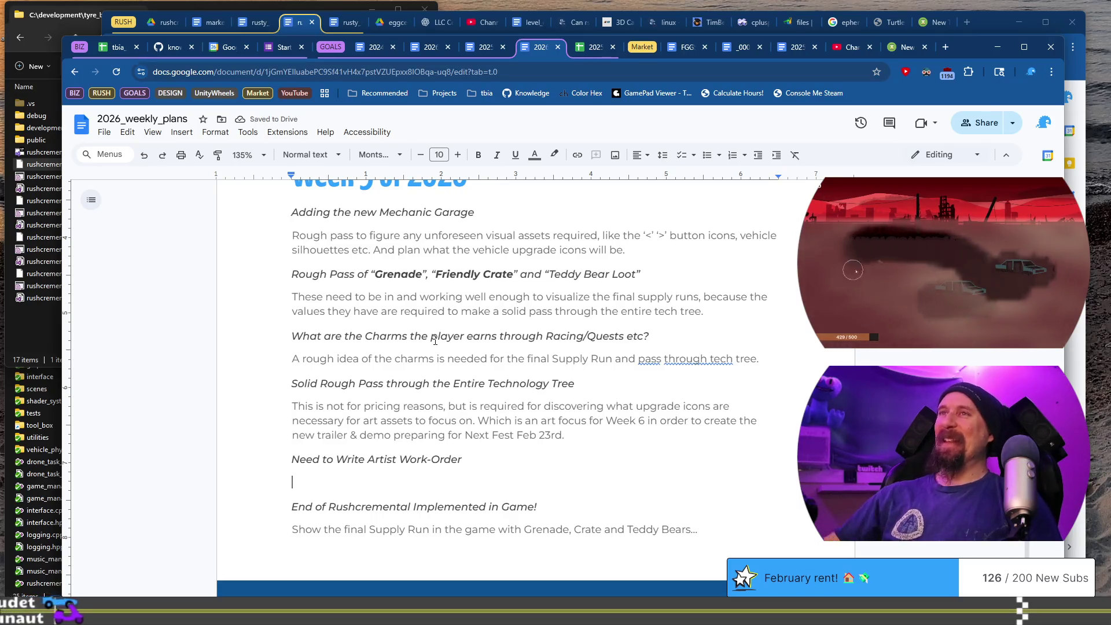
Write 'Give at least some back story on each of the boss characters and let the artist roll with it.'
{"action": "scroll", "coordinate": [435, 340], "scroll_direction": "up", "scroll_amount": 1}
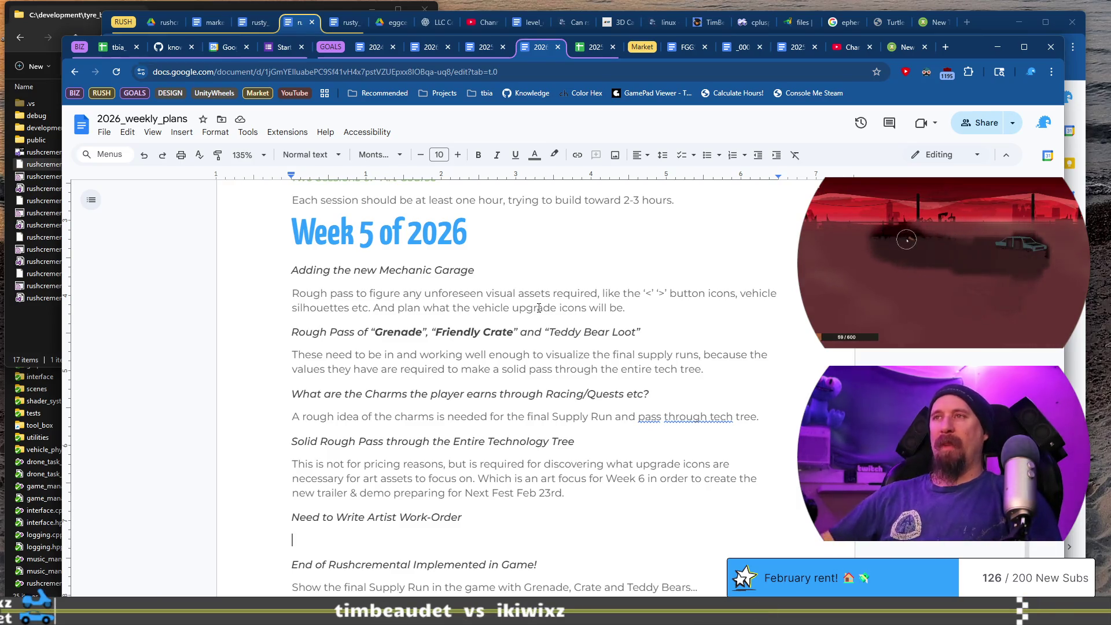
{"action": "scroll", "coordinate": [486, 489], "scroll_direction": "down", "scroll_amount": 2}
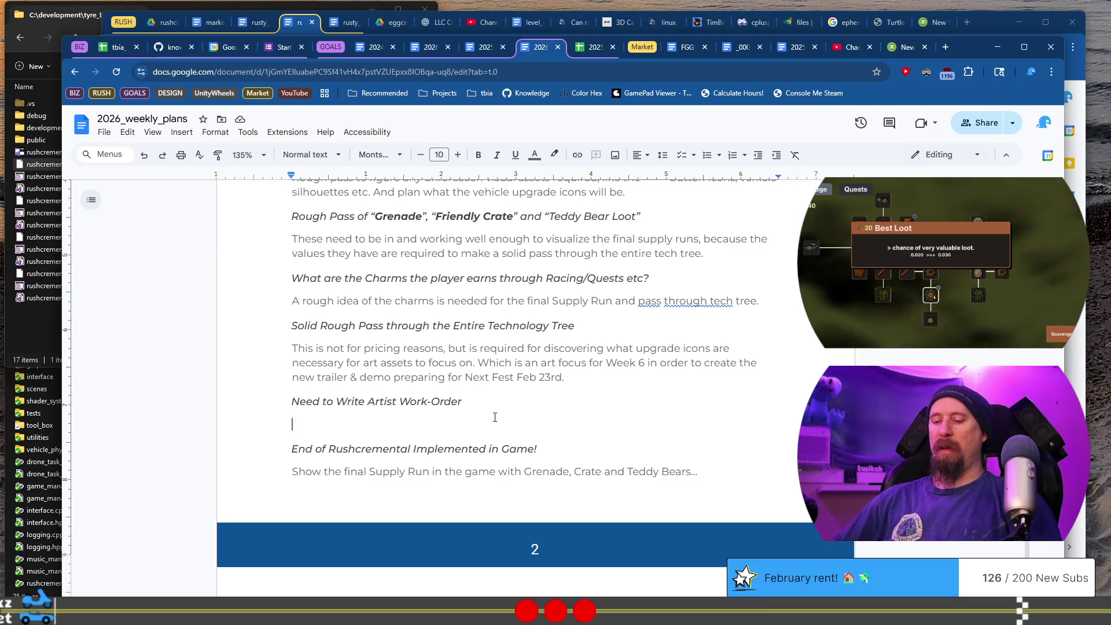
{"action": "type", "text": "Tell t"}
{"action": "key", "text": "shift+Home"}
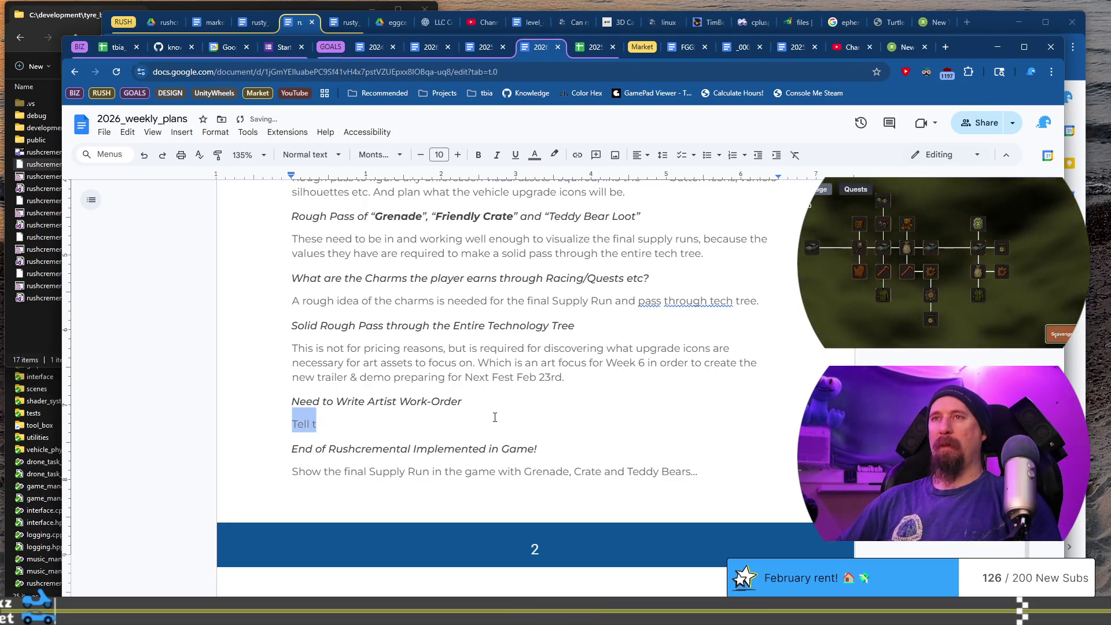
{"action": "key", "text": "BackSpace"}
{"action": "type", "text": "Give at "}
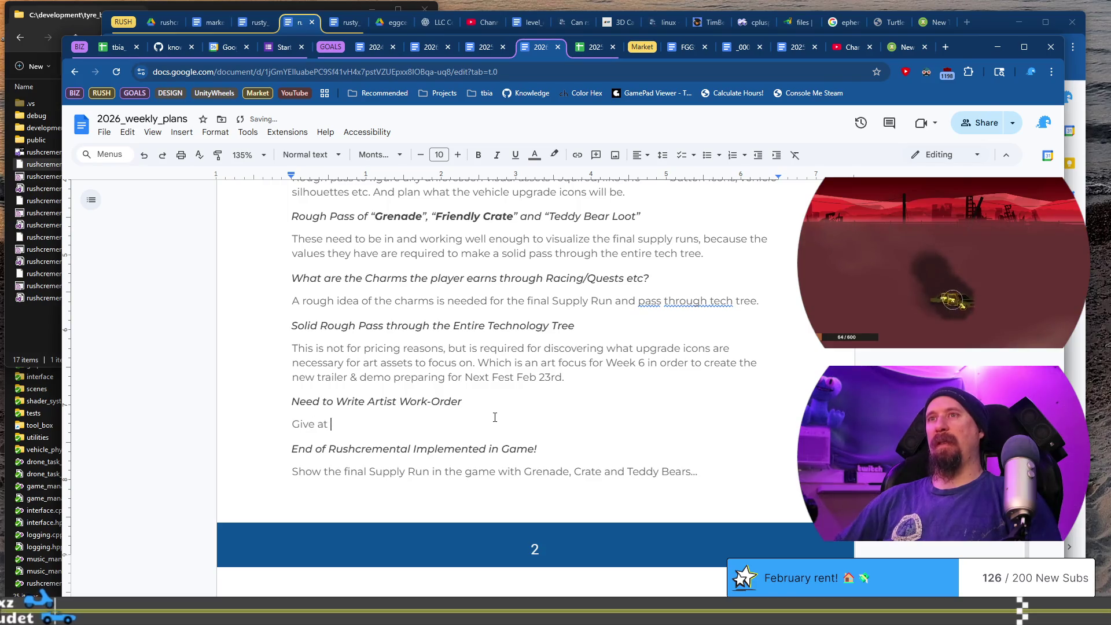
{"action": "type", "text": "least some b"}
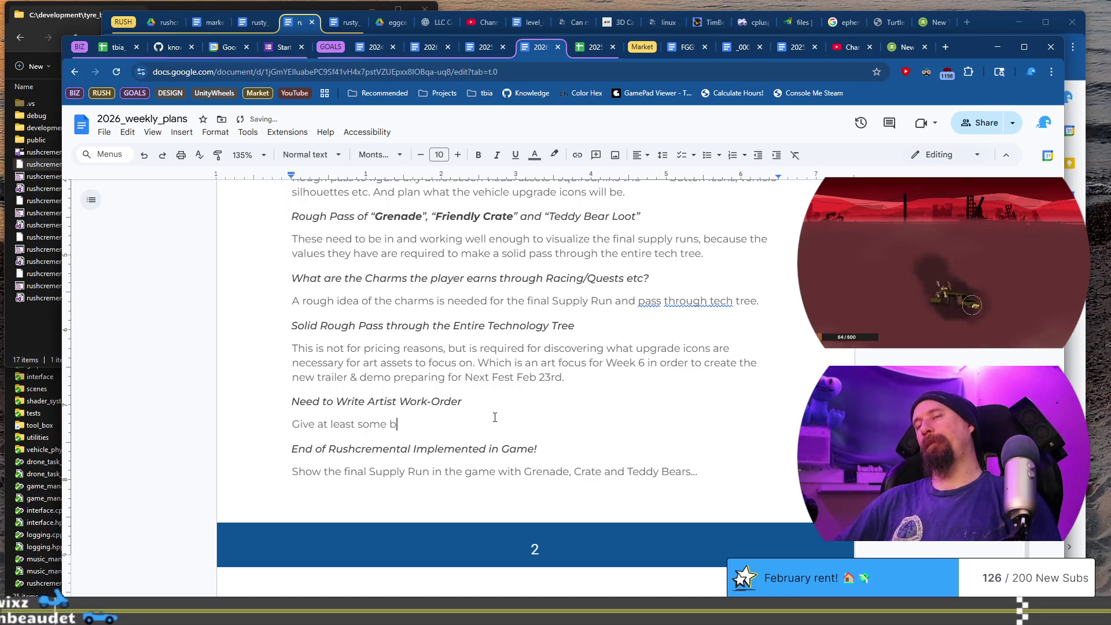
{"action": "type", "text": "ack so"}
{"action": "key", "text": "BackSpace"}
{"action": "type", "text": "tory on each of t"}
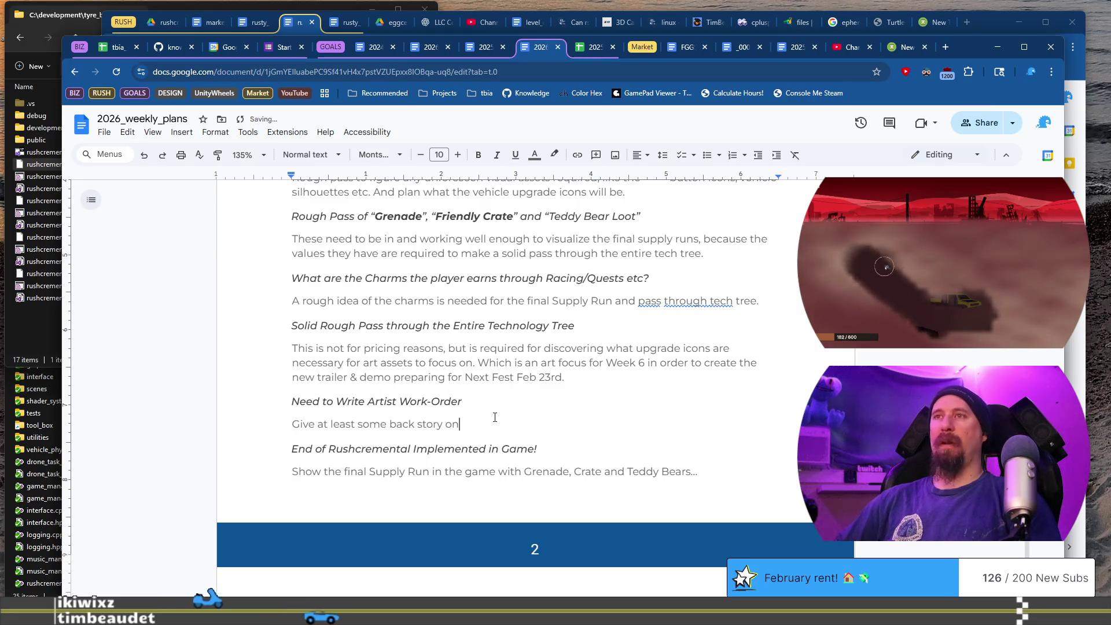
{"action": "type", "text": "he "}
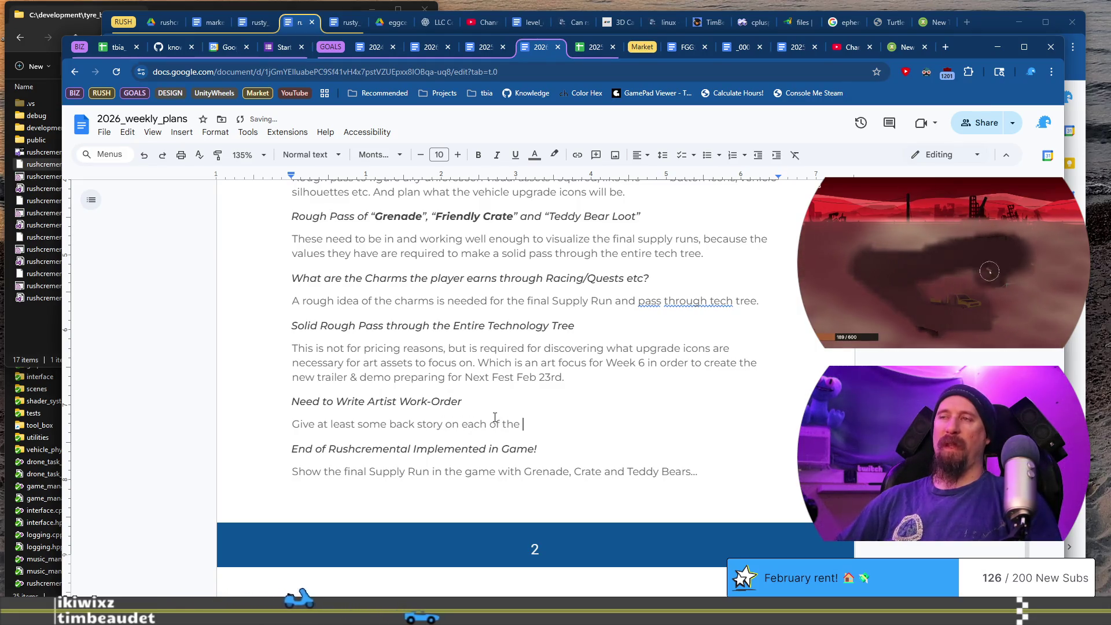
{"action": "type", "text": "boss cha"}
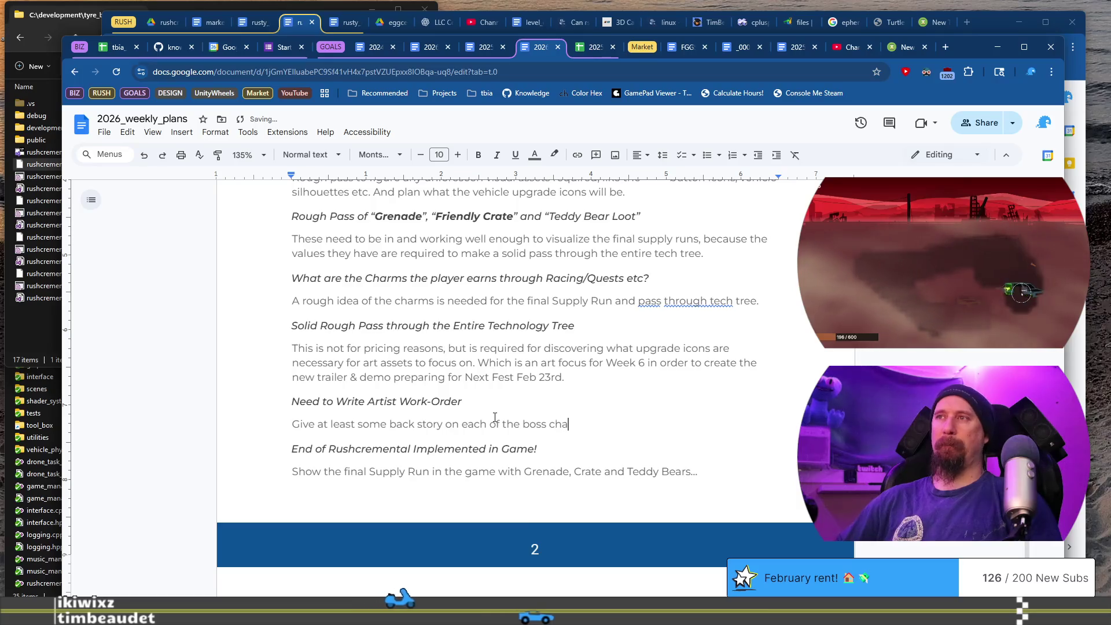
{"action": "type", "text": "racters and let th"}
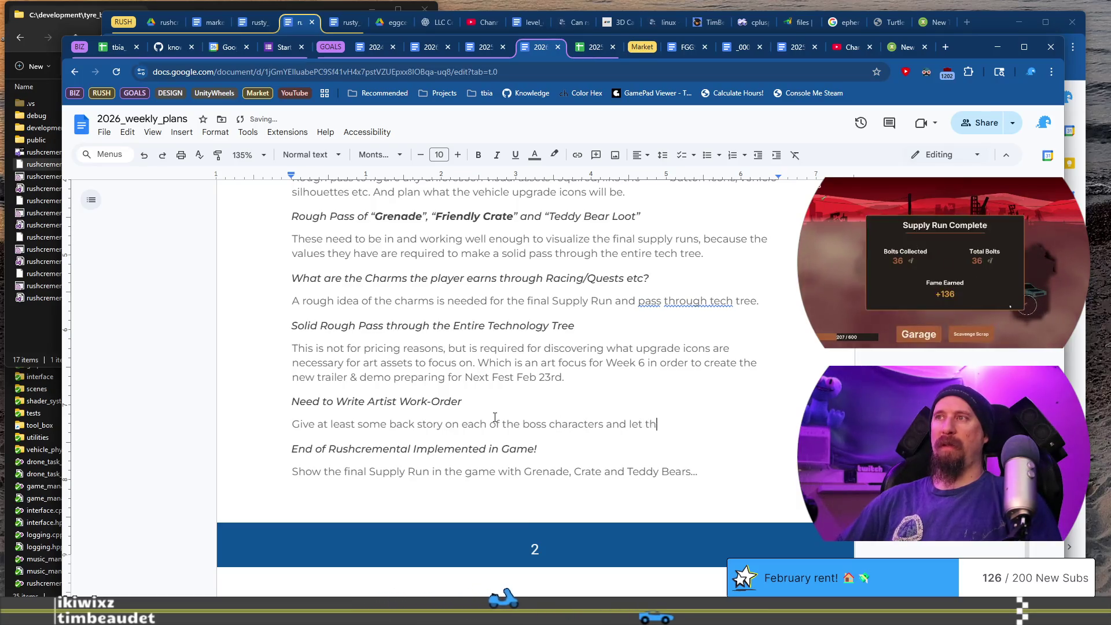
{"action": "type", "text": "e artist roll with it."}
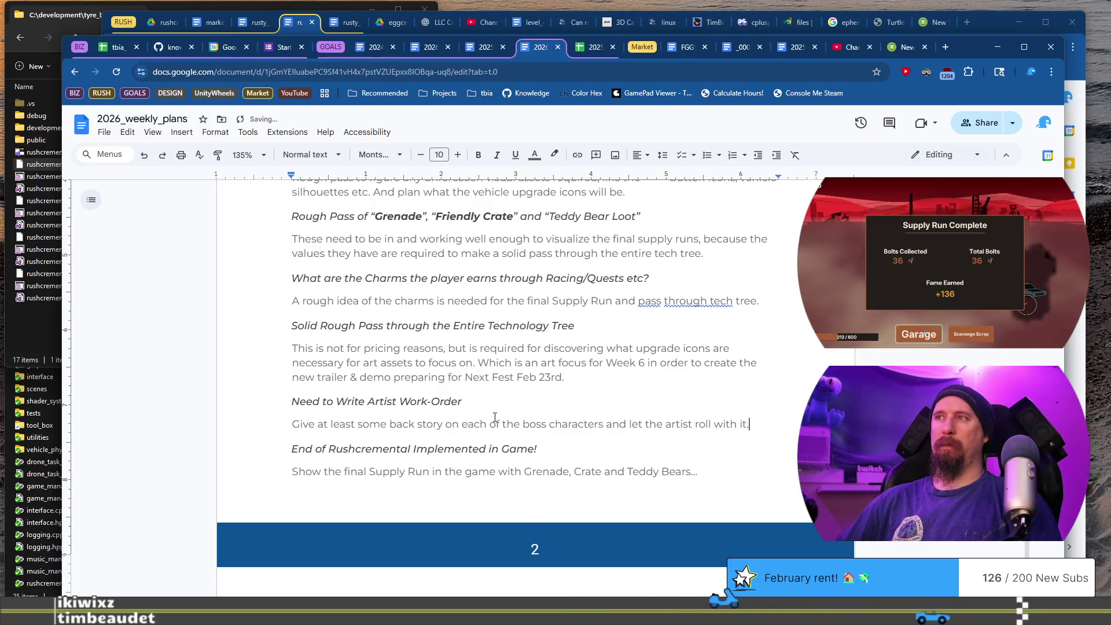
{"action": "type", "text": "f ff"}
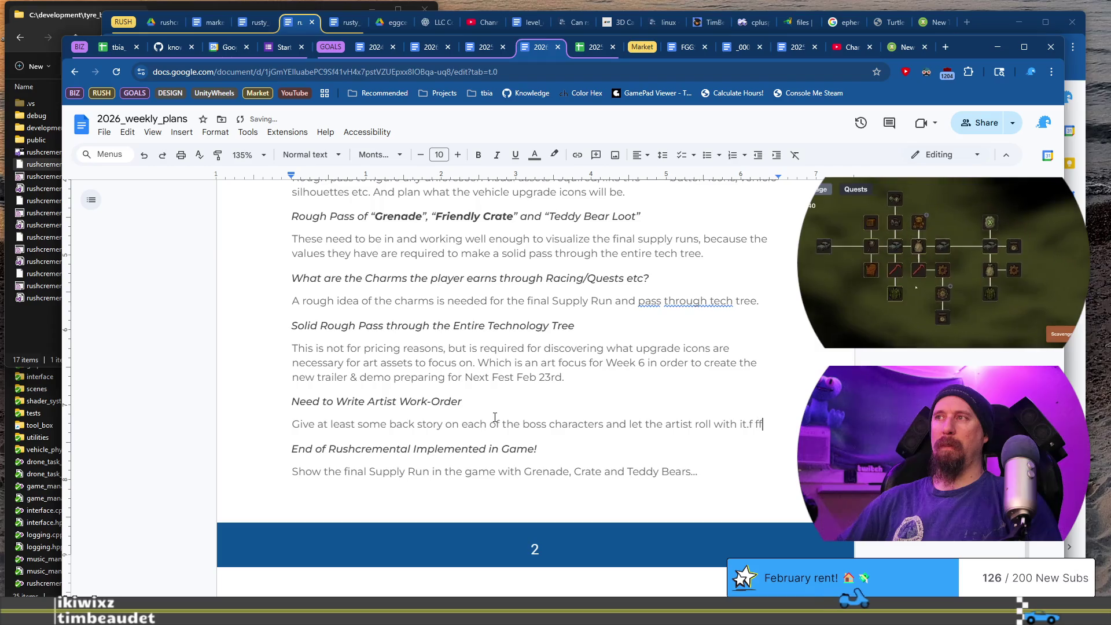
{"action": "type", "text": "ffffff"}
{"action": "key", "text": "ctrl+shift+Left"}
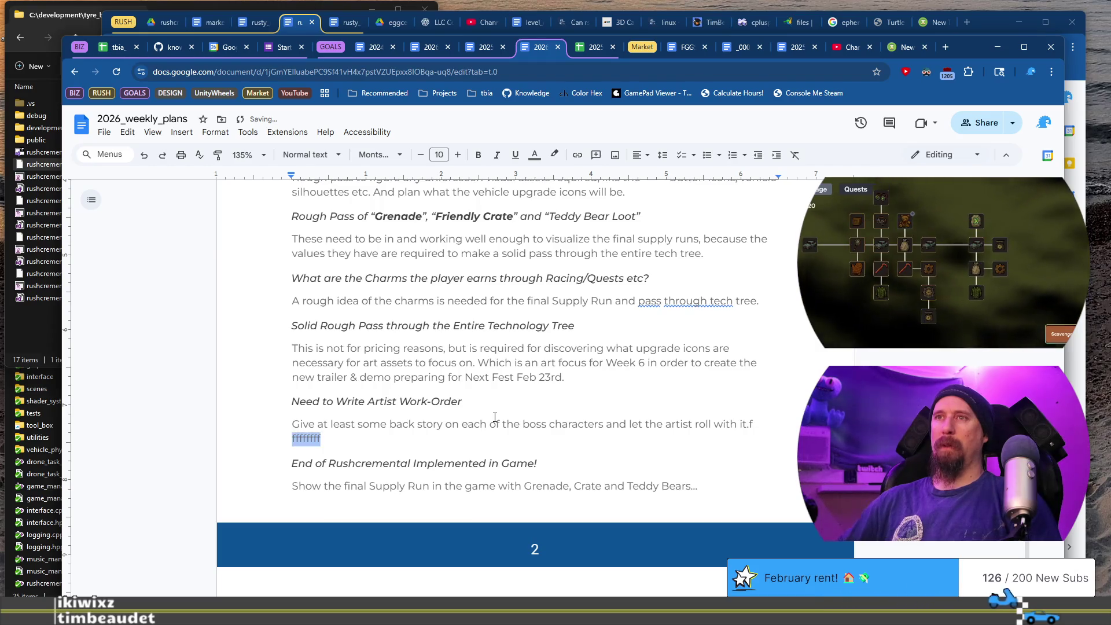
{"action": "key", "text": "BackSpace"}
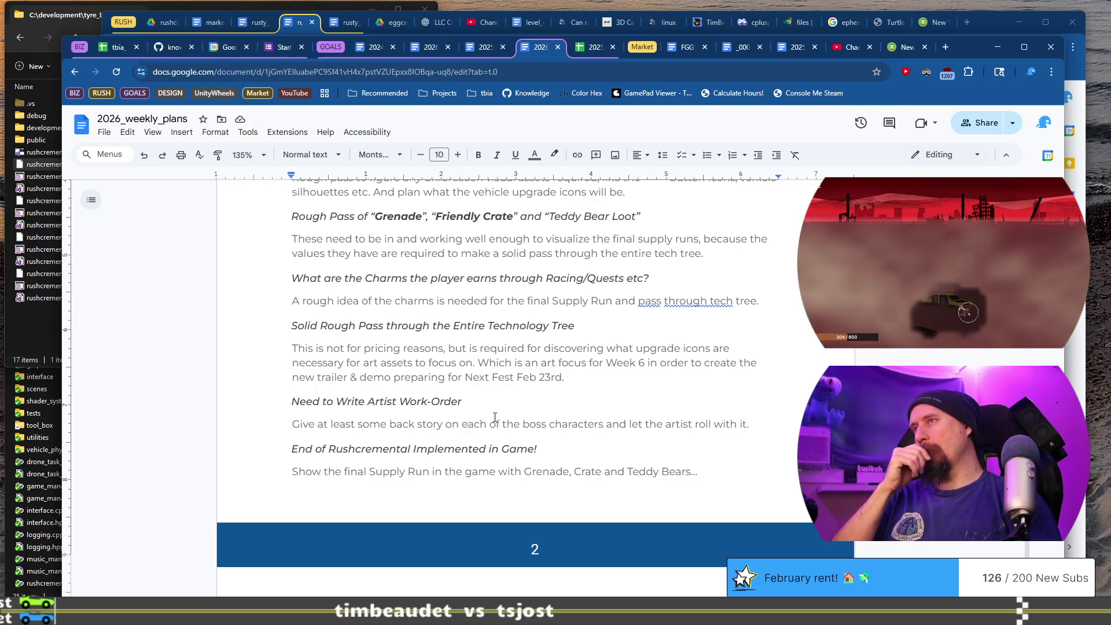
Add the line 'Minimum needs to know their 'attitude'' beneath the back-story note
{"action": "type", "text": "Minui"}
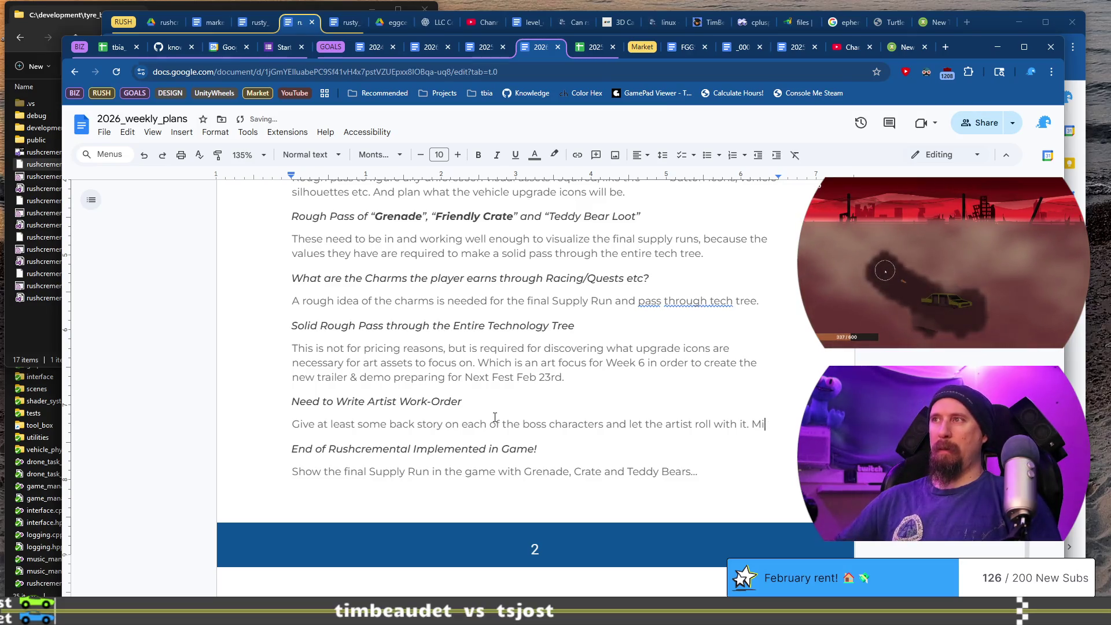
{"action": "key", "text": "BackSpace"}
{"action": "key", "text": "BackSpace"}
{"action": "type", "text": "im"}
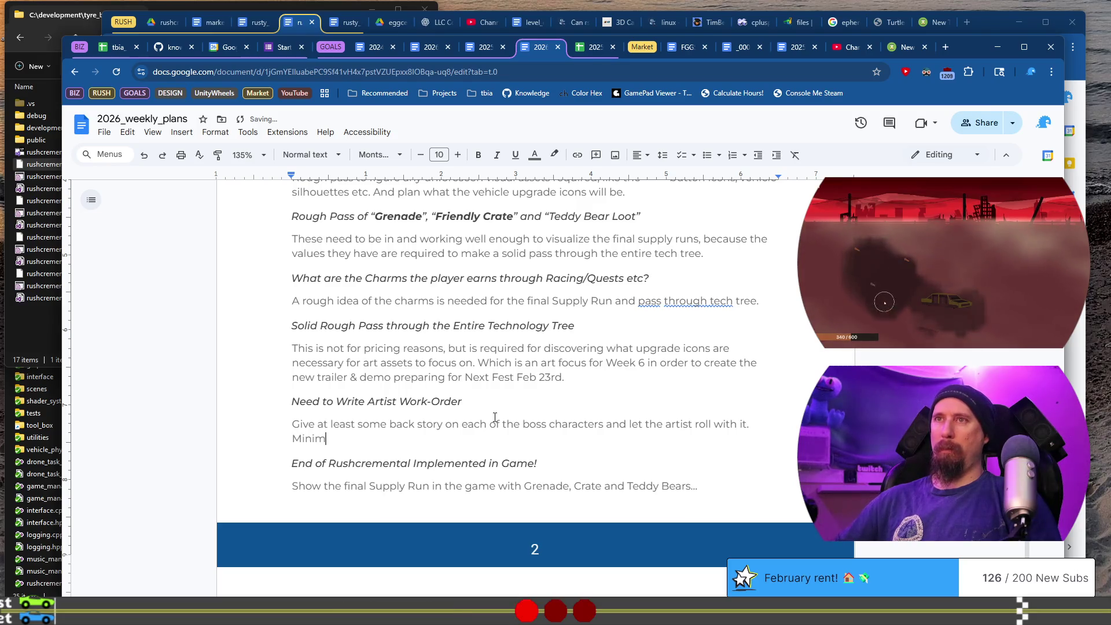
{"action": "type", "text": "um needs to kn"}
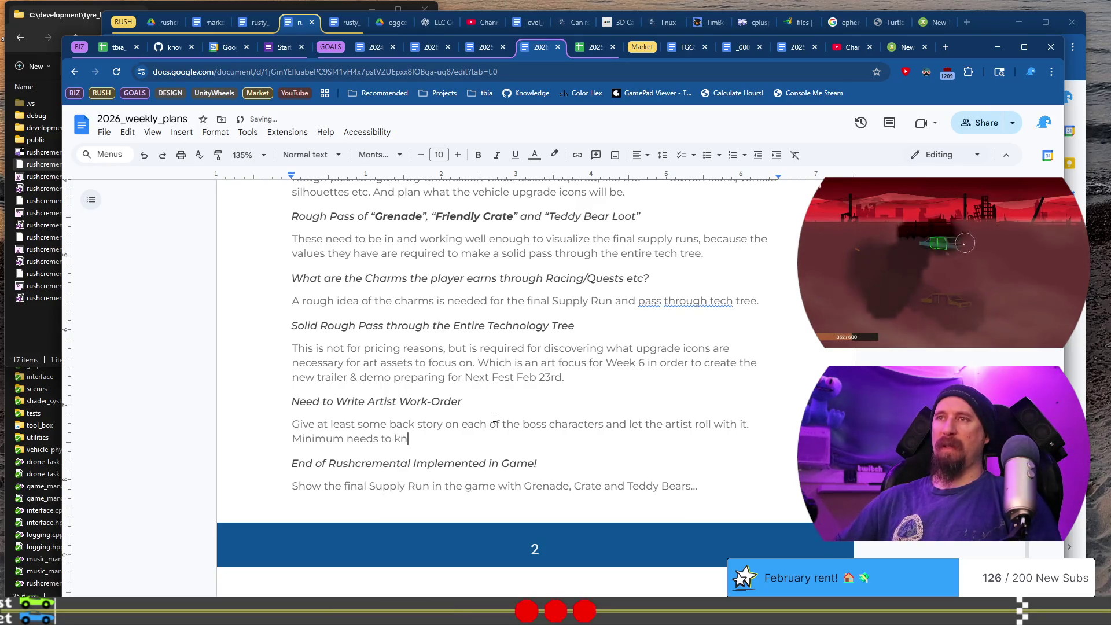
{"action": "type", "text": "eir 'a"}
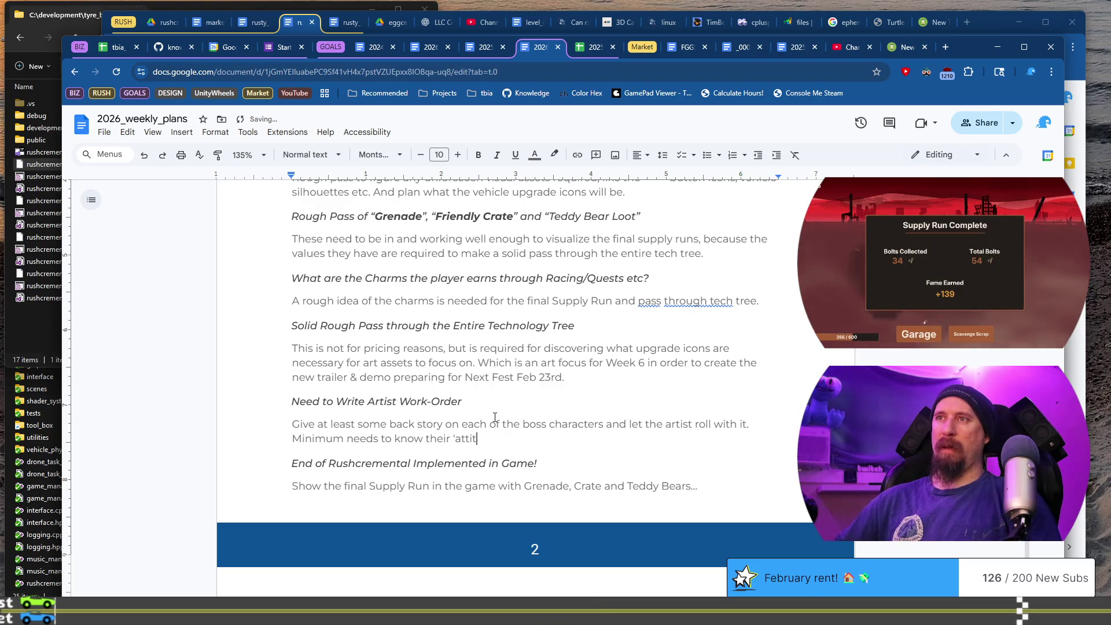
{"action": "type", "text": "tude'"}
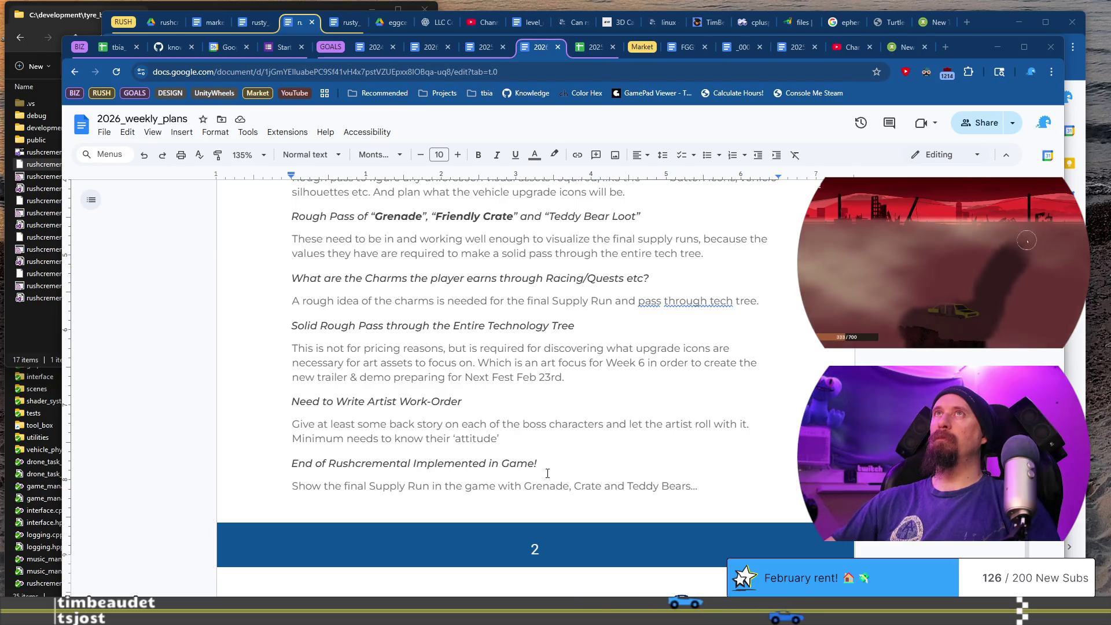
{"action": "double_click", "coordinate": [558, 439]}
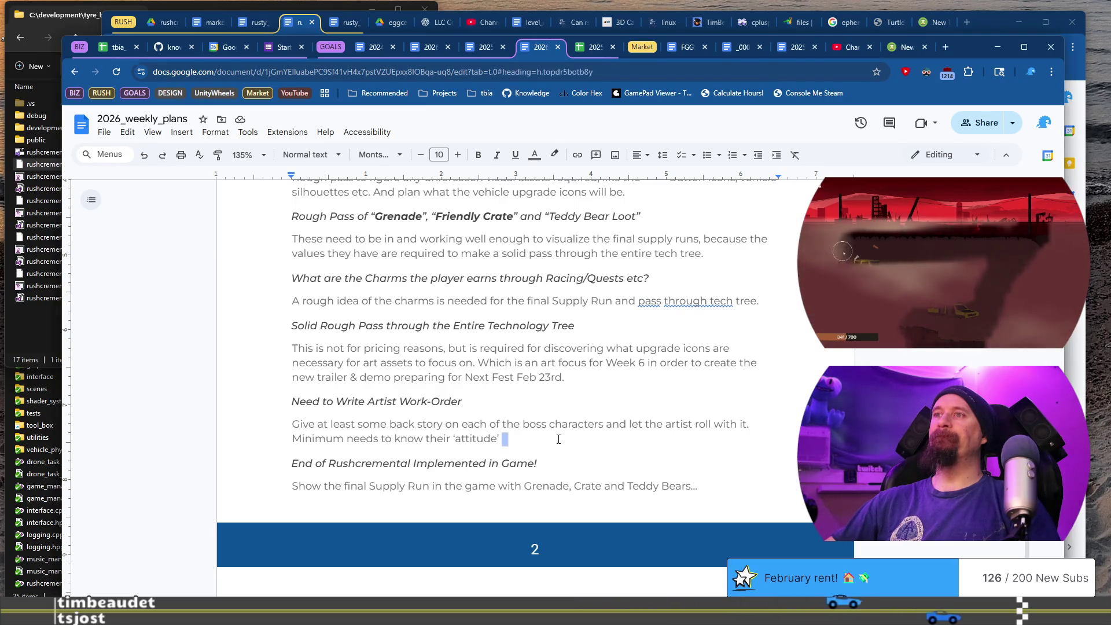
{"action": "left_click", "coordinate": [558, 439]}
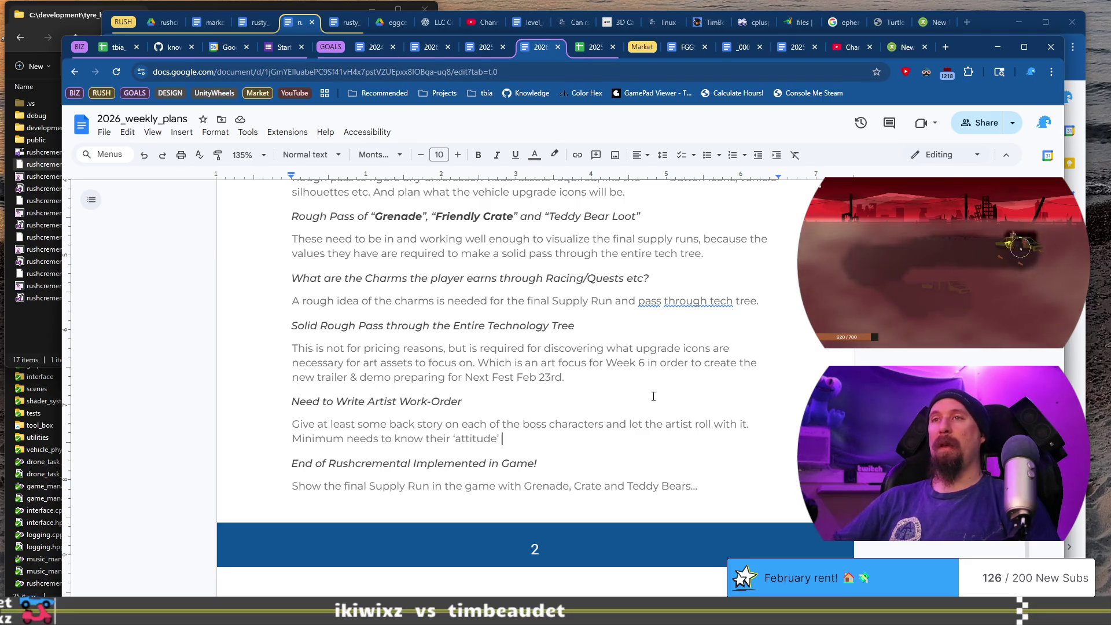
{"action": "key", "text": "shift+Home"}
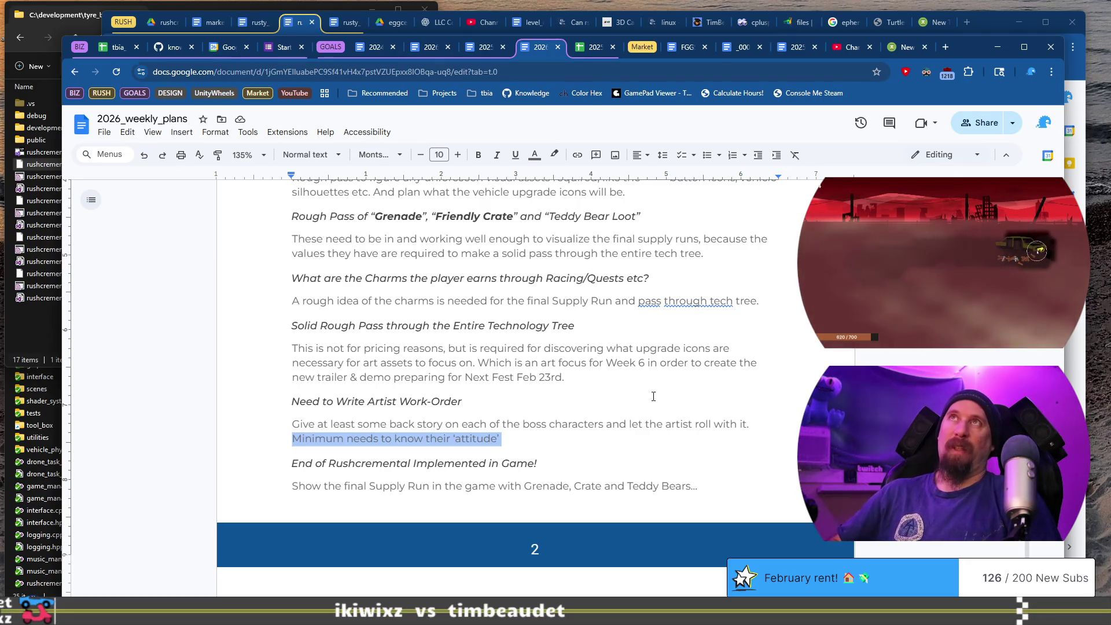
Append 'and deadline for the project (' after 'attitude' and check the 2026 calendar
{"action": "key", "text": "Right"}
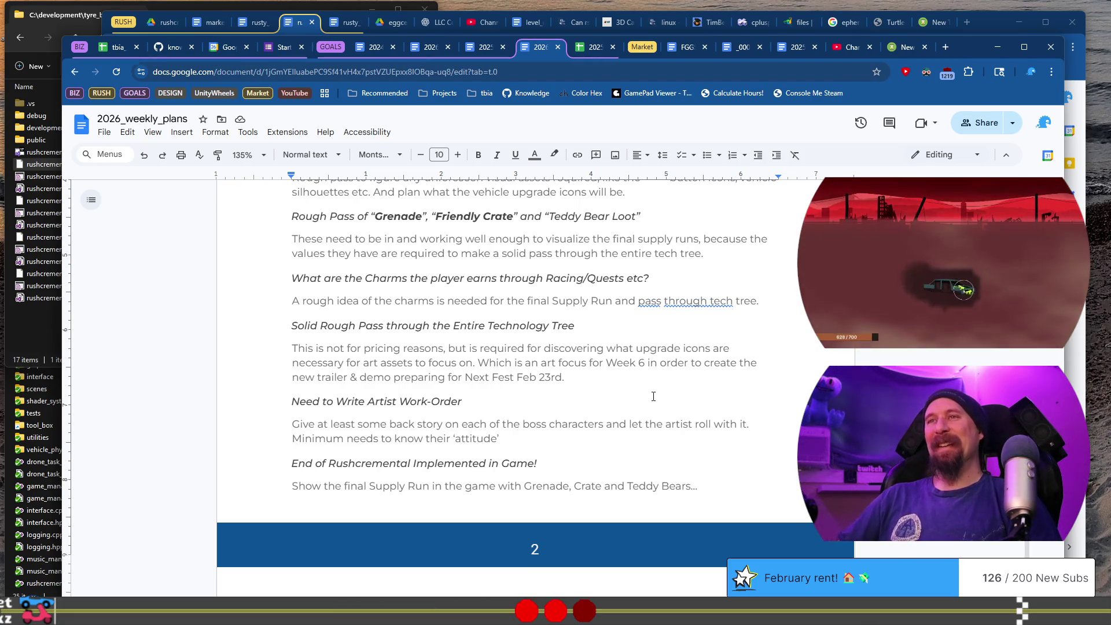
{"action": "key", "text": "shift+Home"}
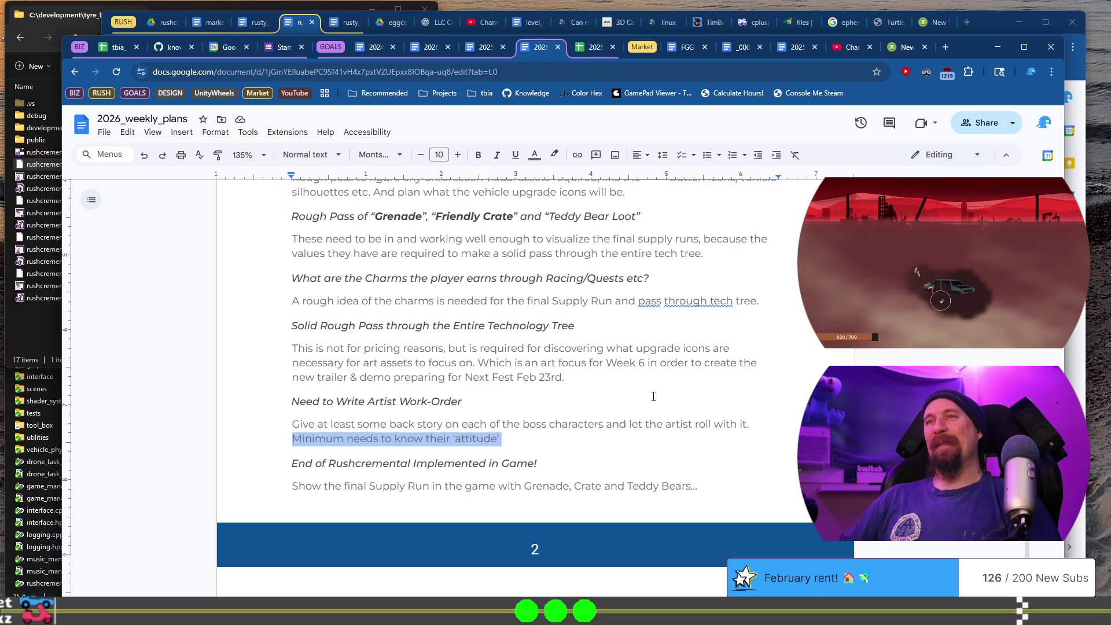
{"action": "key", "text": "Right"}
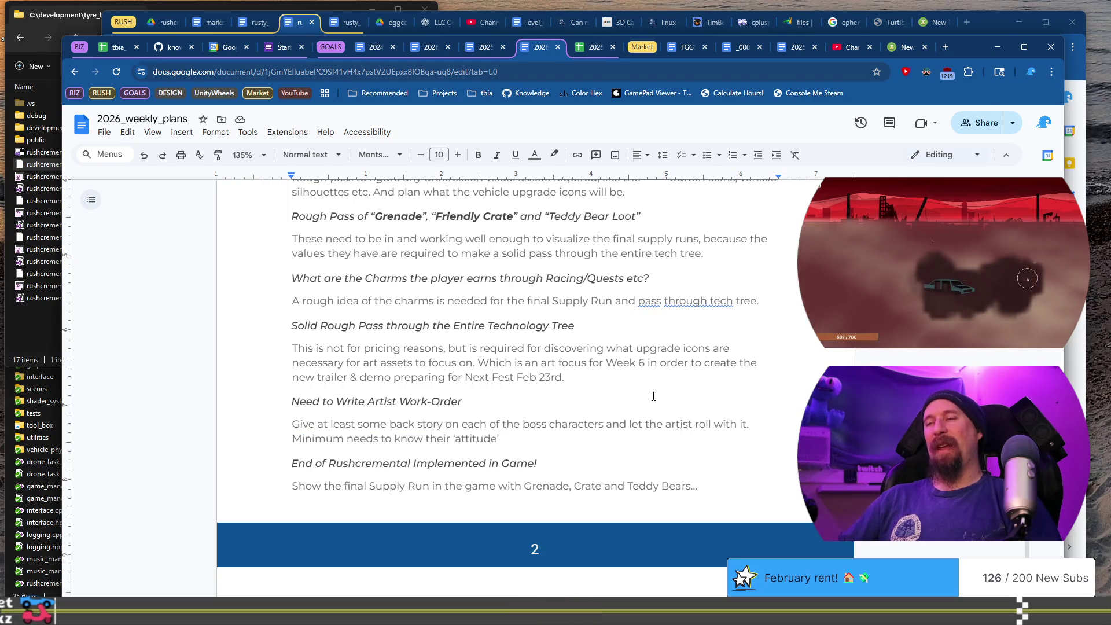
{"action": "type", "text": "‘"}
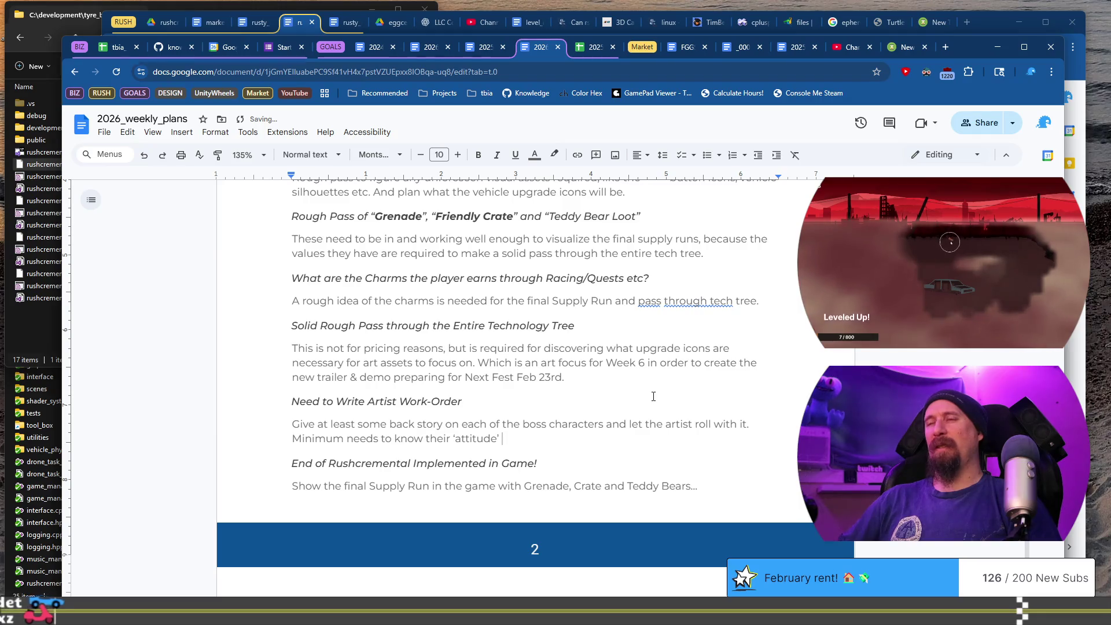
{"action": "type", "text": "attitude’ "}
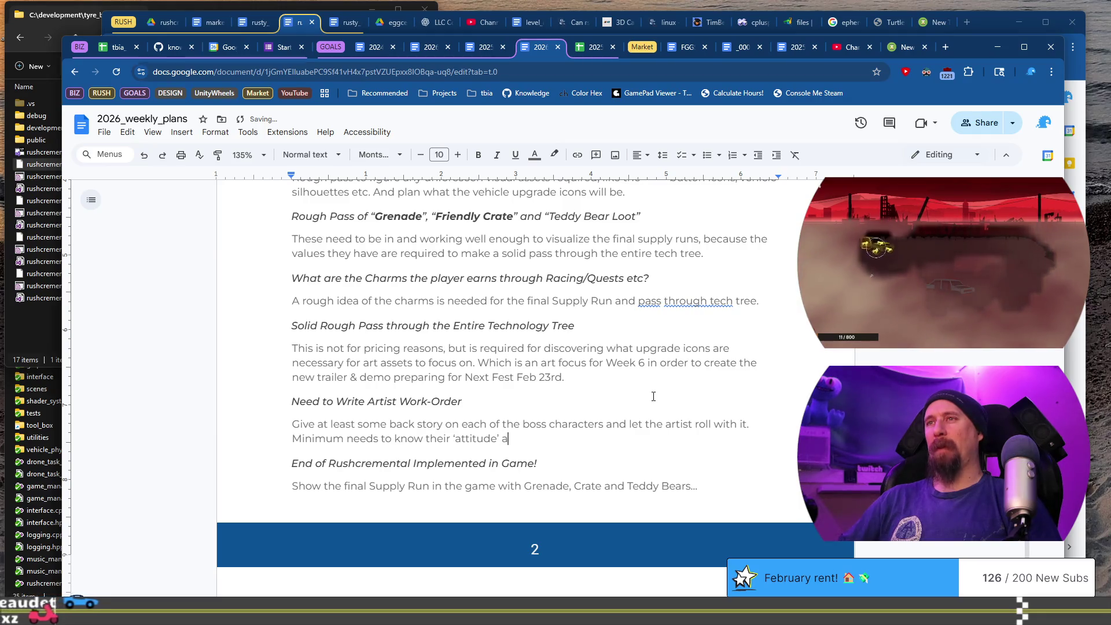
{"action": "type", "text": "and"}
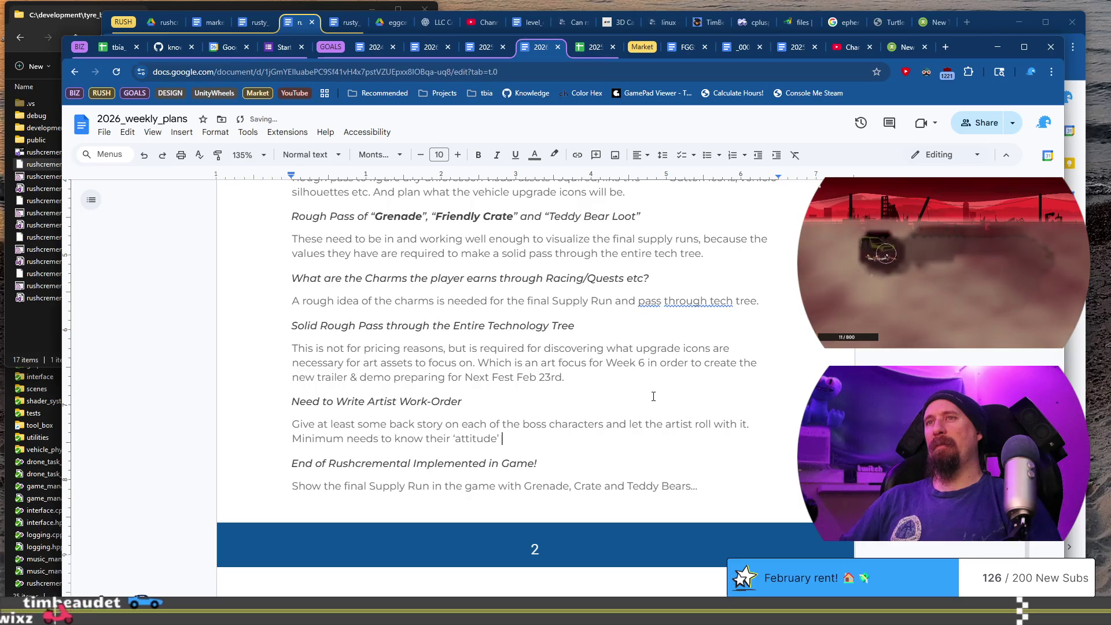
{"action": "type", "text": " dea"}
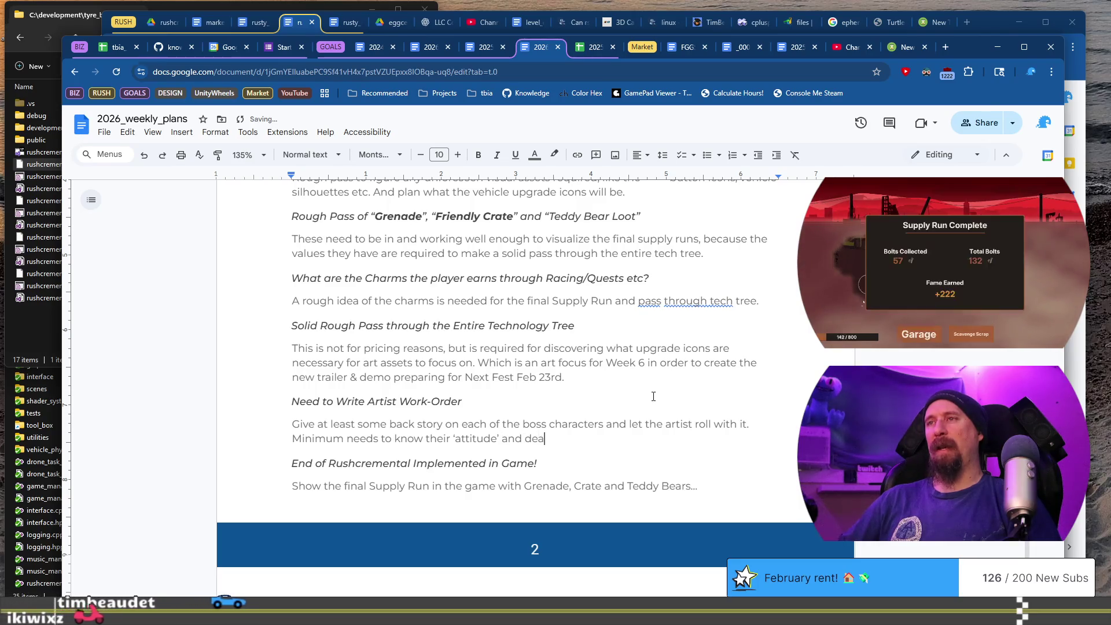
{"action": "type", "text": "dline for the pro"}
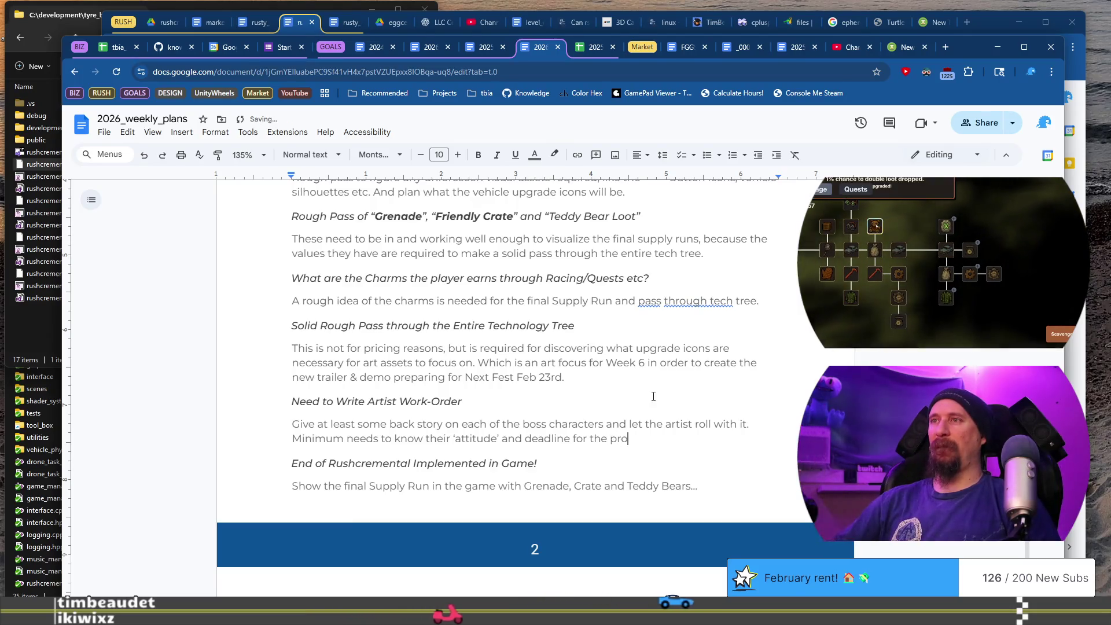
{"action": "type", "text": "ject "}
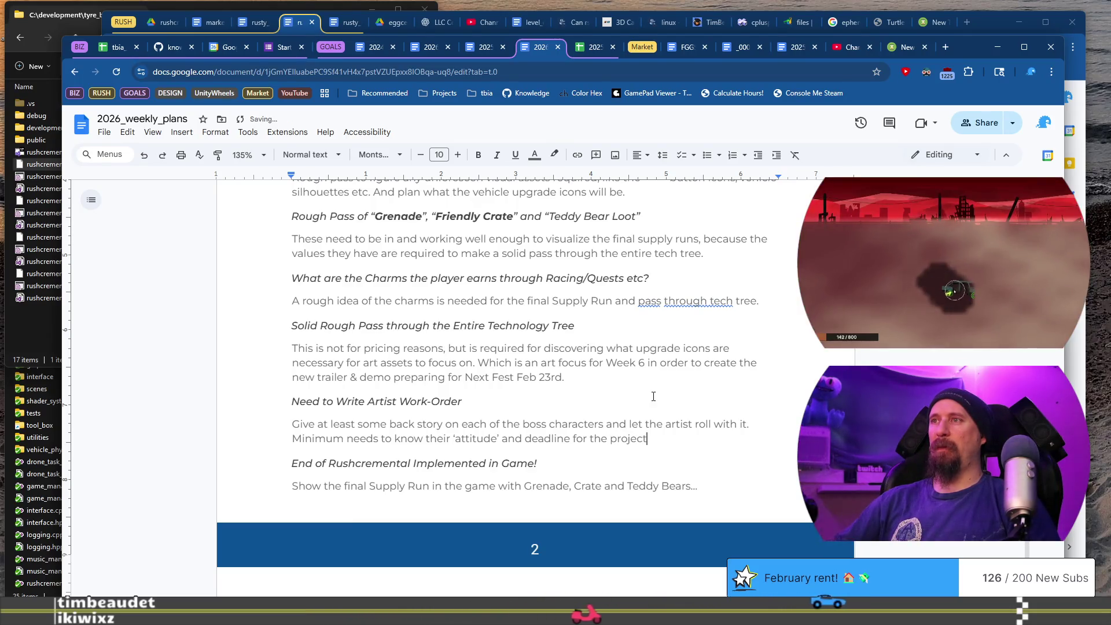
{"action": "type", "text": "("}
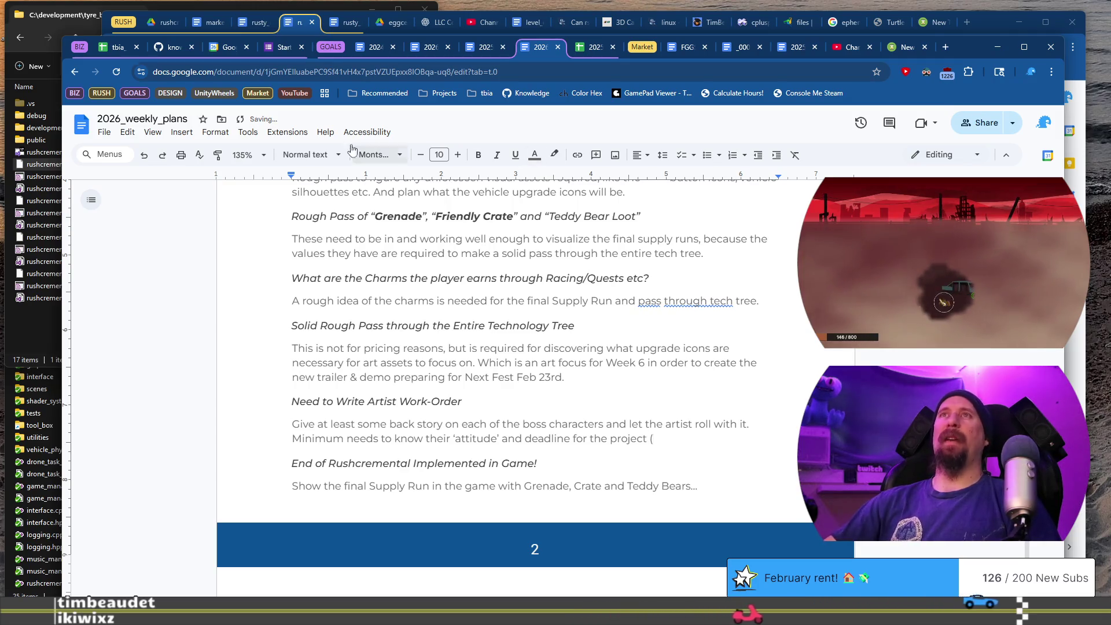
{"action": "left_click", "coordinate": [227, 50]}
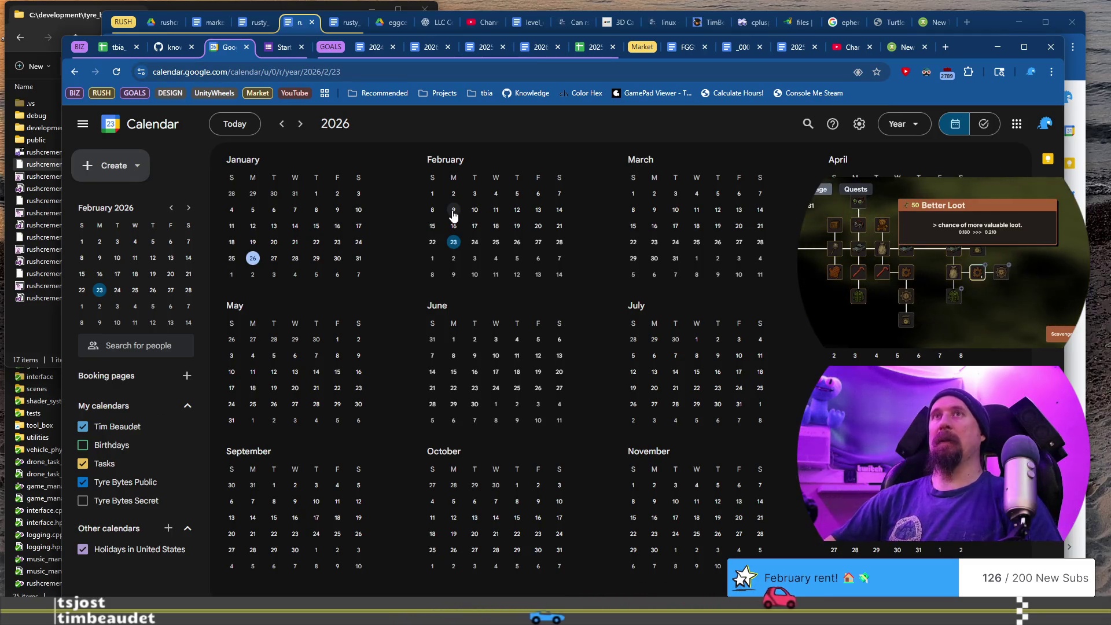
Cycle through the open windows and return from Google Calendar to the 2026_weekly_plans doc
{"action": "key", "text": "alt+Tab"}
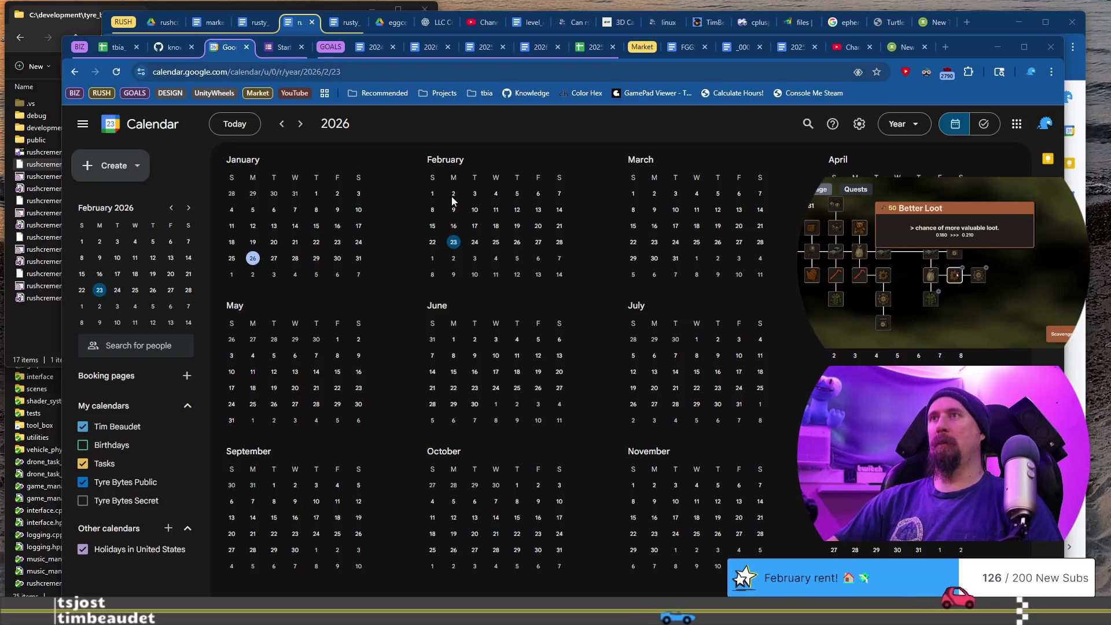
{"action": "key", "text": "alt+Tab"}
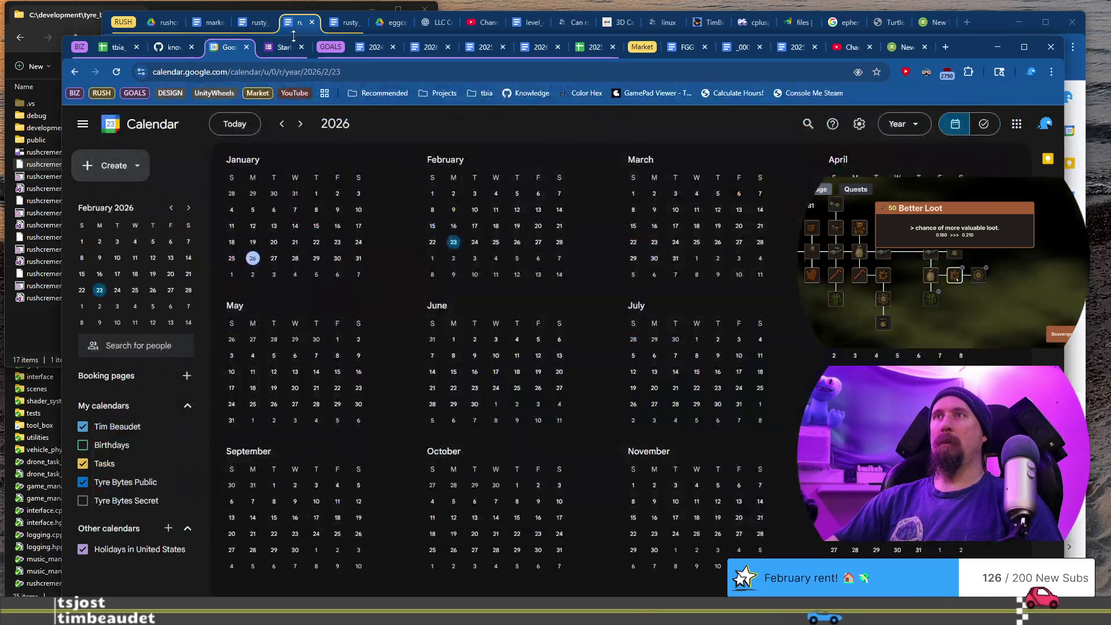
{"action": "left_click", "coordinate": [294, 24]}
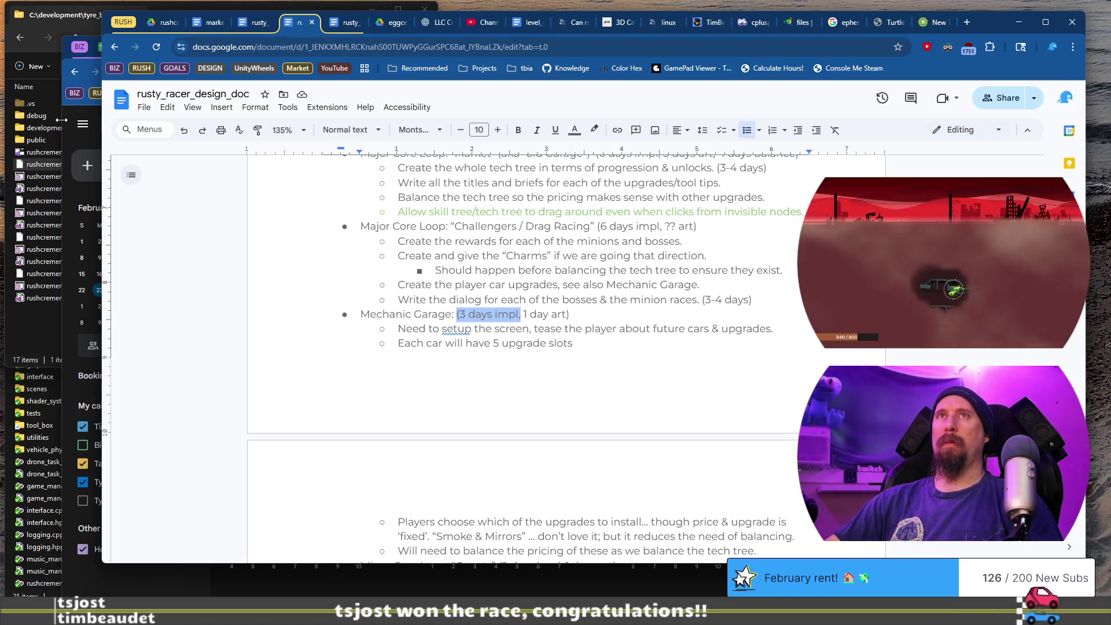
{"action": "left_click", "coordinate": [87, 102]}
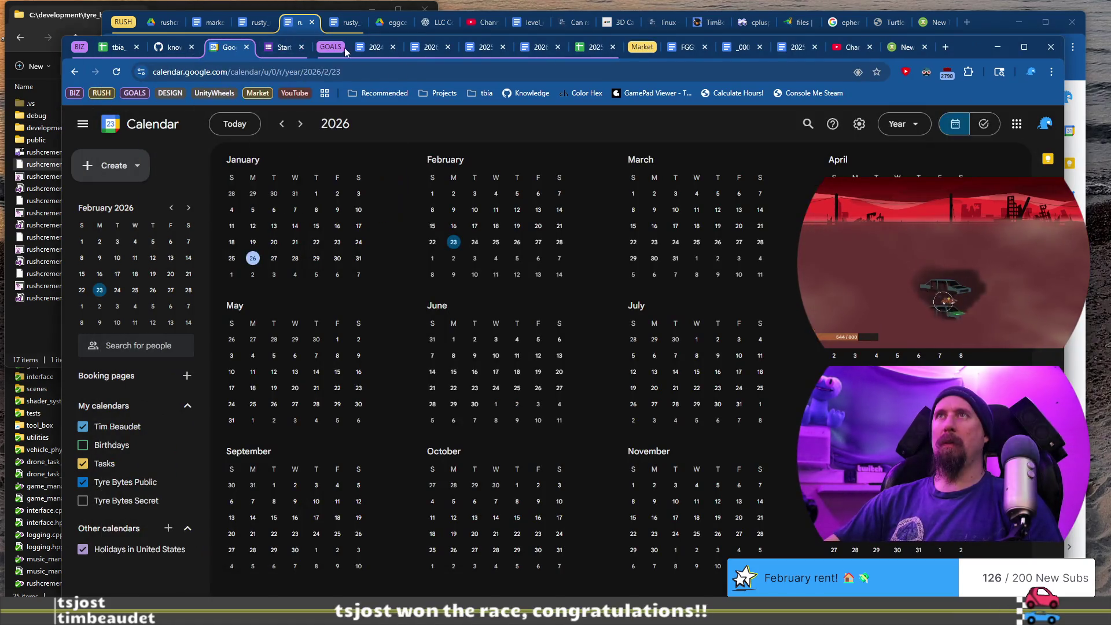
{"action": "left_click", "coordinate": [481, 50]}
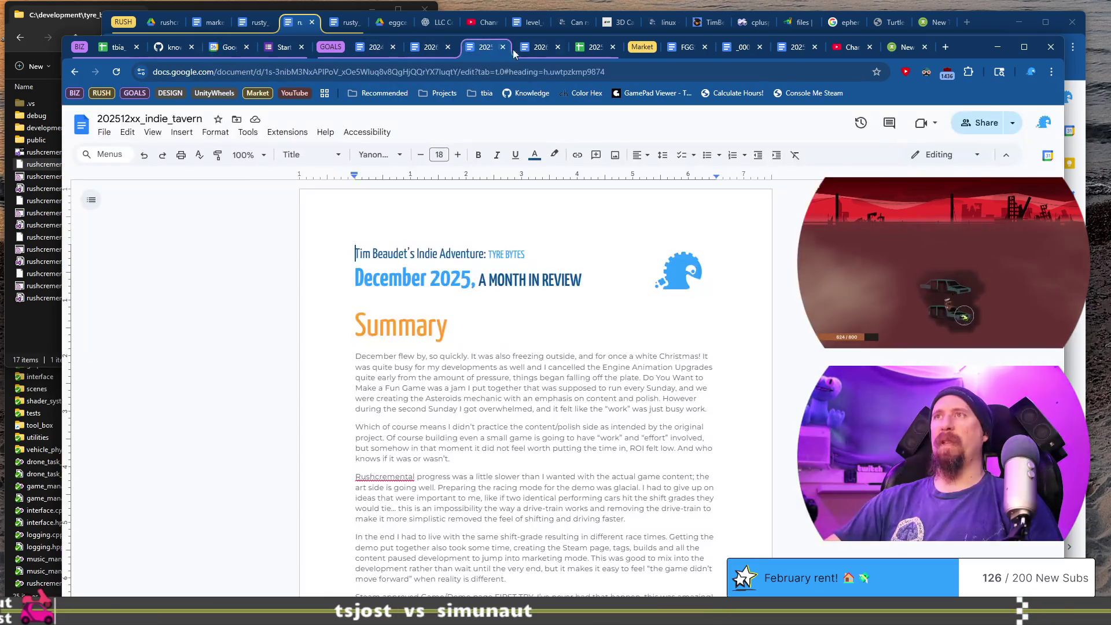
{"action": "left_click", "coordinate": [538, 51]}
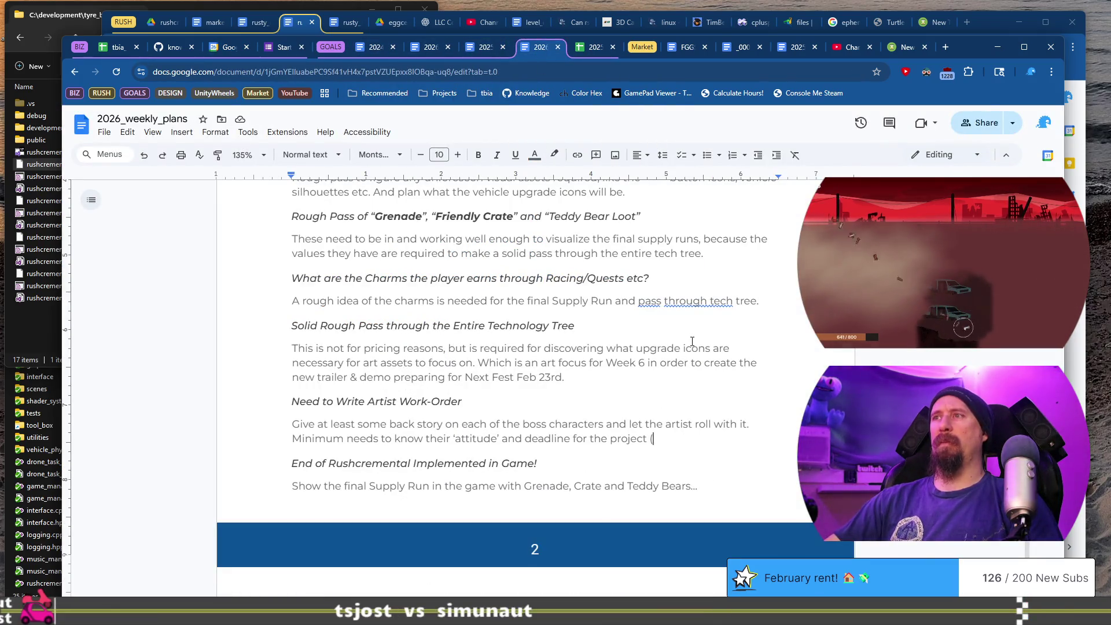
Finish the note with a bold '(Min: Jax before Feb 6th)', confirming the date on the calendar
{"action": "type", "text": "Min:"}
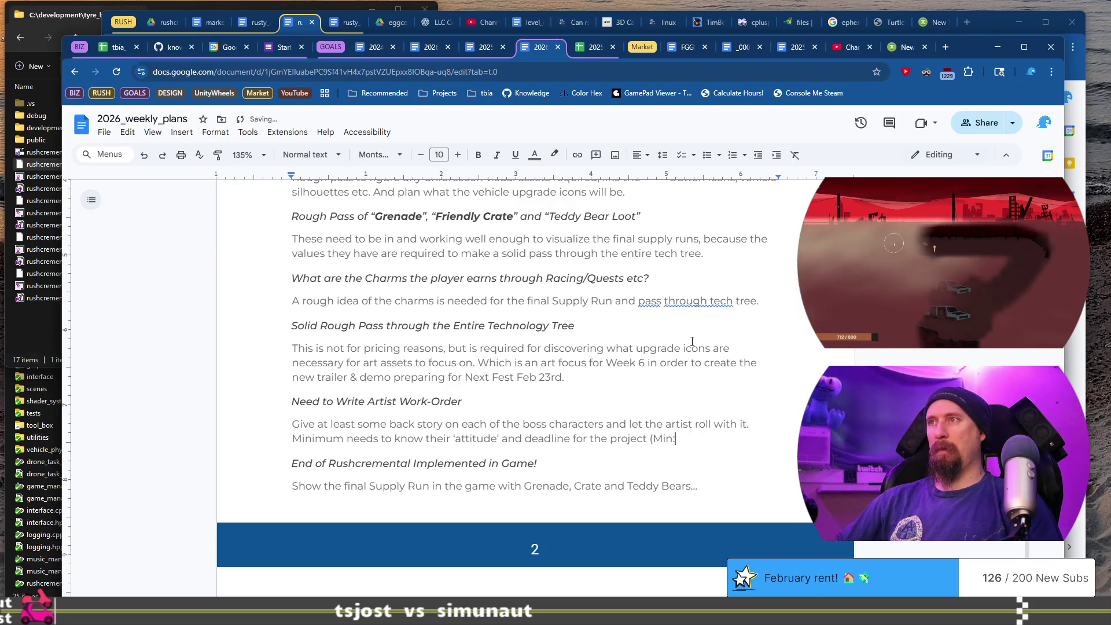
{"action": "type", "text": "Spi"}
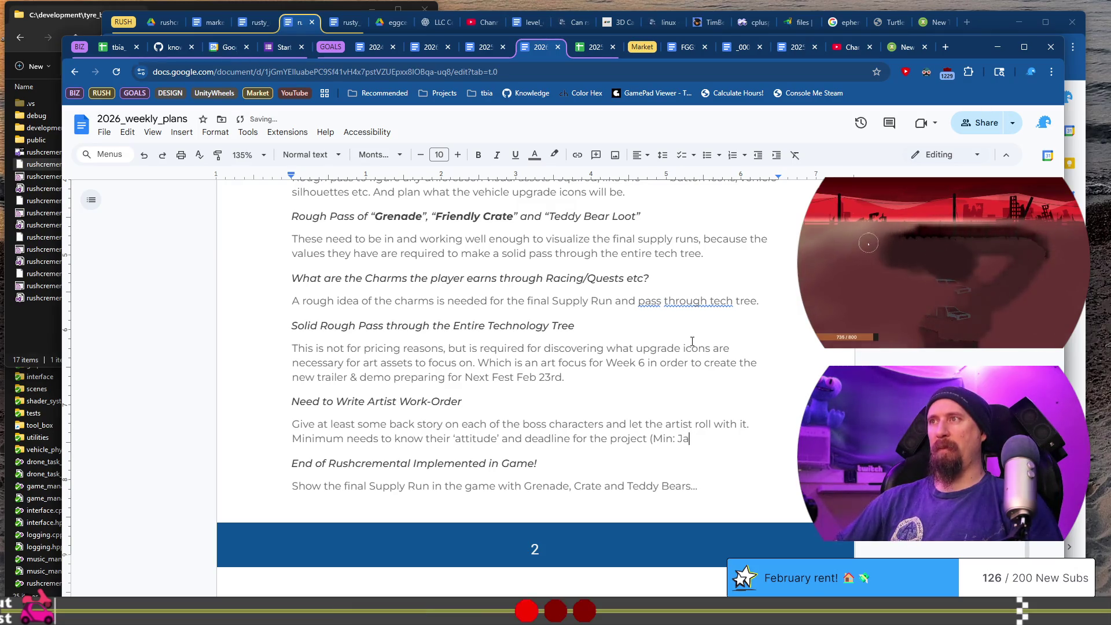
{"action": "type", "text": "before"}
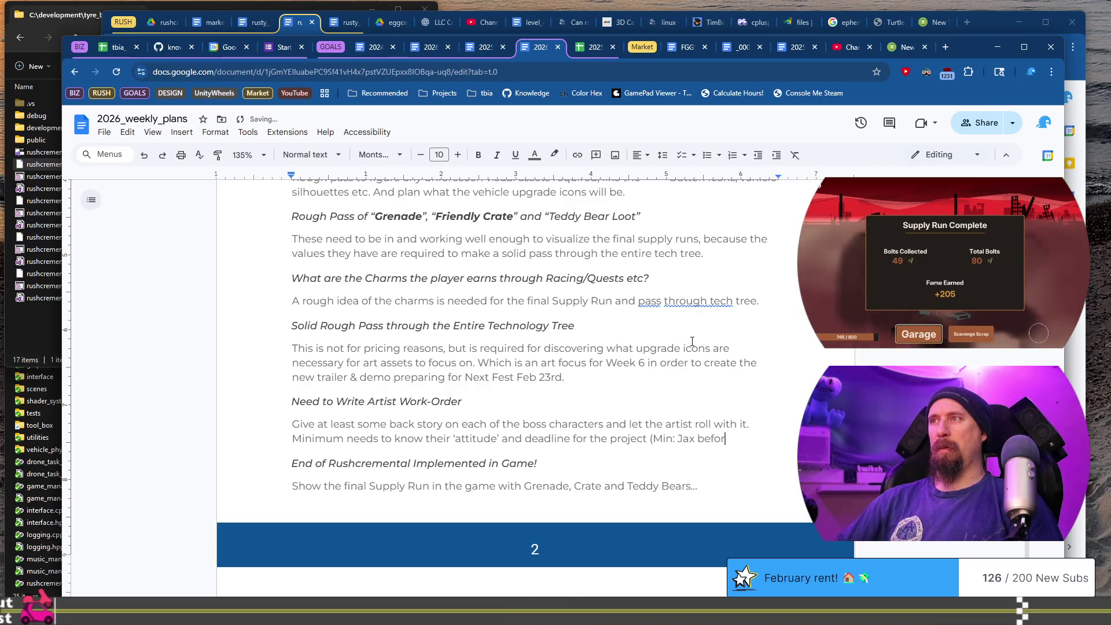
{"action": "left_click", "coordinate": [231, 49]}
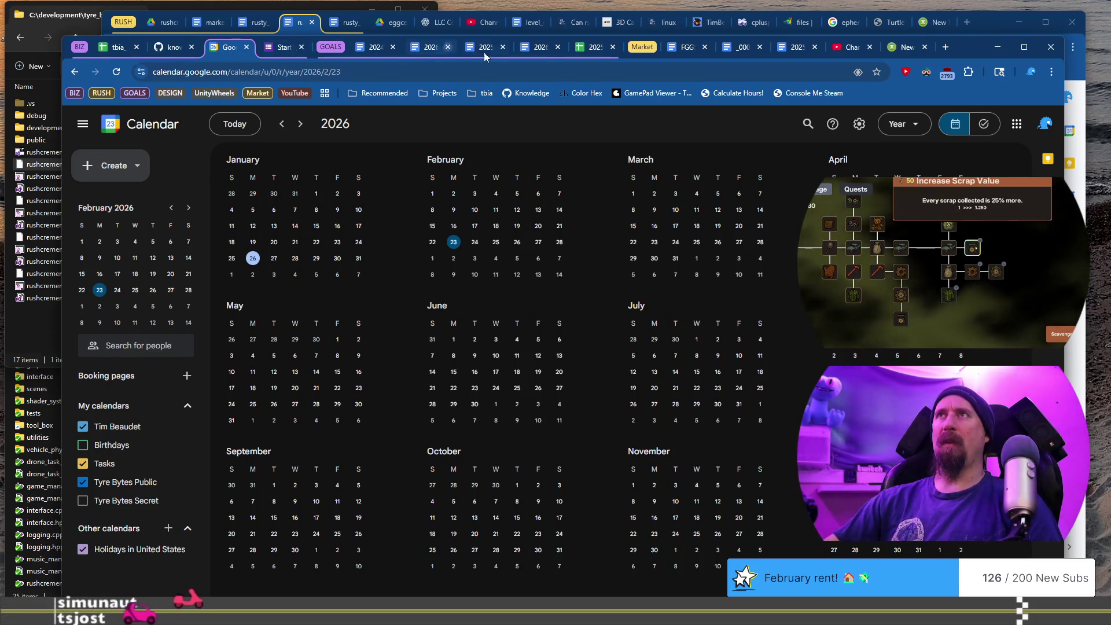
{"action": "left_click", "coordinate": [536, 55]}
{"action": "type", "text": "Fe"}
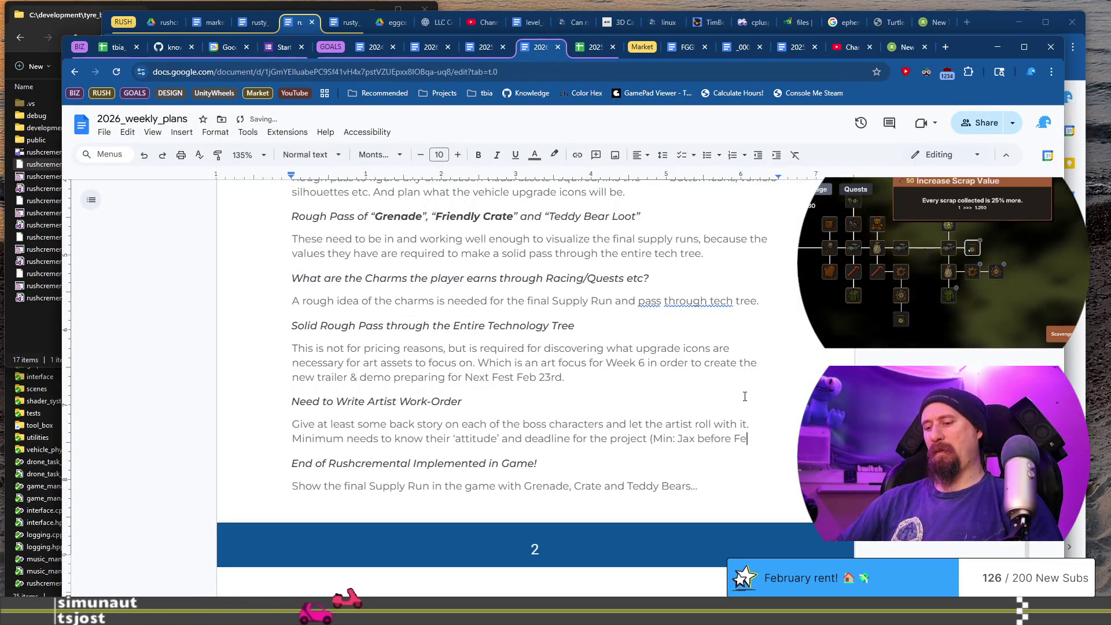
{"action": "type", "text": "b 6th)"}
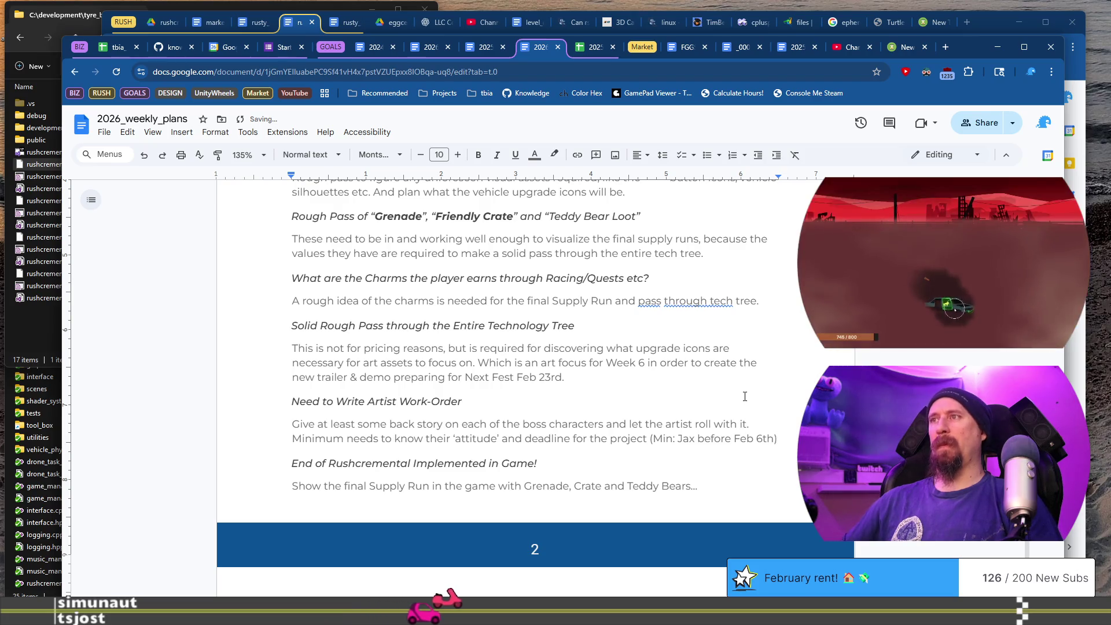
{"action": "key", "text": "ctrl+shift+Left"}
{"action": "key", "text": "ctrl+shift+Left"}
{"action": "key", "text": "ctrl+shift+Left"}
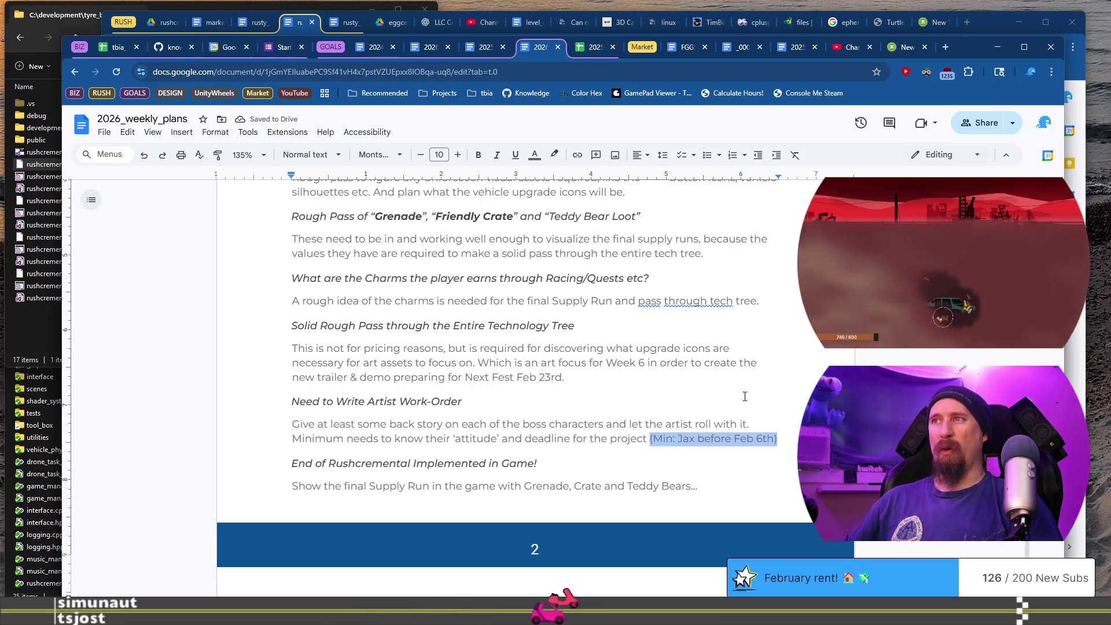
{"action": "key", "text": "ctrl+b"}
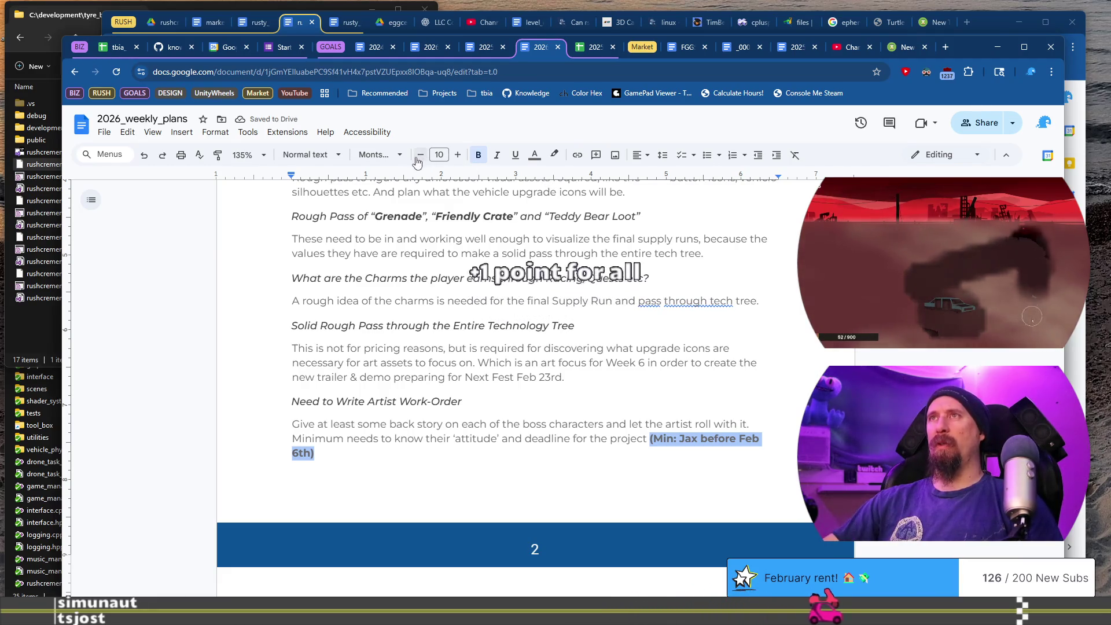
{"action": "left_click", "coordinate": [501, 401]}
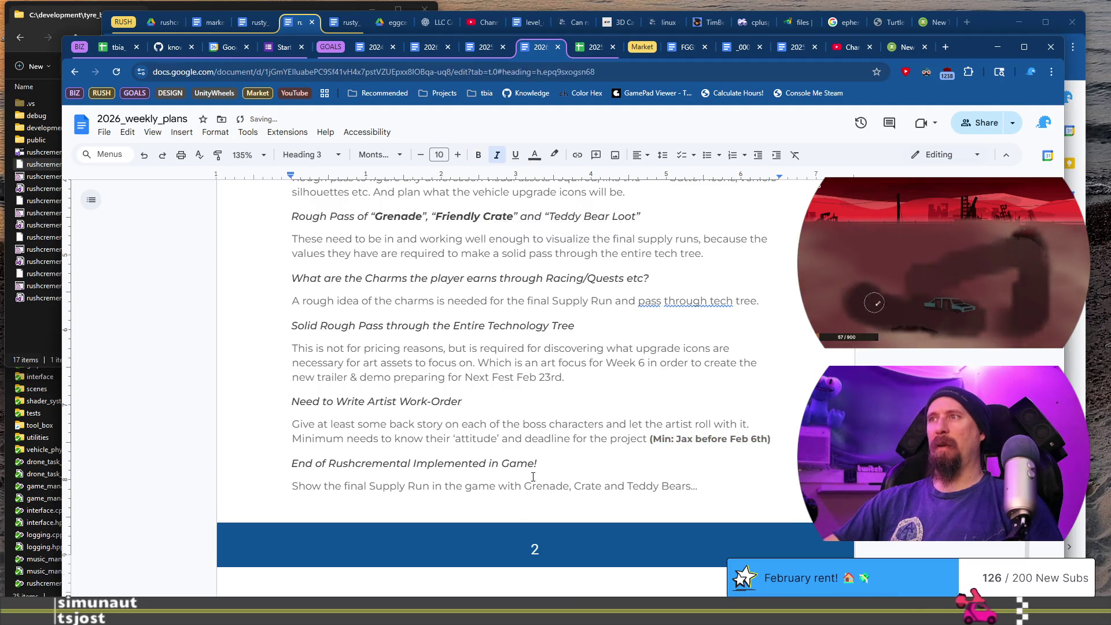
{"action": "scroll", "coordinate": [521, 426], "scroll_direction": "down", "scroll_amount": 1}
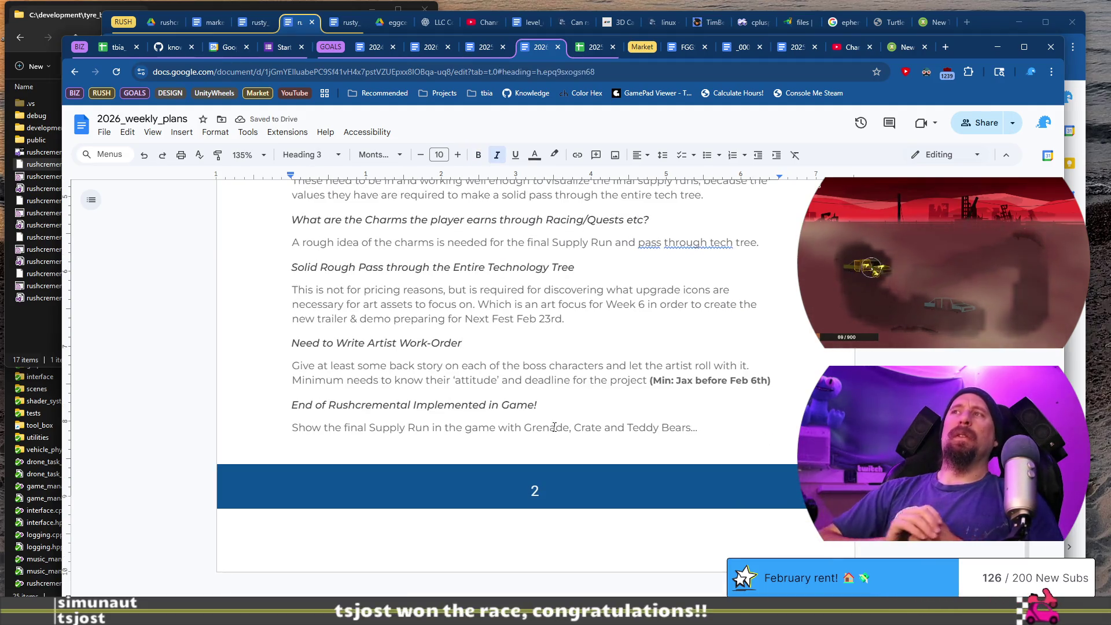
{"action": "scroll", "coordinate": [556, 419], "scroll_direction": "up", "scroll_amount": 3}
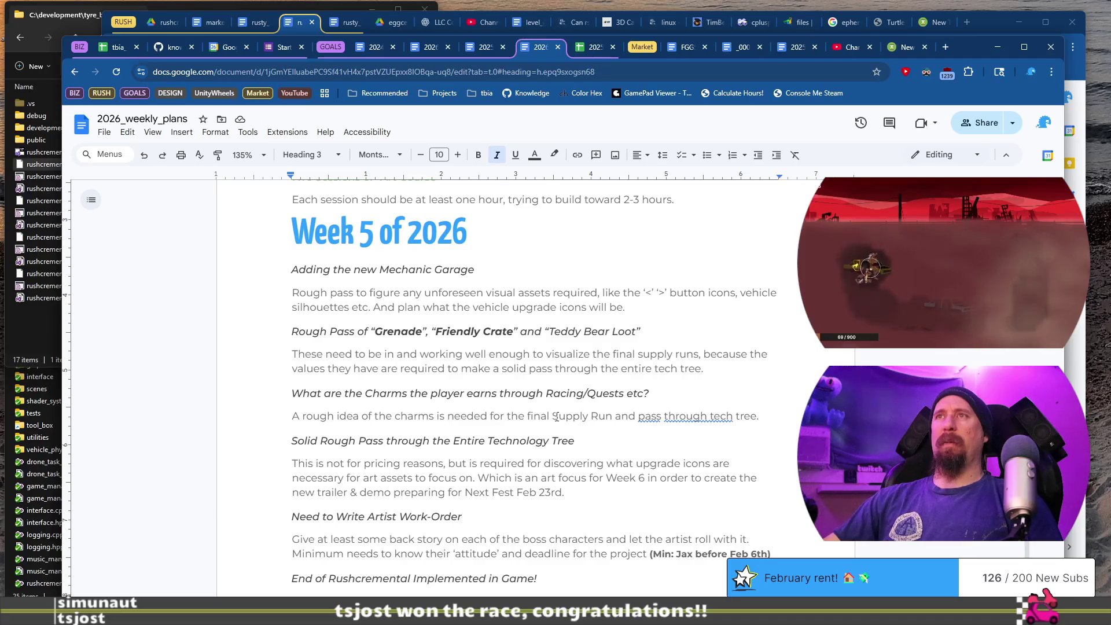
{"action": "scroll", "coordinate": [557, 417], "scroll_direction": "up", "scroll_amount": 1}
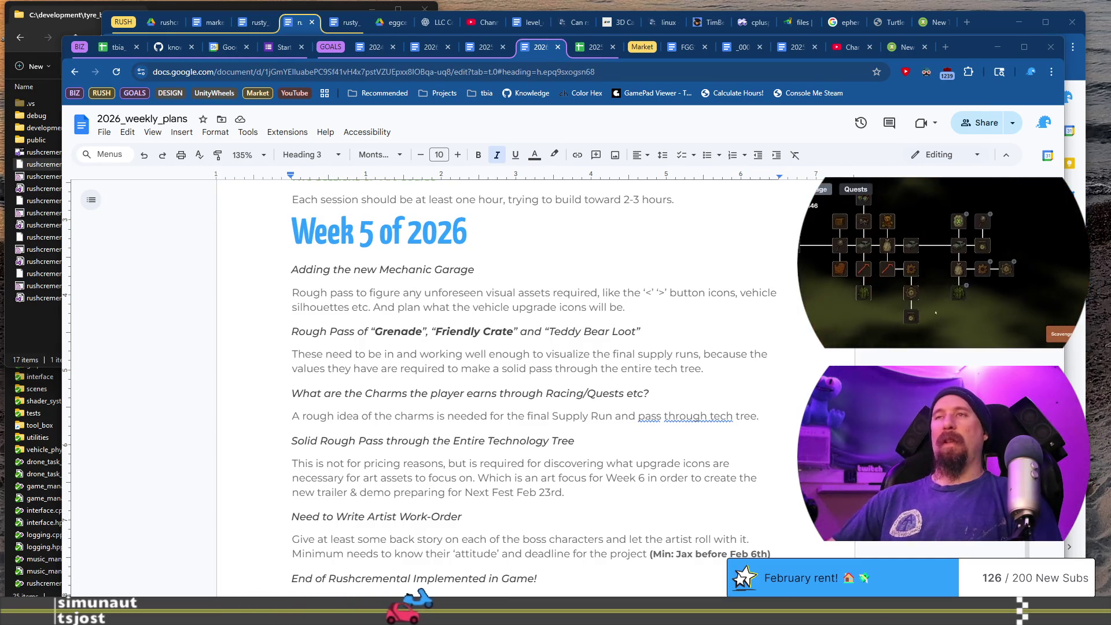
{"action": "left_click", "coordinate": [684, 303]}
{"action": "scroll", "coordinate": [684, 303], "scroll_direction": "down", "scroll_amount": 3}
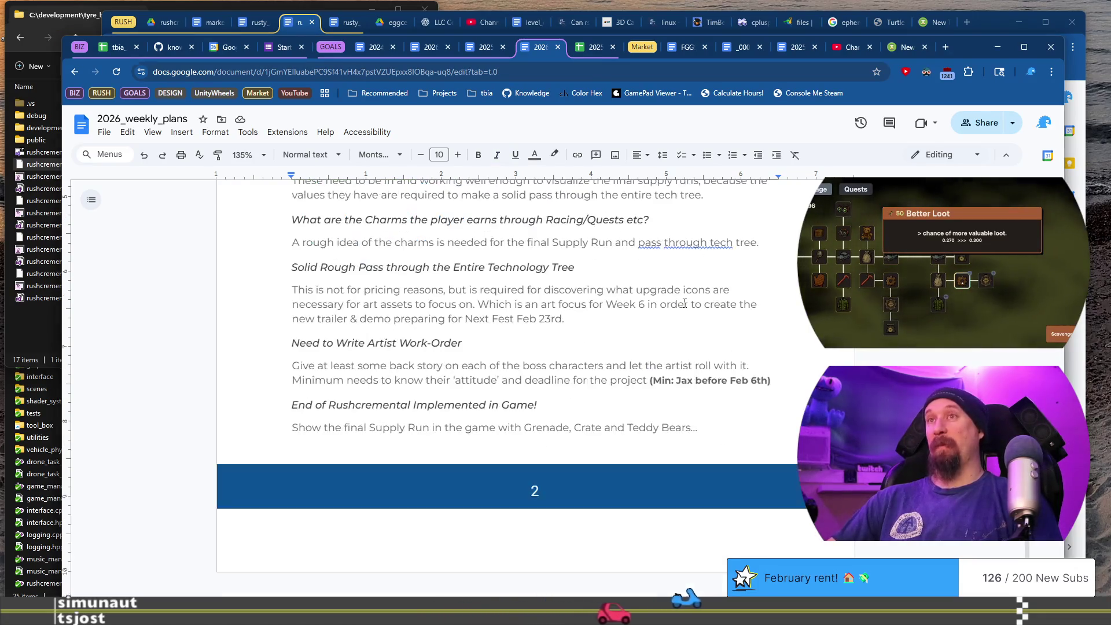
{"action": "scroll", "coordinate": [684, 303], "scroll_direction": "up", "scroll_amount": 7}
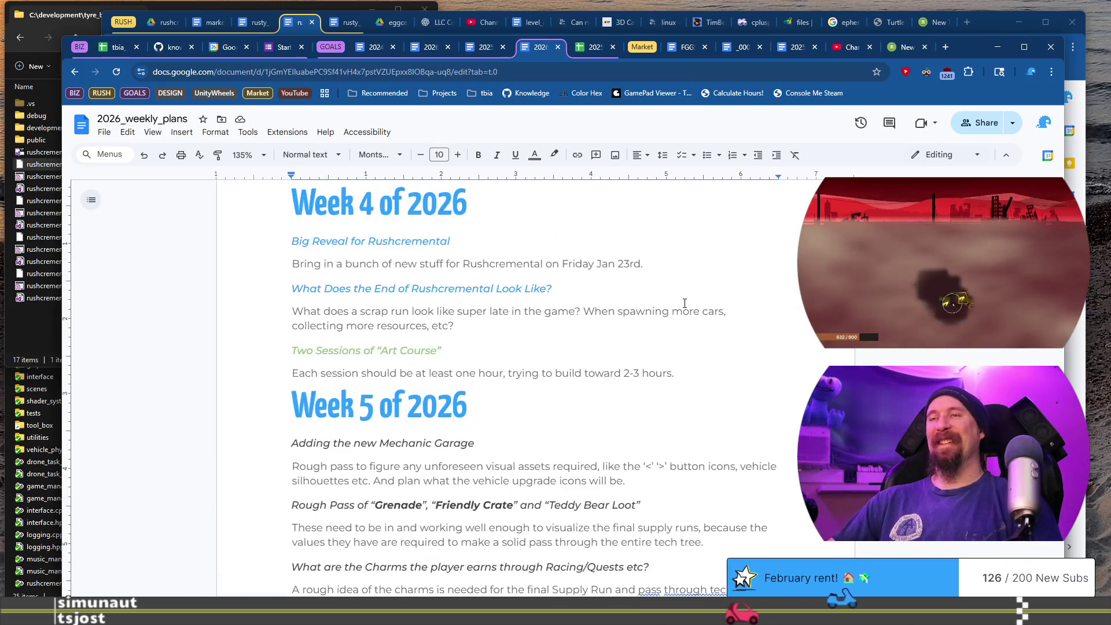
{"action": "scroll", "coordinate": [685, 303], "scroll_direction": "down", "scroll_amount": 3}
{"action": "left_click", "coordinate": [681, 287]}
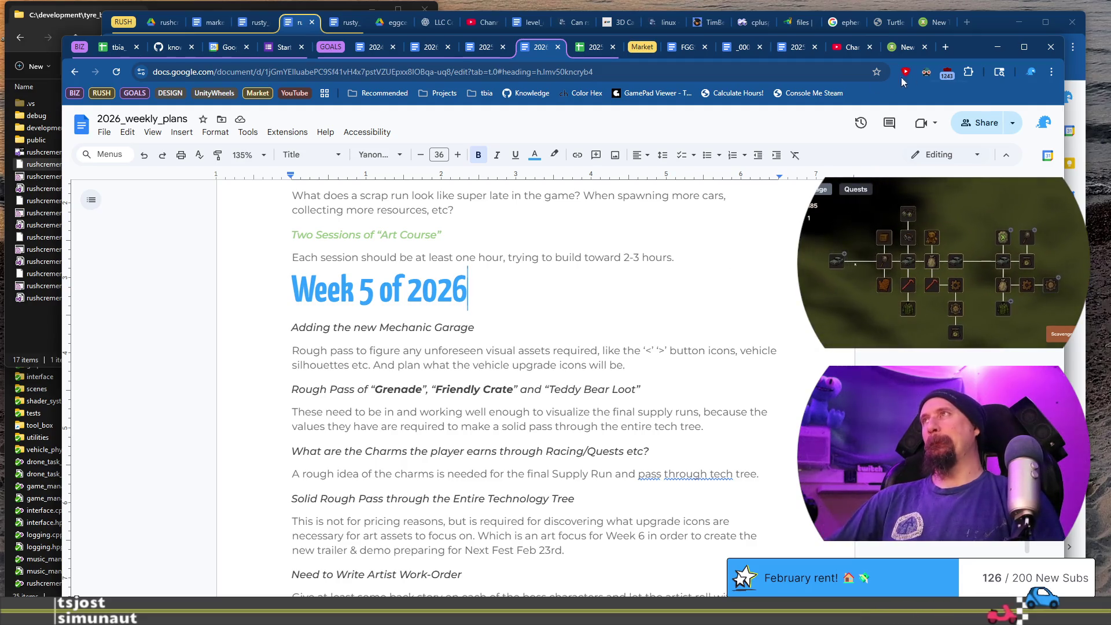
{"action": "left_click", "coordinate": [922, 46]}
Scroll YouTube Studio's Shorts list, close it, and bring the rusty_racer design doc forward
{"action": "left_click", "coordinate": [925, 47]}
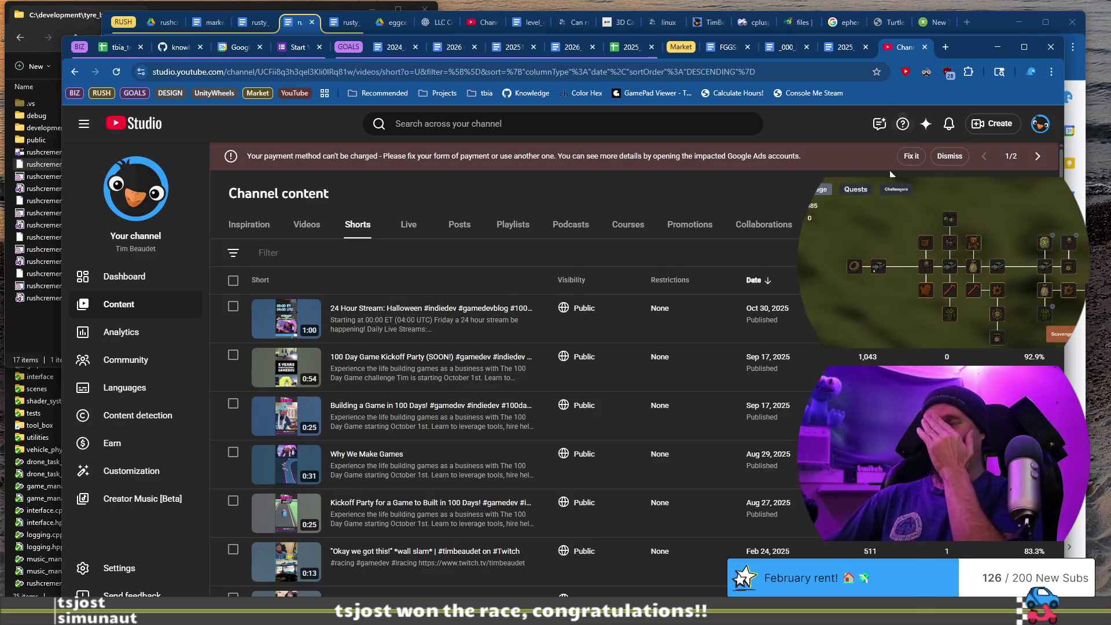
{"action": "scroll", "coordinate": [803, 349], "scroll_direction": "down", "scroll_amount": 2}
{"action": "scroll", "coordinate": [802, 353], "scroll_direction": "down", "scroll_amount": 4}
{"action": "scroll", "coordinate": [796, 366], "scroll_direction": "up", "scroll_amount": 2}
{"action": "scroll", "coordinate": [796, 366], "scroll_direction": "up", "scroll_amount": 4}
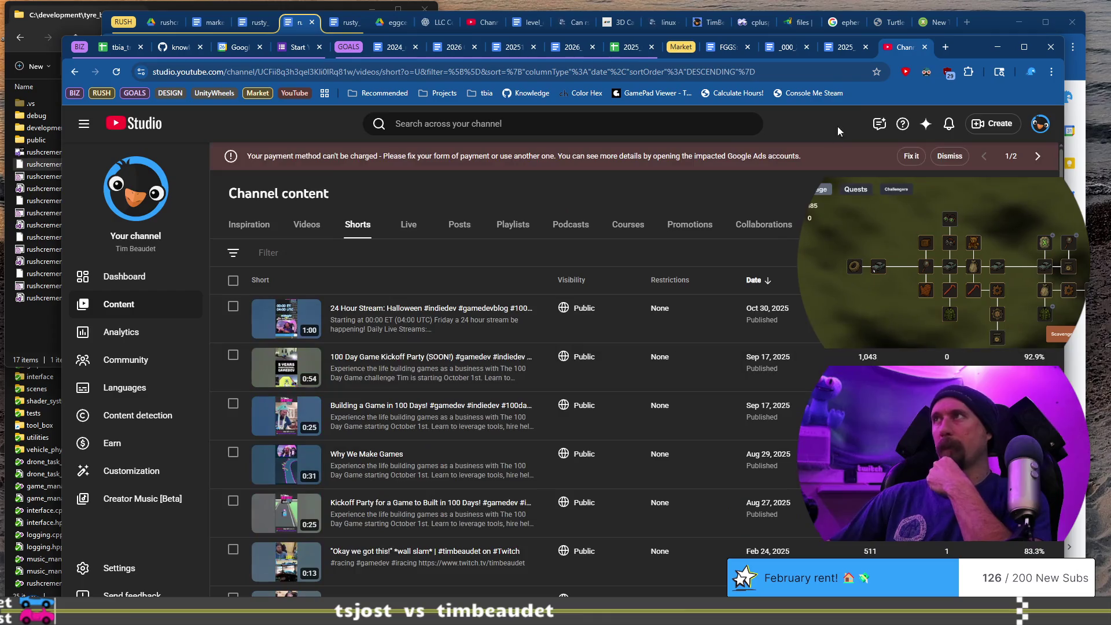
{"action": "left_click", "coordinate": [924, 47]}
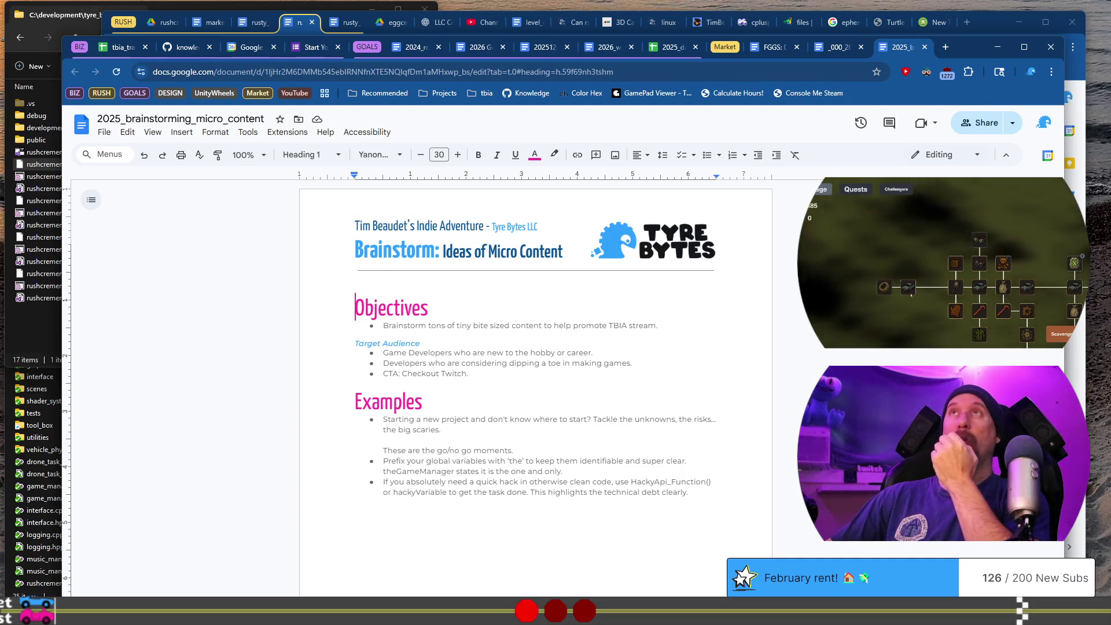
{"action": "left_click", "coordinate": [294, 25]}
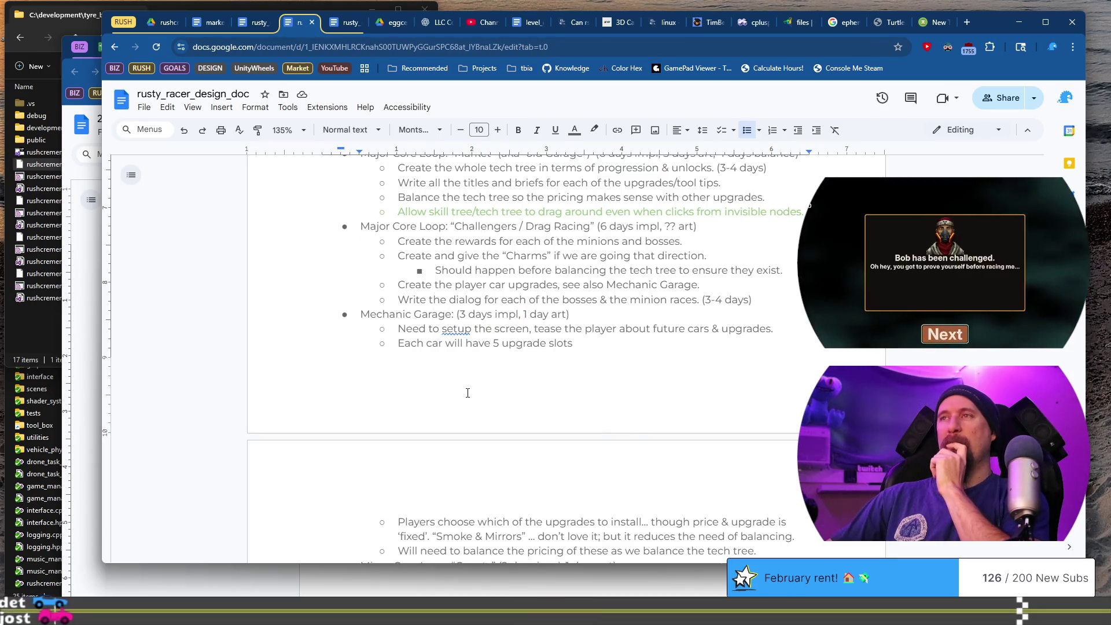
Scroll through the Beta Dev (Content) plan, selecting a large span to review it
{"action": "scroll", "coordinate": [468, 393], "scroll_direction": "down", "scroll_amount": 15}
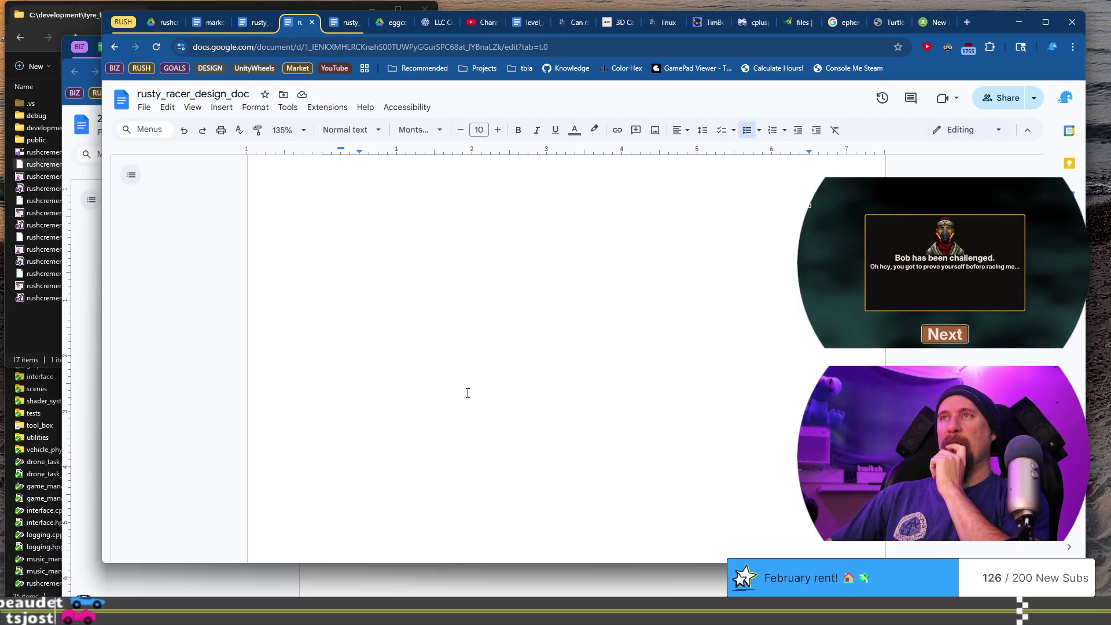
{"action": "scroll", "coordinate": [468, 392], "scroll_direction": "up", "scroll_amount": 12}
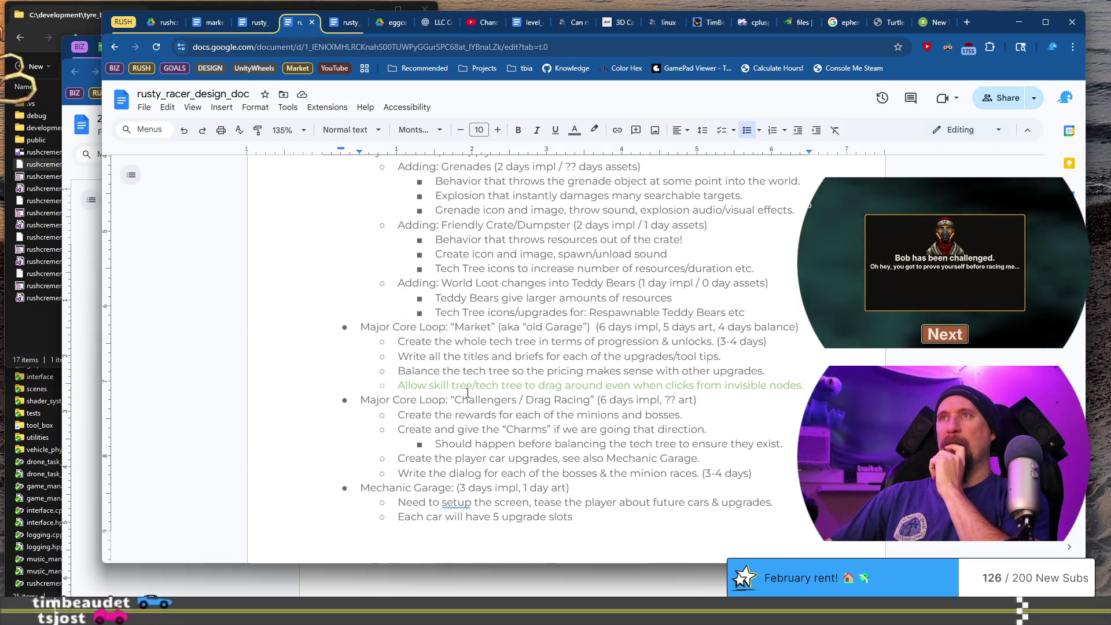
{"action": "scroll", "coordinate": [467, 393], "scroll_direction": "up", "scroll_amount": 4}
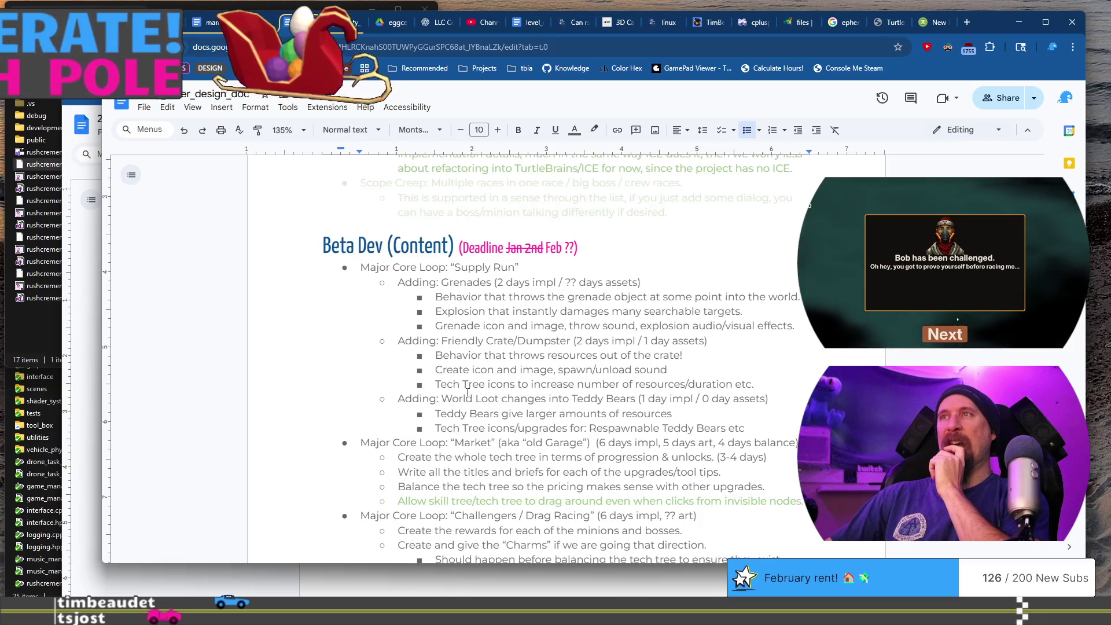
{"action": "scroll", "coordinate": [467, 393], "scroll_direction": "down", "scroll_amount": 8}
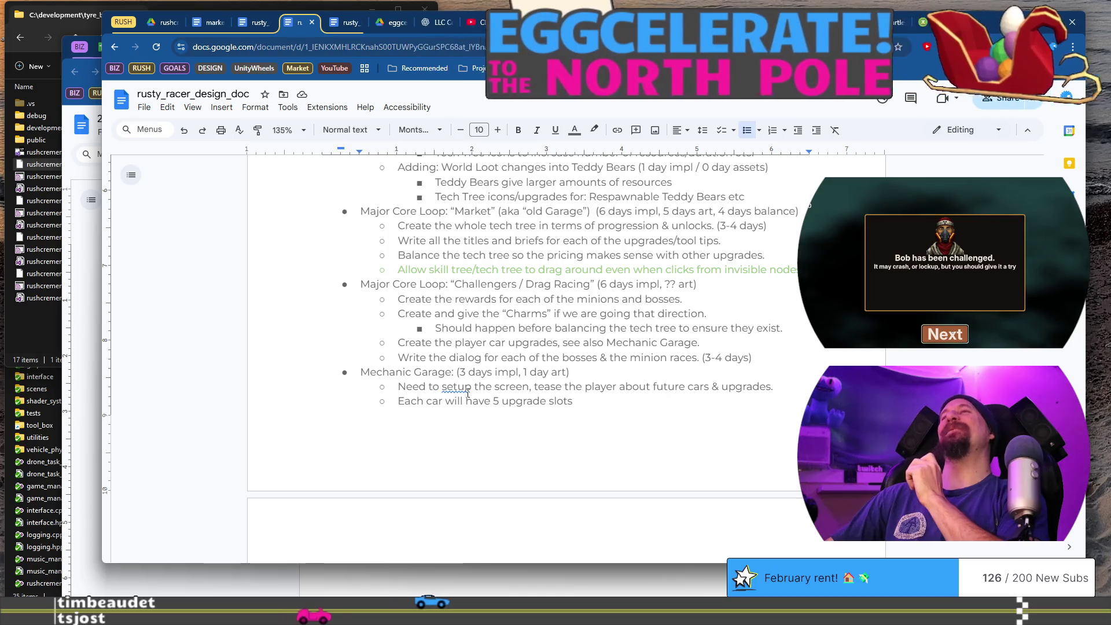
{"action": "scroll", "coordinate": [468, 392], "scroll_direction": "down", "scroll_amount": 4}
{"action": "scroll", "coordinate": [468, 393], "scroll_direction": "down", "scroll_amount": 2}
{"action": "scroll", "coordinate": [468, 392], "scroll_direction": "down", "scroll_amount": 4}
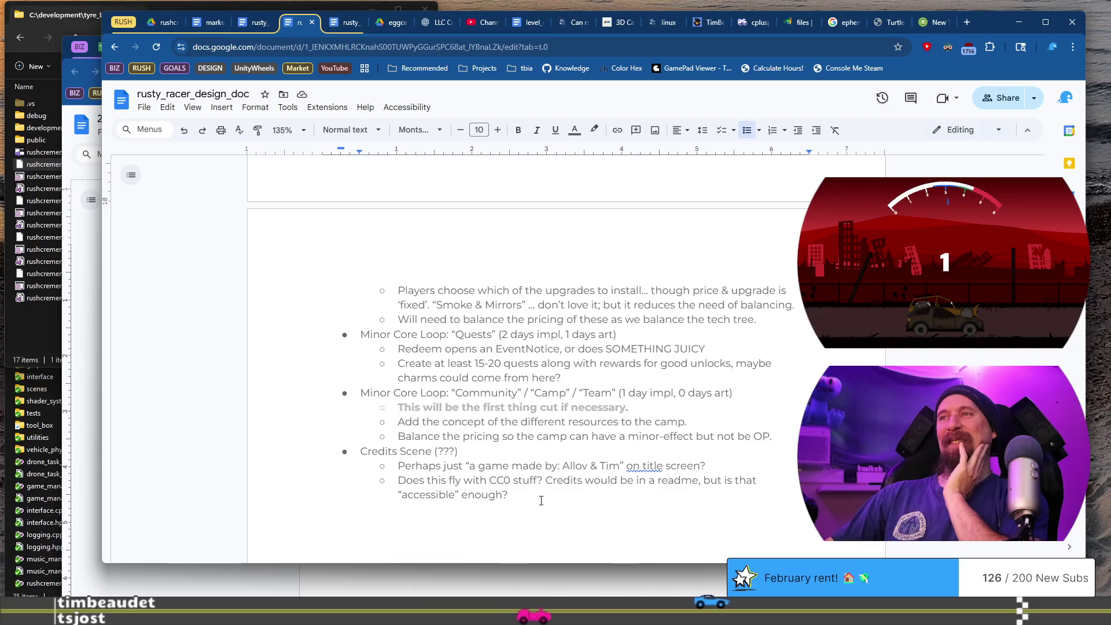
{"action": "mouse_move", "coordinate": [547, 494]}
{"action": "left_mouse_down"}
{"action": "mouse_move", "coordinate": [405, 466]}
{"action": "mouse_move", "coordinate": [545, 446]}
{"action": "mouse_move", "coordinate": [476, 288]}
{"action": "mouse_move", "coordinate": [379, 216]}
{"action": "left_mouse_up"}
{"action": "scroll", "coordinate": [404, 466], "scroll_direction": "up", "scroll_amount": 10}
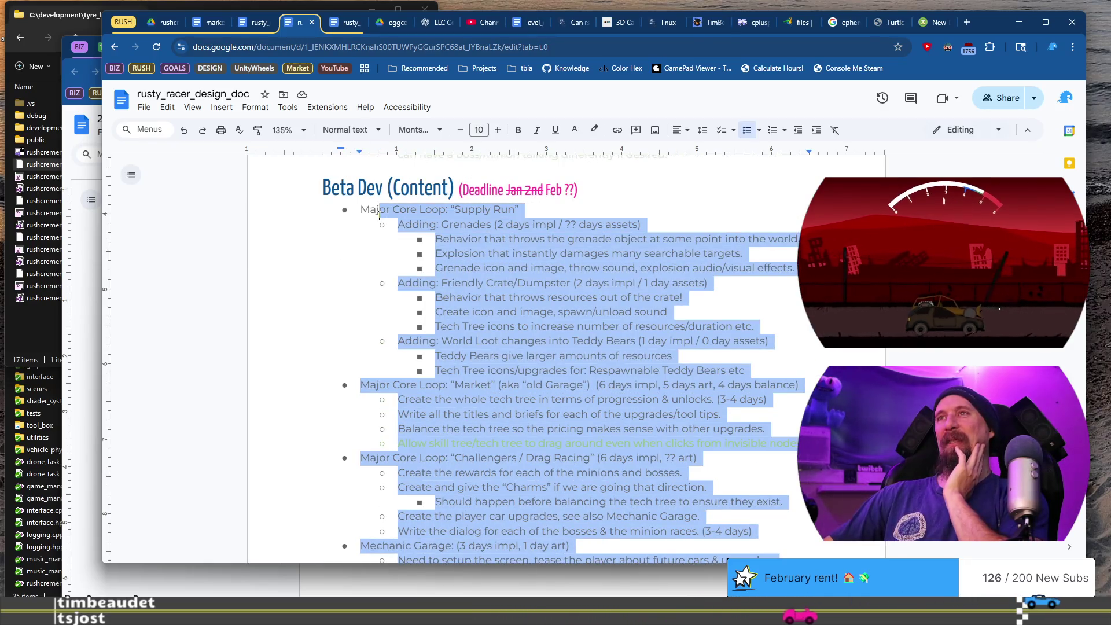
{"action": "left_click", "coordinate": [483, 211]}
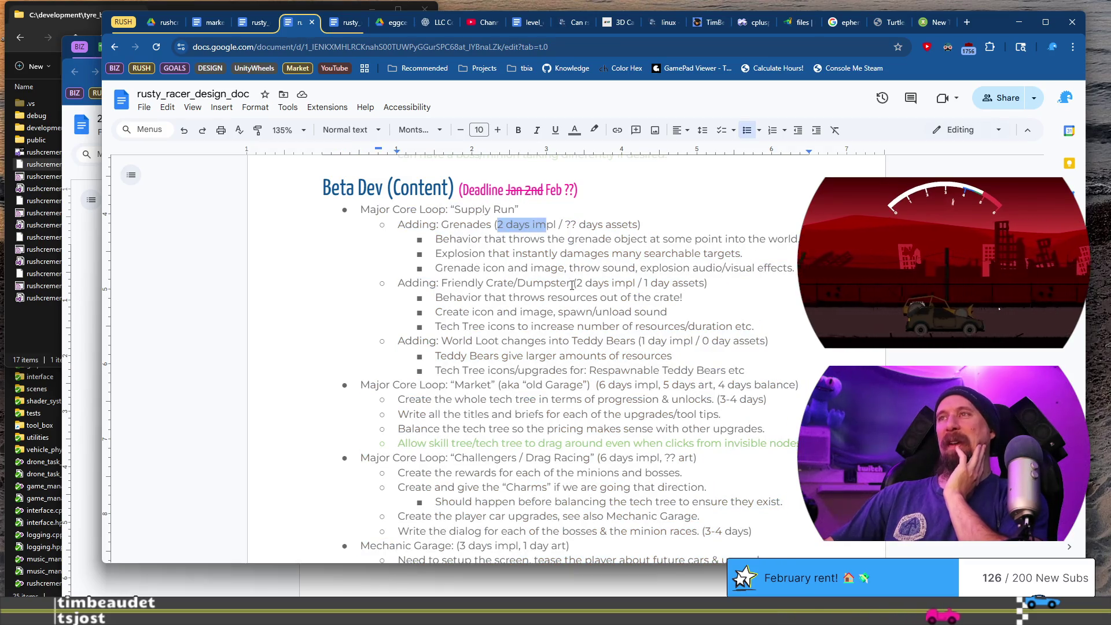
Review the Supply Run items, Mechanic Garage section and the tech tree's 3-4 day estimate
{"action": "scroll", "coordinate": [621, 322], "scroll_direction": "down", "scroll_amount": 2}
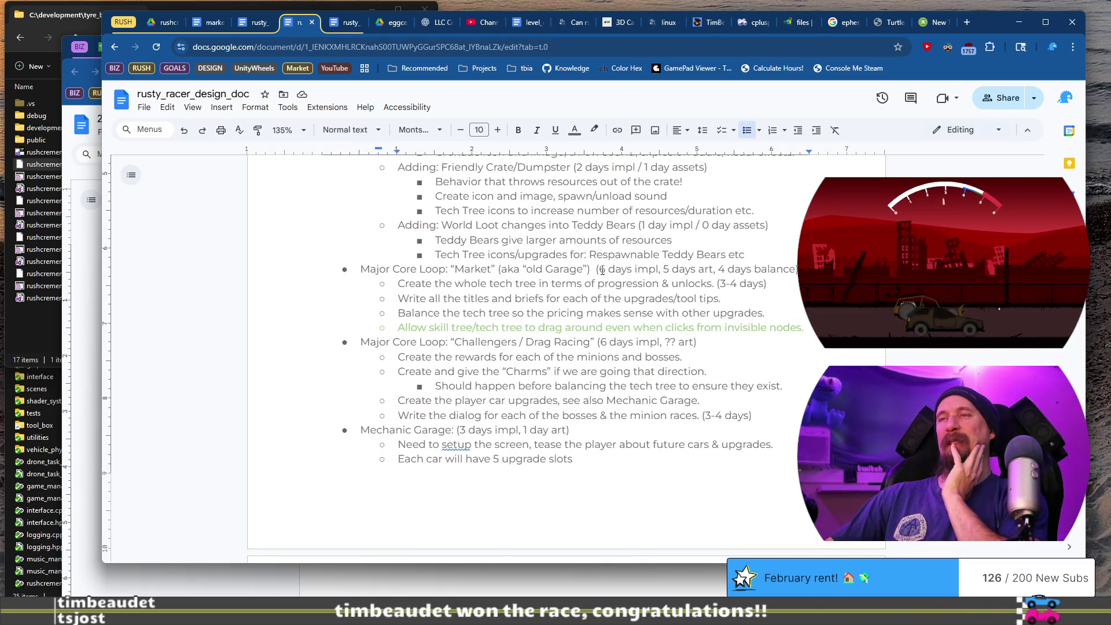
{"action": "scroll", "coordinate": [594, 293], "scroll_direction": "up", "scroll_amount": 2}
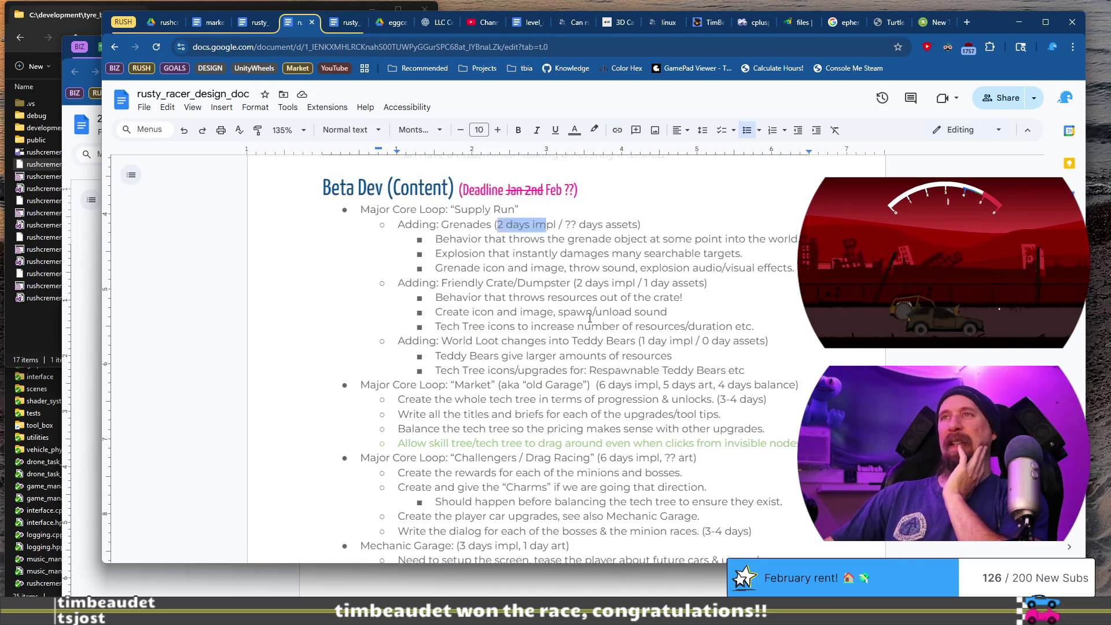
{"action": "mouse_move", "coordinate": [366, 208]}
{"action": "left_mouse_down"}
{"action": "mouse_move", "coordinate": [752, 326]}
{"action": "mouse_move", "coordinate": [636, 354]}
{"action": "mouse_move", "coordinate": [631, 370]}
{"action": "left_mouse_up"}
{"action": "scroll", "coordinate": [622, 373], "scroll_direction": "down", "scroll_amount": 2}
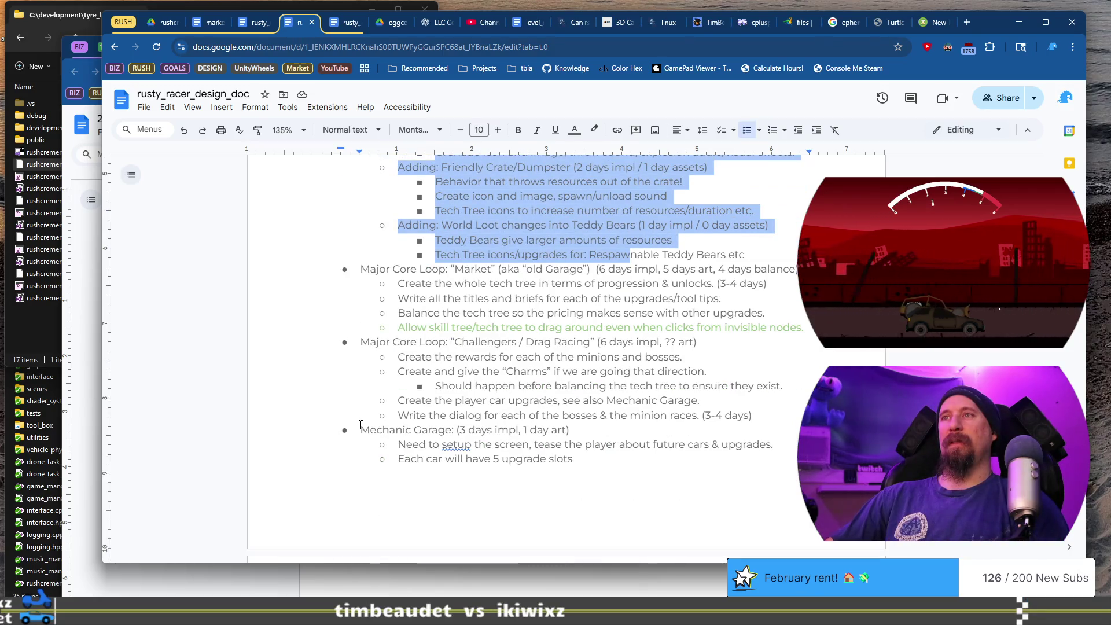
{"action": "left_click_drag", "start_coordinate": [360, 425], "coordinate": [579, 505]}
{"action": "scroll", "coordinate": [632, 498], "scroll_direction": "down", "scroll_amount": 5}
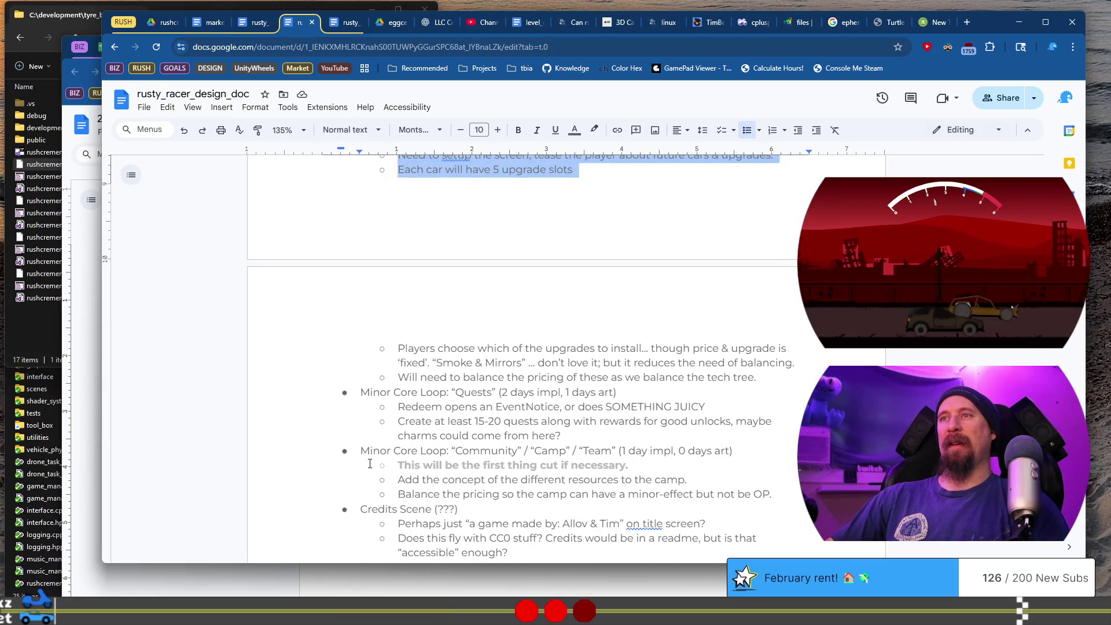
{"action": "scroll", "coordinate": [377, 499], "scroll_direction": "up", "scroll_amount": 5}
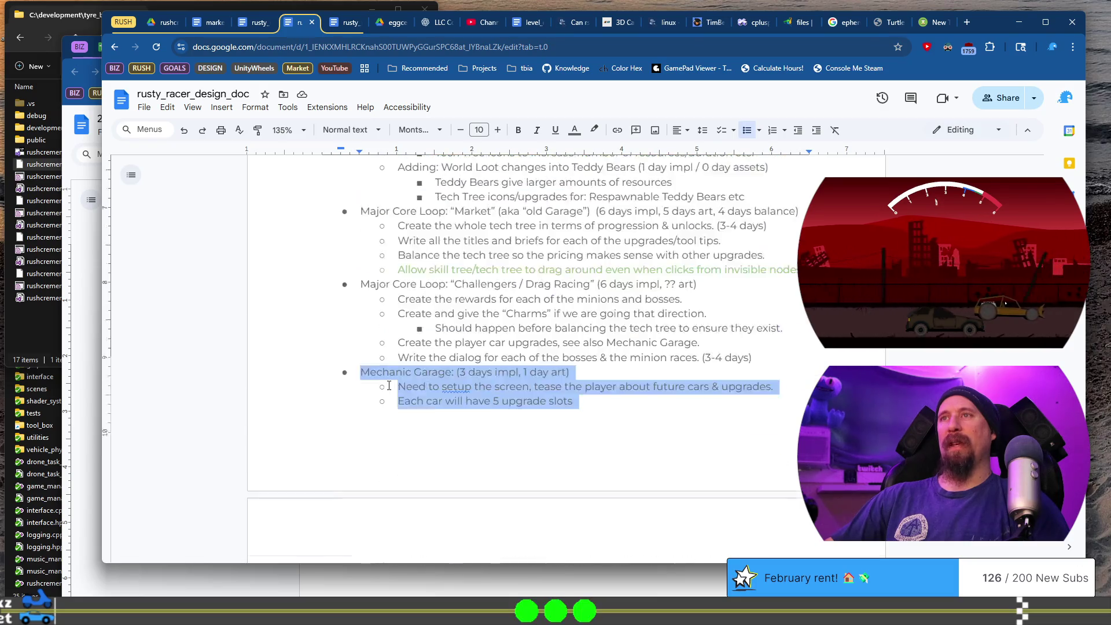
{"action": "mouse_move", "coordinate": [455, 284]}
{"action": "left_mouse_down"}
{"action": "mouse_move", "coordinate": [583, 283]}
{"action": "mouse_move", "coordinate": [399, 284]}
{"action": "mouse_move", "coordinate": [768, 282]}
{"action": "left_mouse_up"}
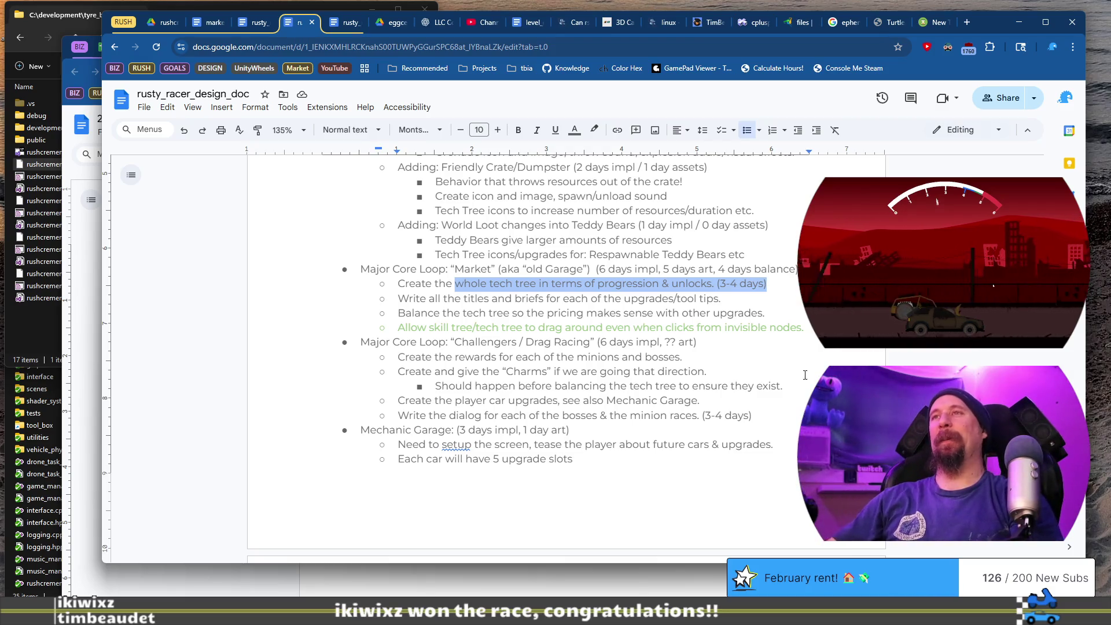
{"action": "scroll", "coordinate": [720, 392], "scroll_direction": "down", "scroll_amount": 2}
{"action": "scroll", "coordinate": [717, 388], "scroll_direction": "up", "scroll_amount": 3}
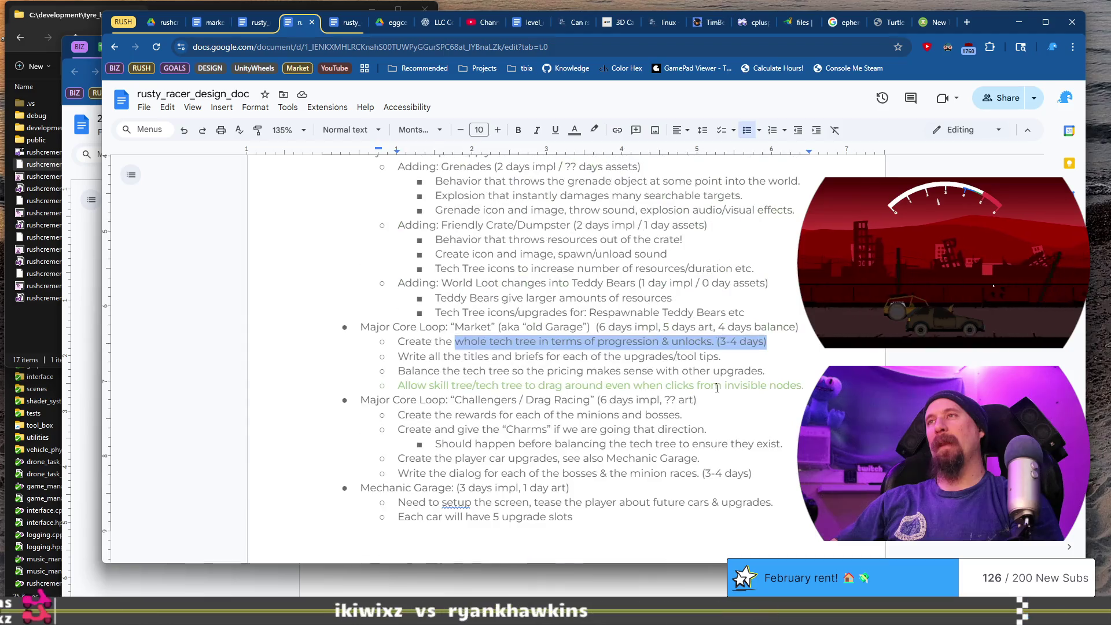
{"action": "scroll", "coordinate": [716, 387], "scroll_direction": "up", "scroll_amount": 2}
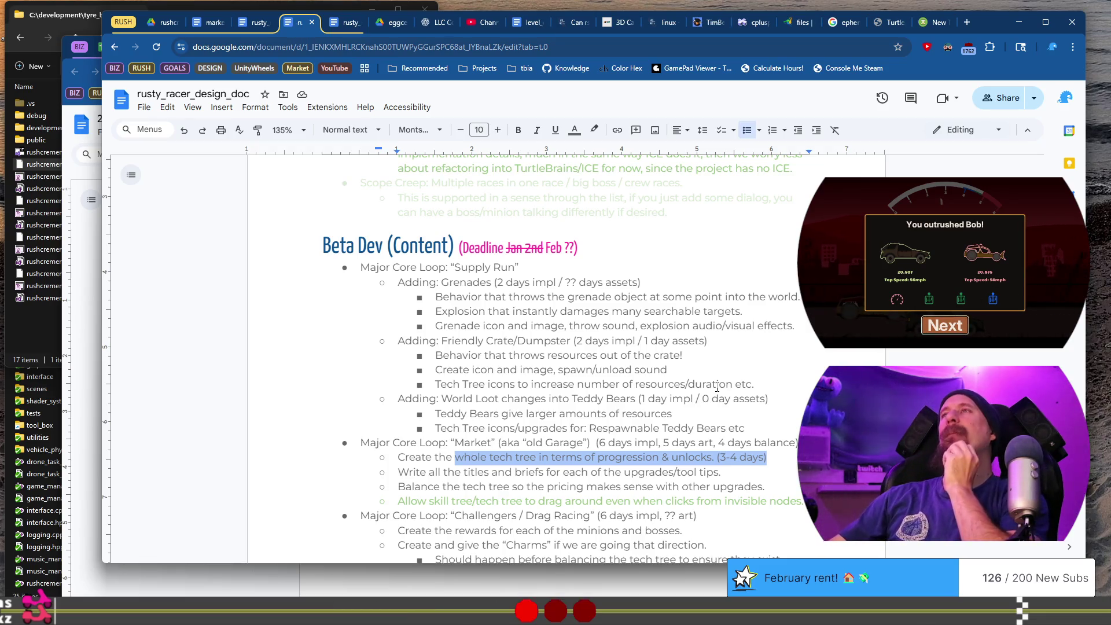
Close the race track page, the new tab and the 'ephemeral' definition search
{"action": "left_click", "coordinate": [618, 23]}
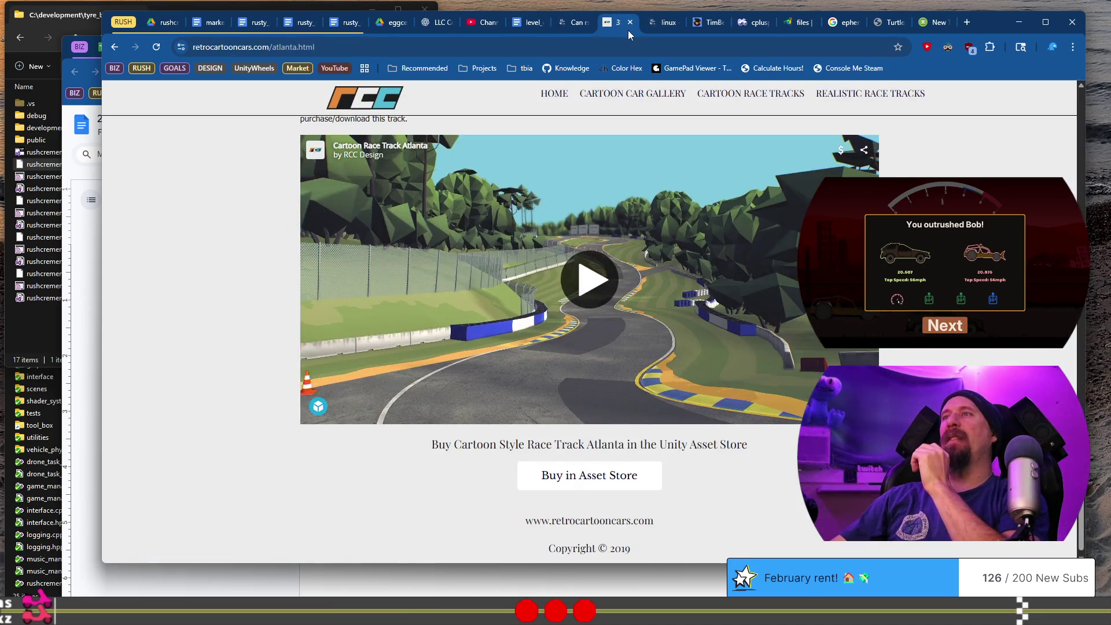
{"action": "left_click", "coordinate": [630, 22]}
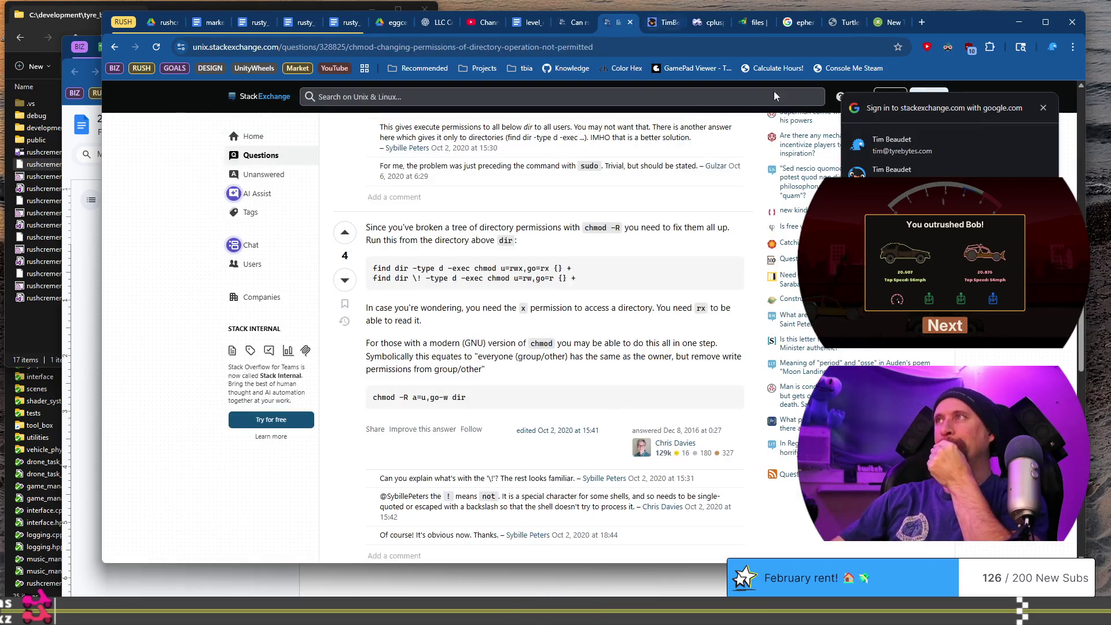
{"action": "left_click", "coordinate": [1044, 108]}
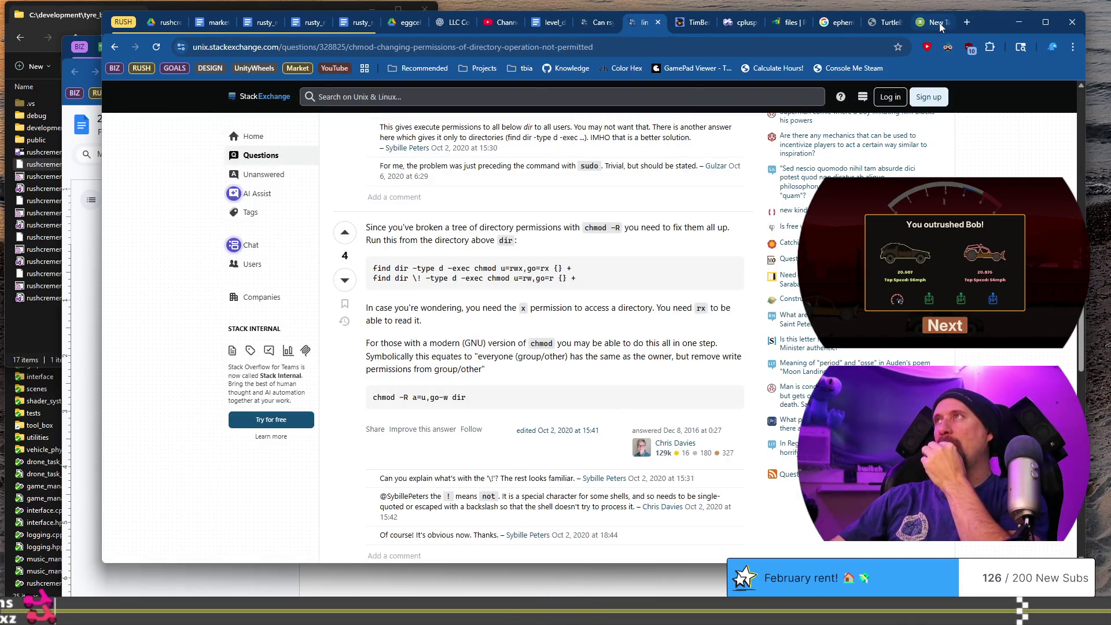
{"action": "left_click", "coordinate": [940, 26]}
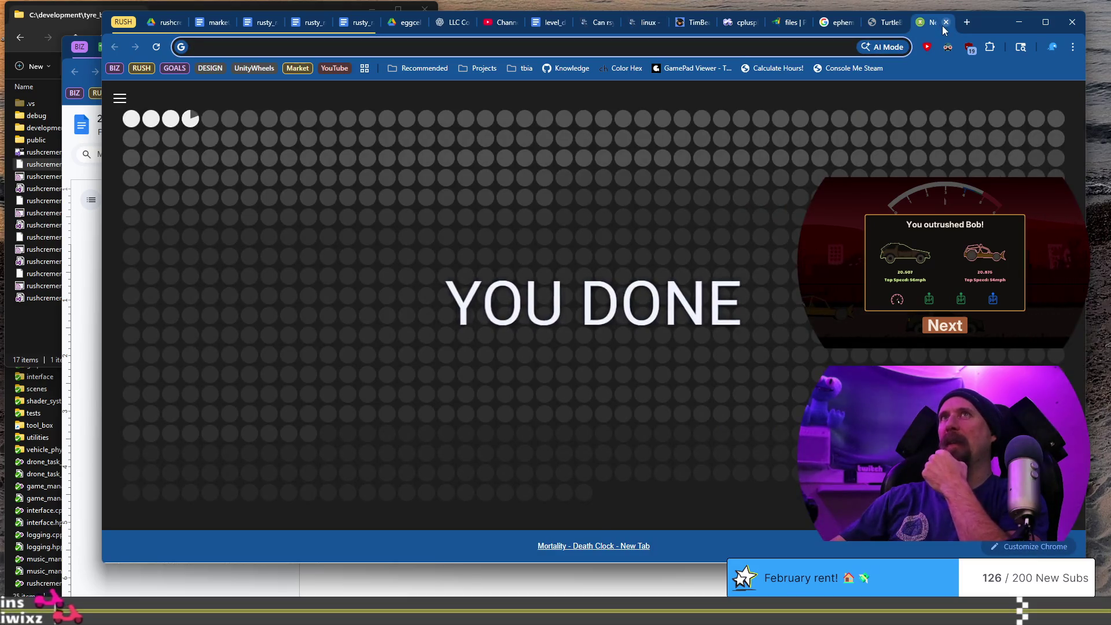
{"action": "left_click", "coordinate": [946, 24]}
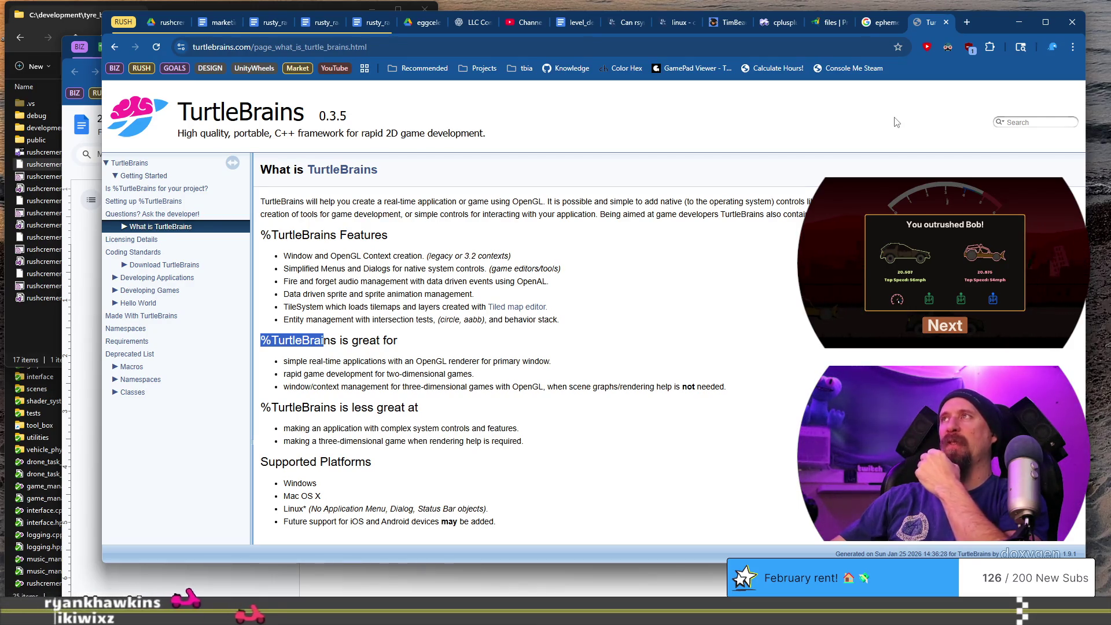
{"action": "left_click", "coordinate": [875, 22]}
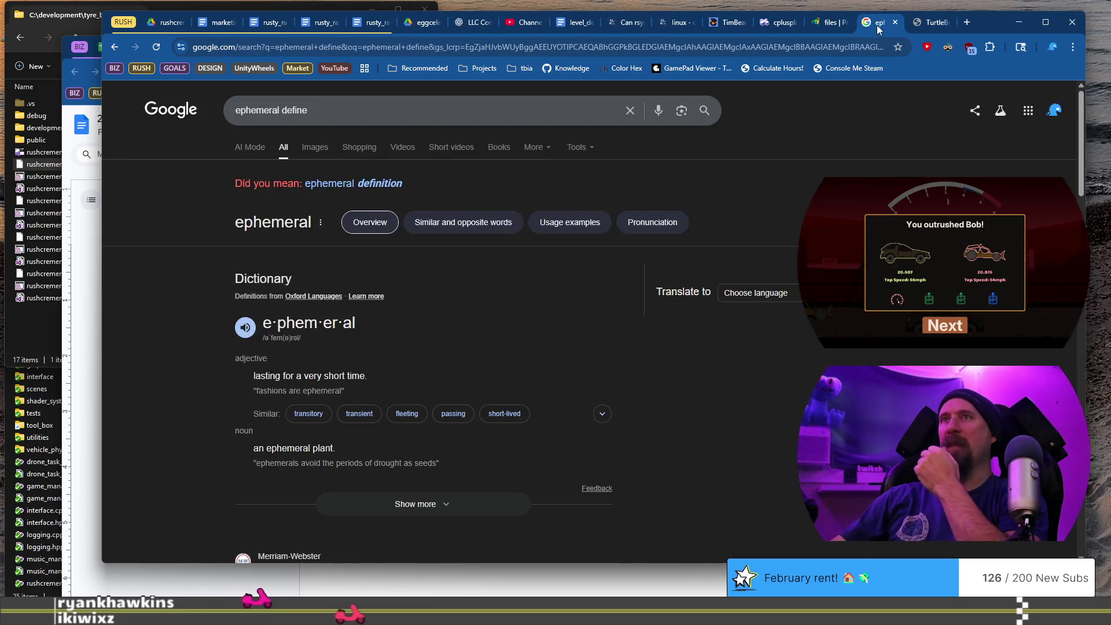
{"action": "left_click", "coordinate": [894, 22]}
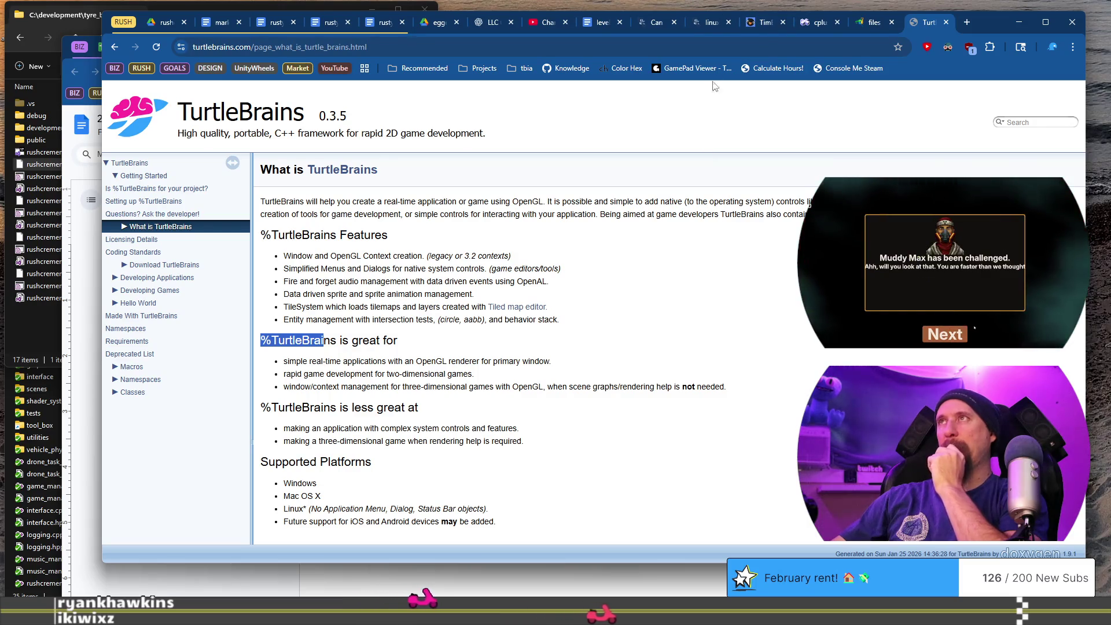
Close the StackExchange chmod, cplusplus and TurtleBrains tabs, then return to the brainstorming doc
{"action": "left_click", "coordinate": [713, 24]}
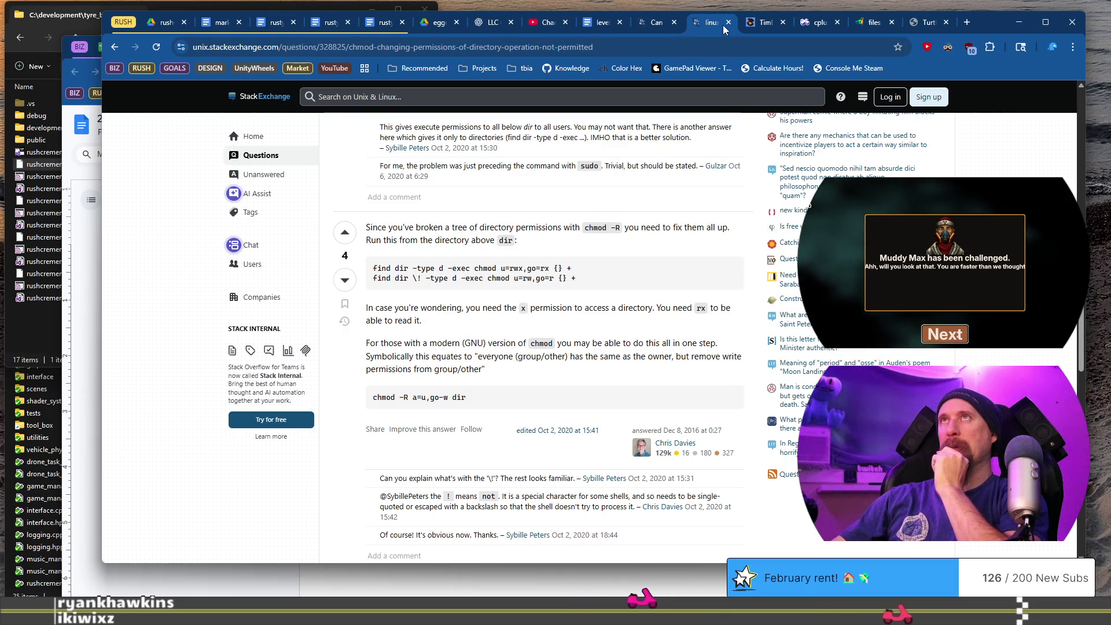
{"action": "left_click", "coordinate": [727, 22]}
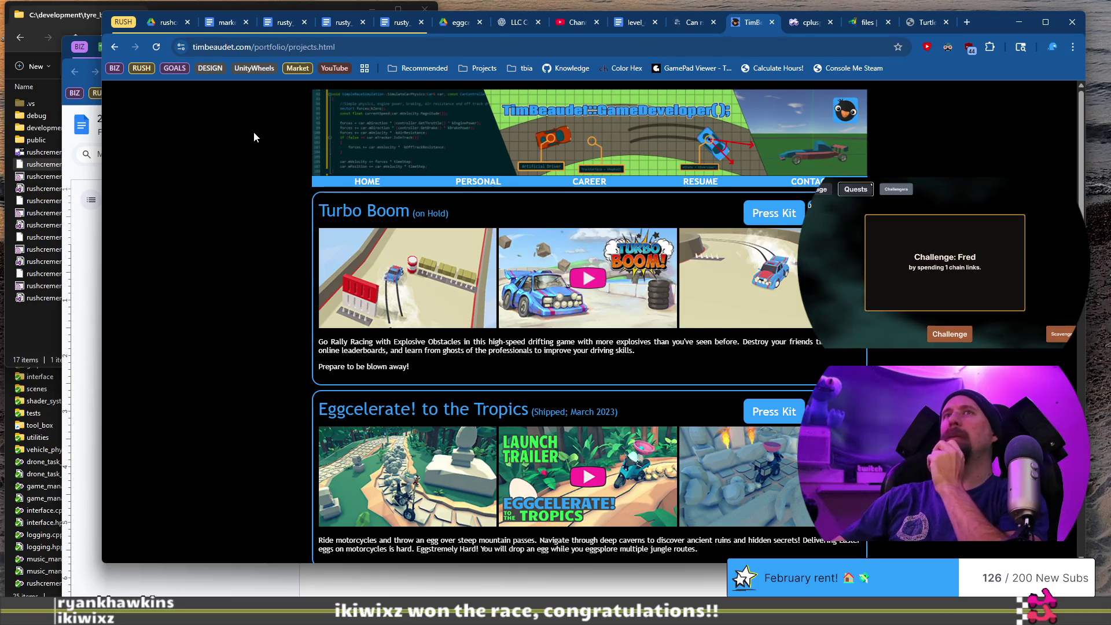
{"action": "left_click", "coordinate": [807, 23]}
{"action": "left_click", "coordinate": [830, 22]}
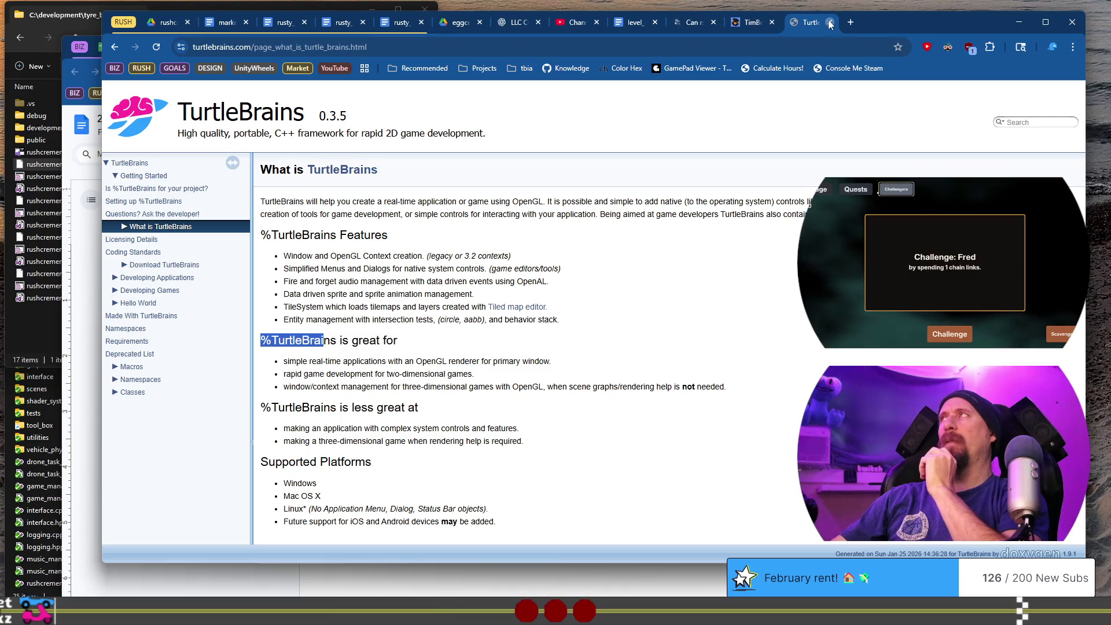
{"action": "left_click", "coordinate": [829, 22]}
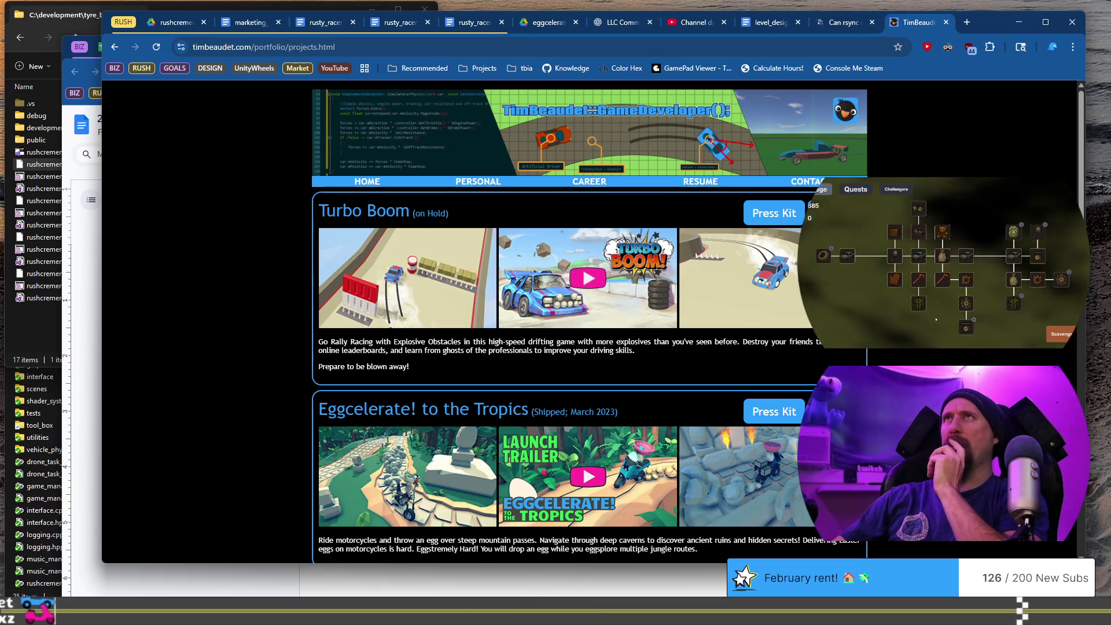
{"action": "key", "text": "alt+Tab"}
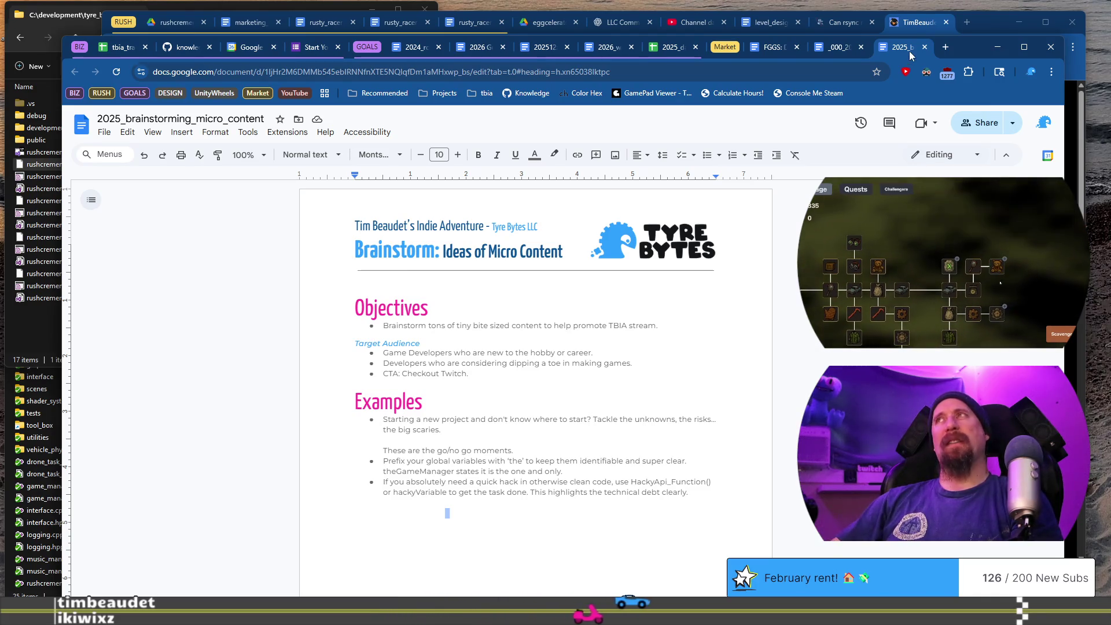
{"action": "mouse_move", "coordinate": [957, 48]}
{"action": "left_mouse_down"}
{"action": "mouse_move", "coordinate": [936, 50]}
{"action": "mouse_move", "coordinate": [949, 45]}
{"action": "left_mouse_up"}
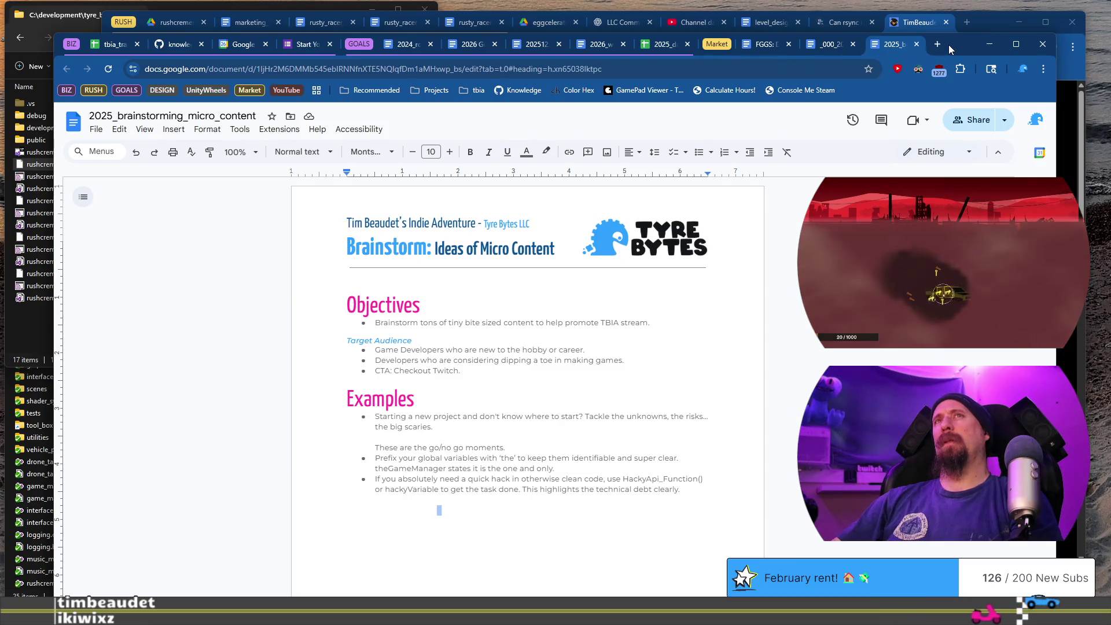
{"action": "left_click_drag", "start_coordinate": [946, 43], "coordinate": [945, 43]}
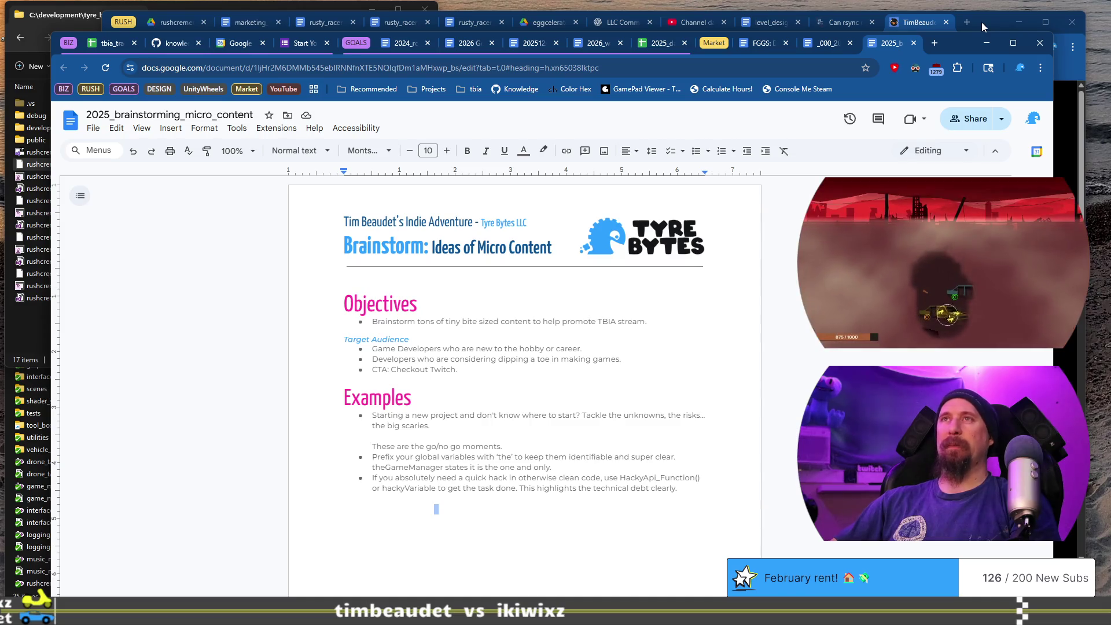
{"action": "mouse_move", "coordinate": [981, 22]}
{"action": "left_mouse_down"}
{"action": "mouse_move", "coordinate": [982, 42]}
{"action": "mouse_move", "coordinate": [971, 39]}
{"action": "mouse_move", "coordinate": [978, 26]}
{"action": "mouse_move", "coordinate": [913, 54]}
{"action": "mouse_move", "coordinate": [906, 25]}
{"action": "left_mouse_up"}
{"action": "key", "text": "alt+Tab"}
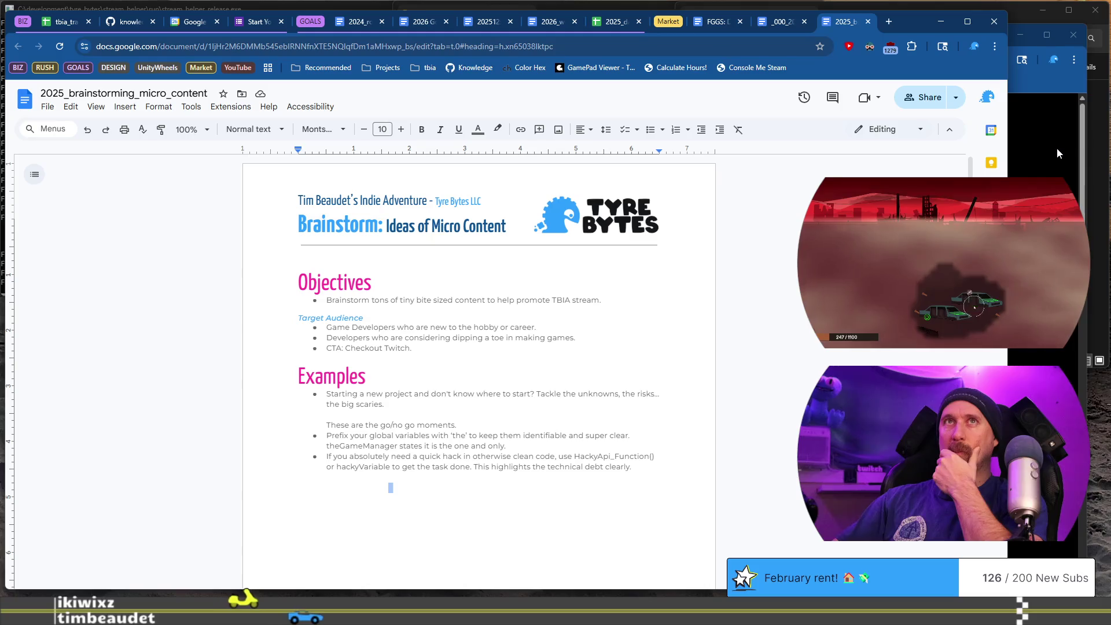
Shuffle the Chrome windows, close the calculator search, and bring GitHub's today.md forward
{"action": "left_click", "coordinate": [1057, 150]}
{"action": "left_click_drag", "start_coordinate": [981, 39], "coordinate": [995, 51]}
{"action": "left_click_drag", "start_coordinate": [917, 24], "coordinate": [942, 22]}
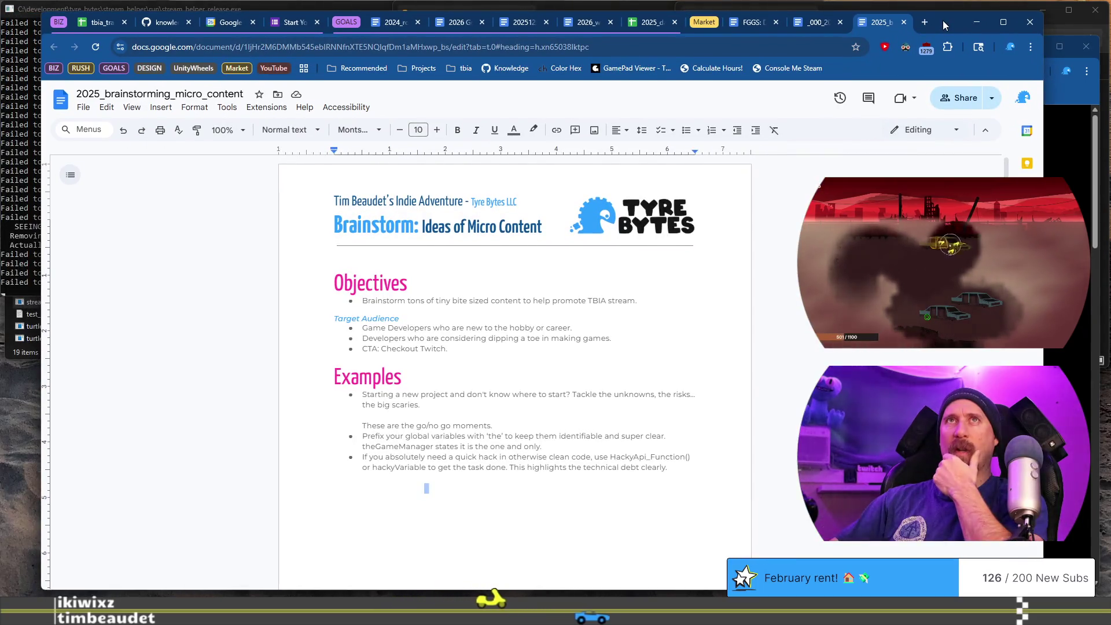
{"action": "left_click", "coordinate": [1072, 178]}
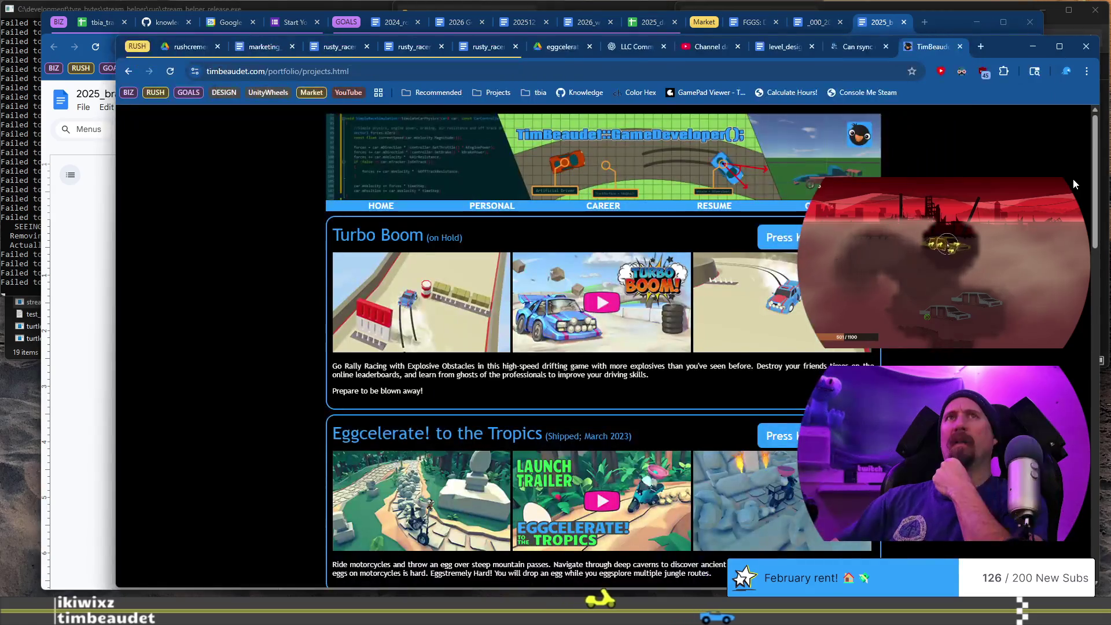
{"action": "left_click_drag", "start_coordinate": [949, 20], "coordinate": [948, 22]}
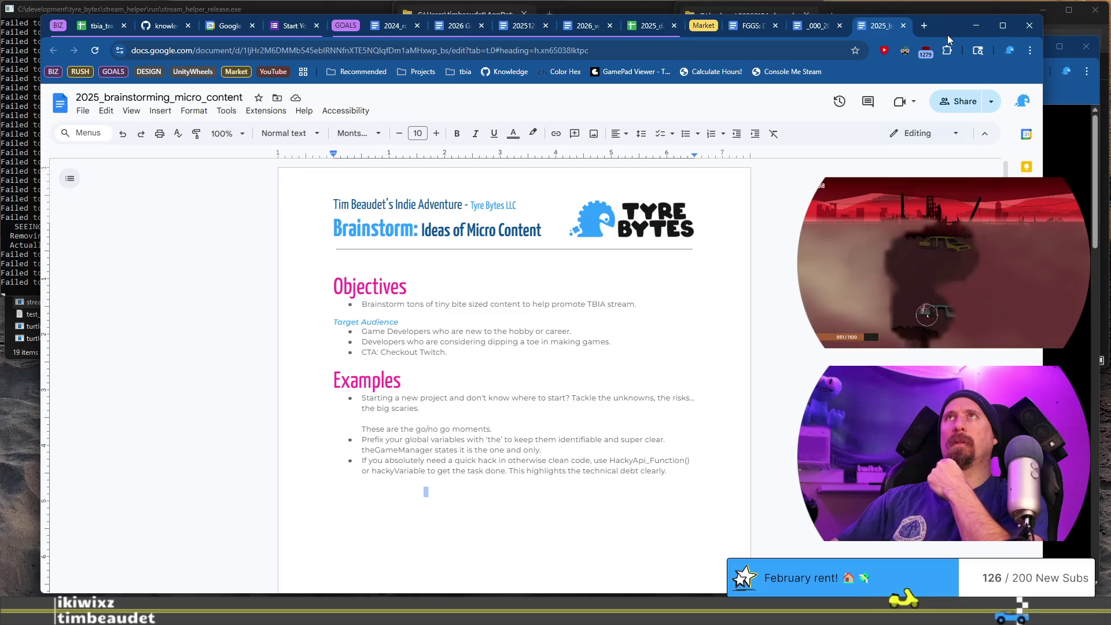
{"action": "left_click", "coordinate": [1081, 165]}
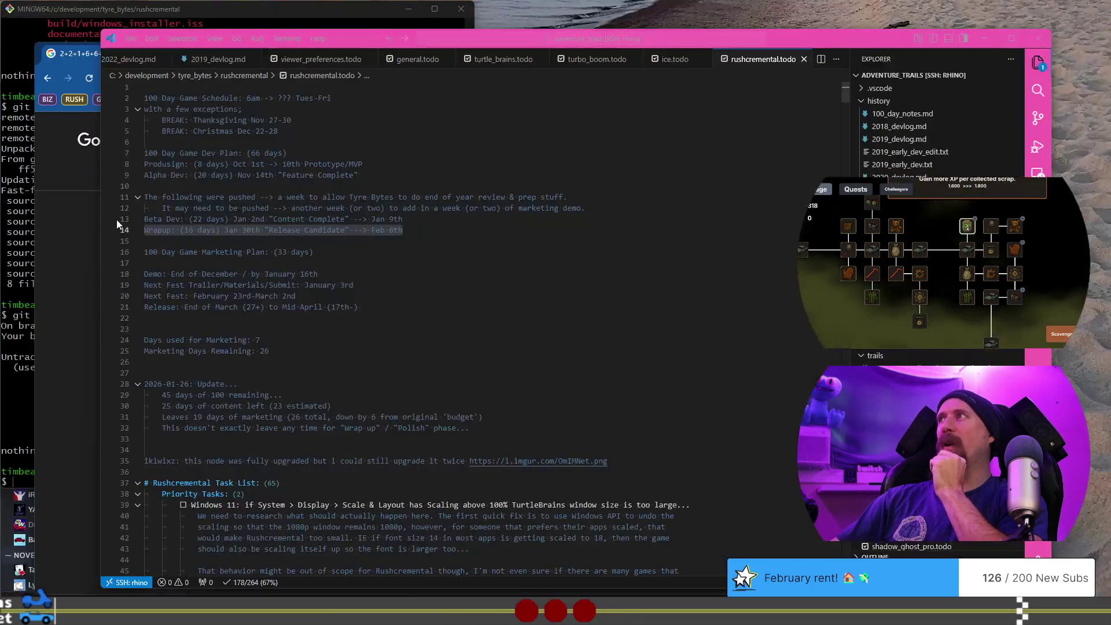
{"action": "left_click", "coordinate": [61, 260]}
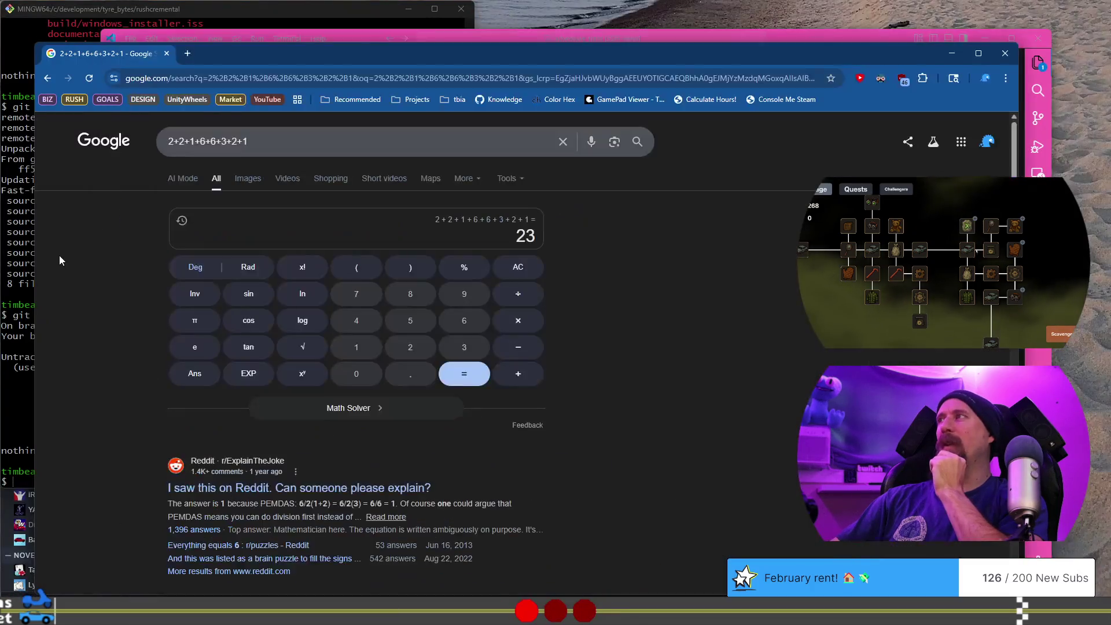
{"action": "left_click", "coordinate": [167, 53]}
{"action": "left_click", "coordinate": [1002, 25]}
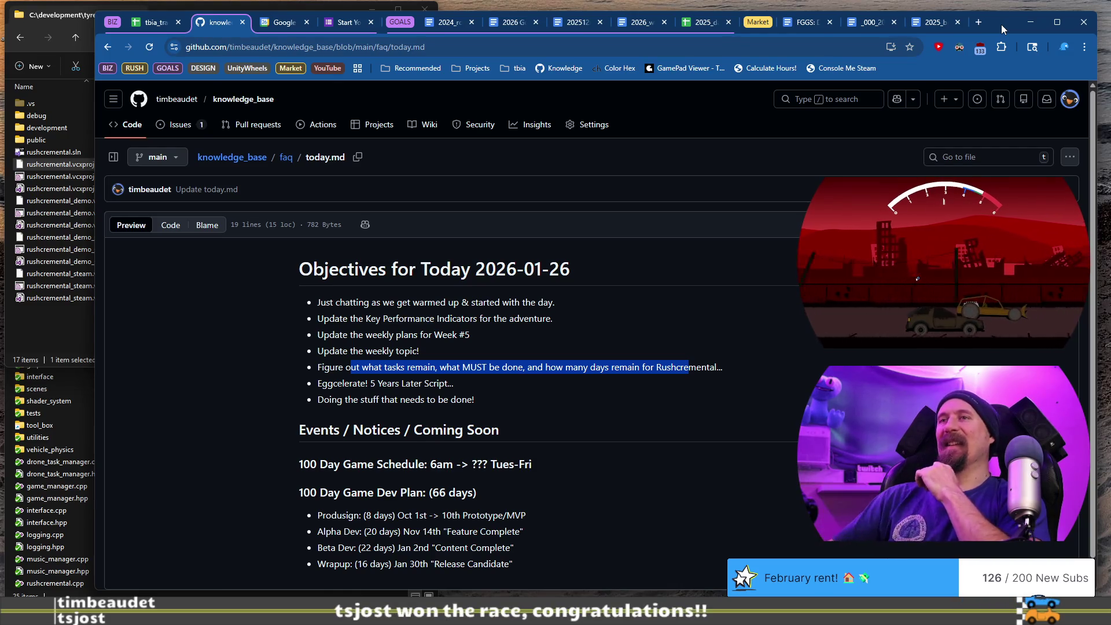
{"action": "left_click_drag", "start_coordinate": [557, 376], "coordinate": [342, 384]}
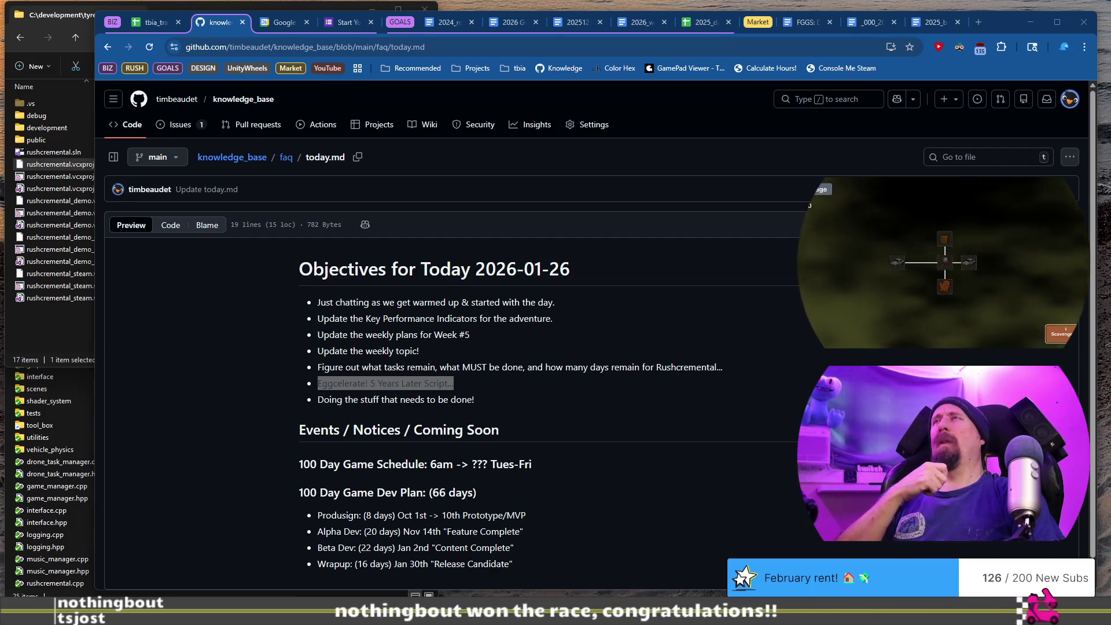
{"action": "left_click", "coordinate": [563, 352]}
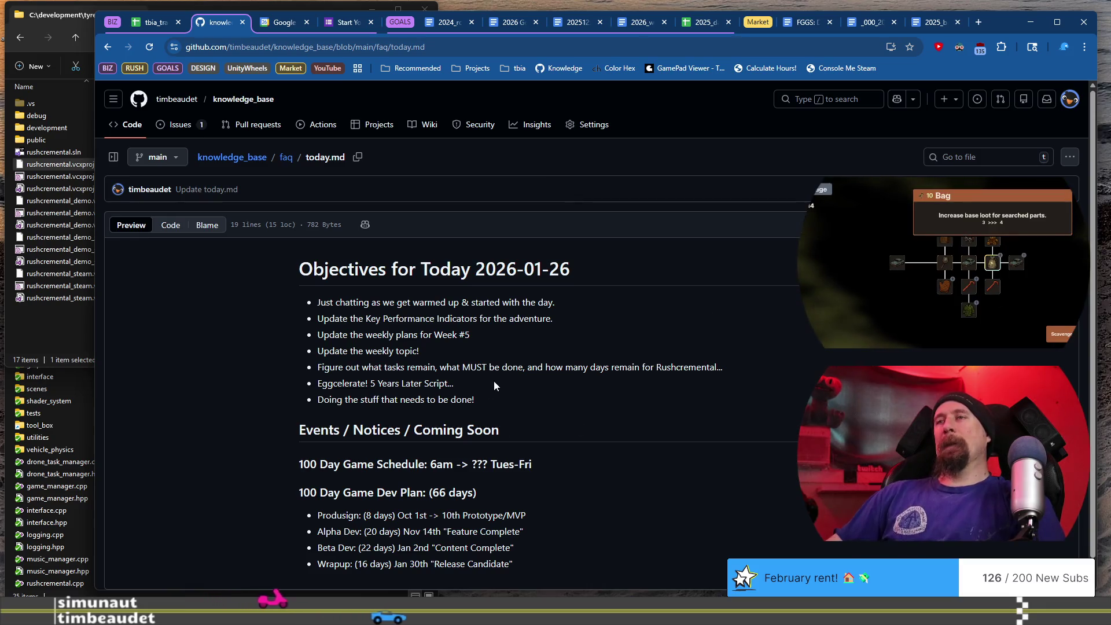
{"action": "key", "text": "ctrl+shift+Tab"}
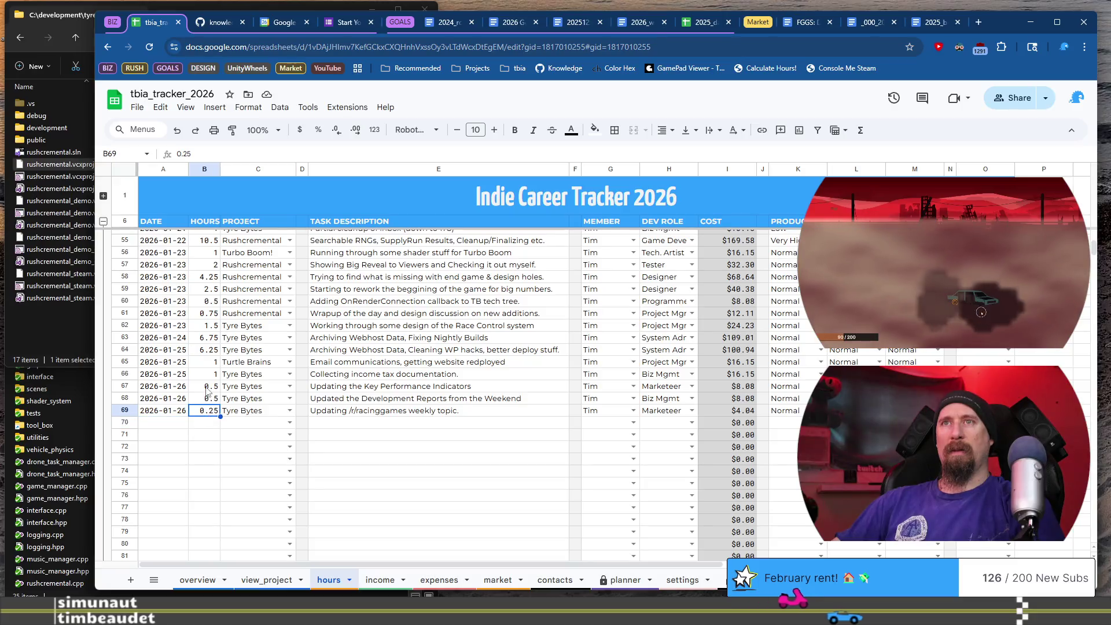
Fill row 70 with 2026-01-26, 0.25 hours, TBIA (Twitch) and 'Getting started / just chats somewhere'
{"action": "left_click", "coordinate": [158, 425]}
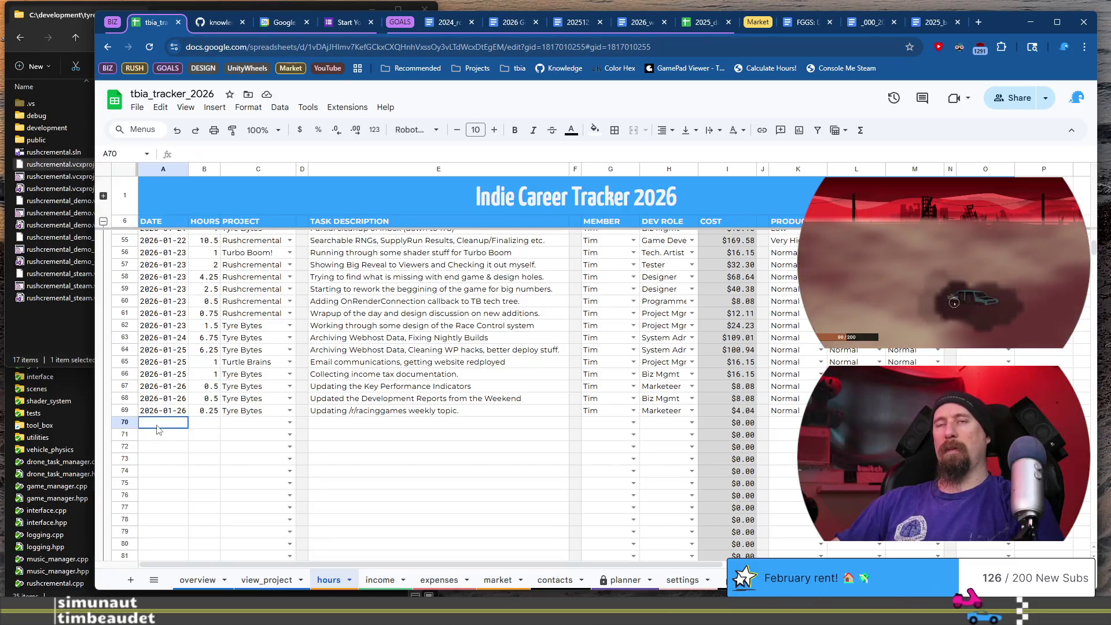
{"action": "type", "text": "da"}
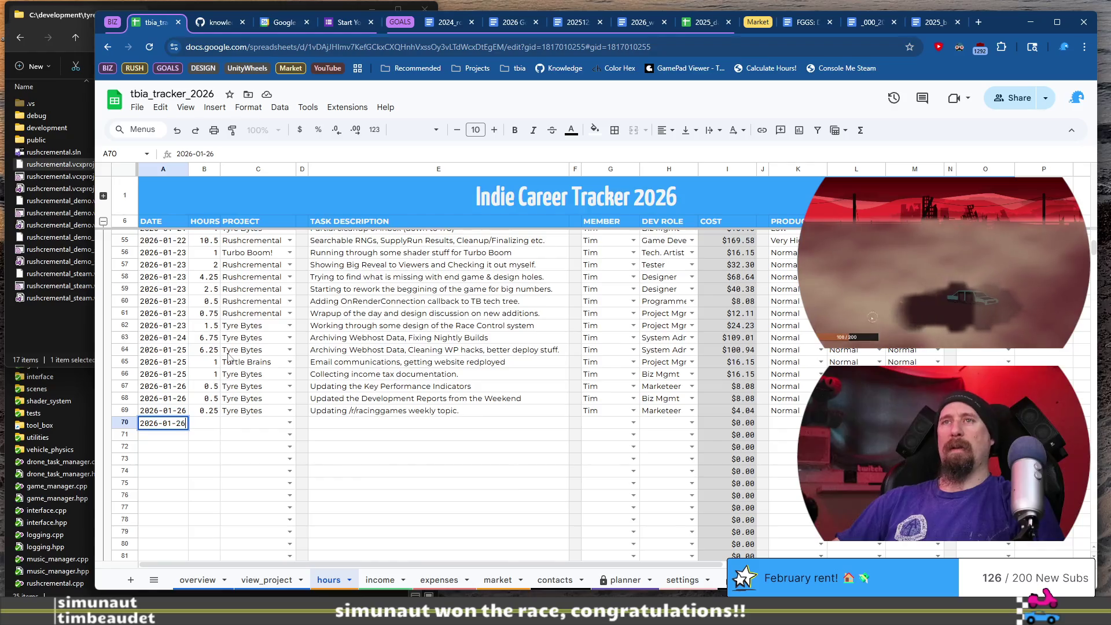
{"action": "key", "text": "Tab"}
{"action": "type", "text": ".25"}
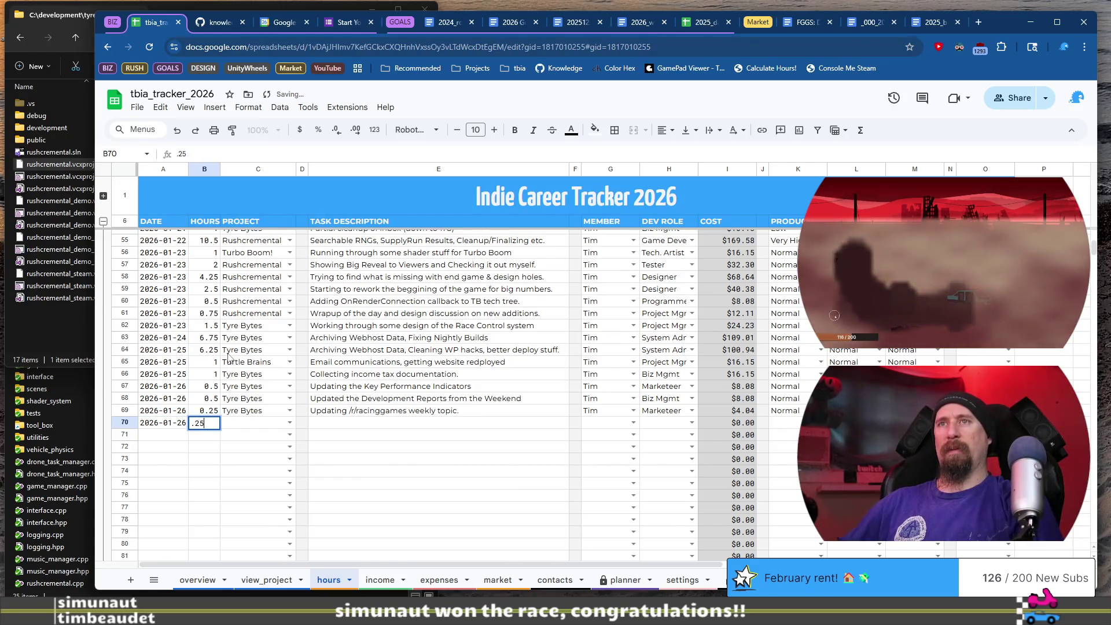
{"action": "key", "text": "Tab"}
{"action": "type", "text": "TB"}
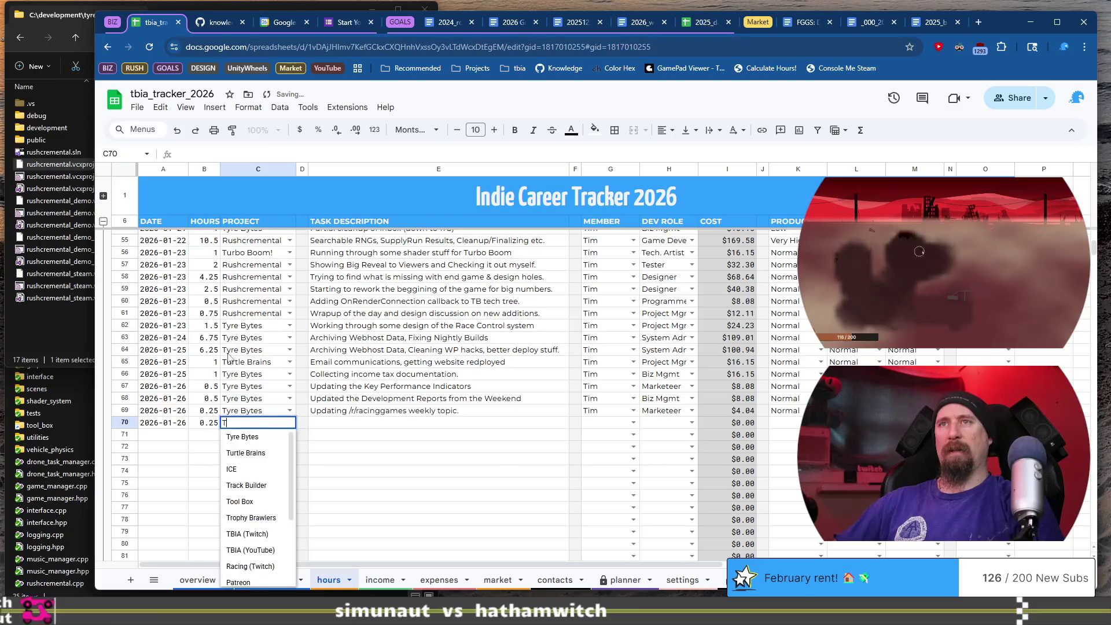
{"action": "key", "text": "Tab"}
{"action": "key", "text": "Tab"}
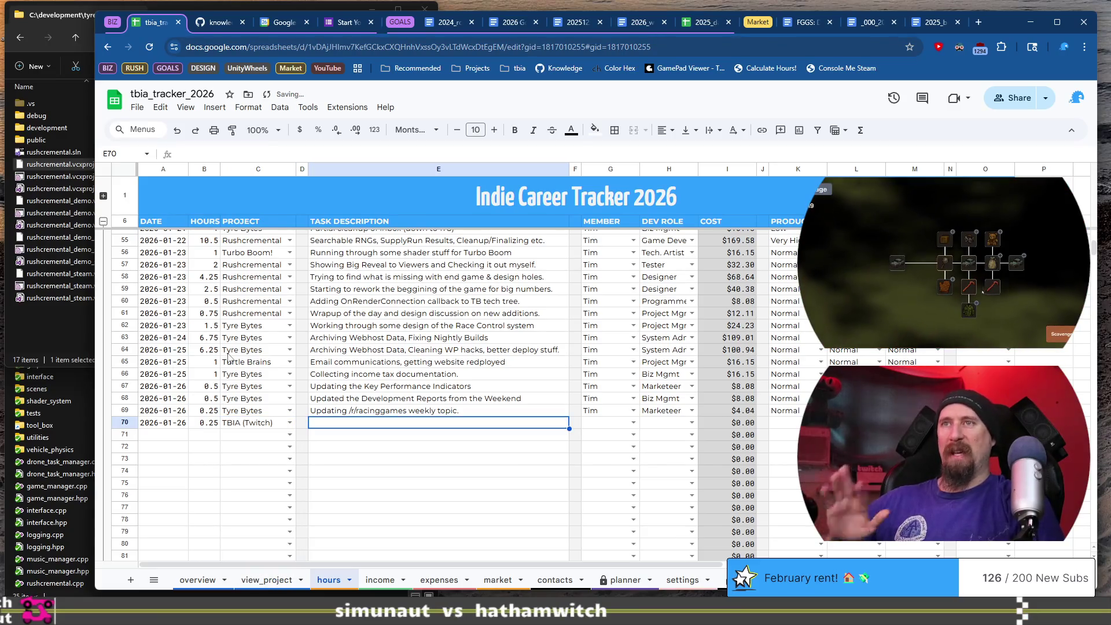
{"action": "type", "text": "Getting st"}
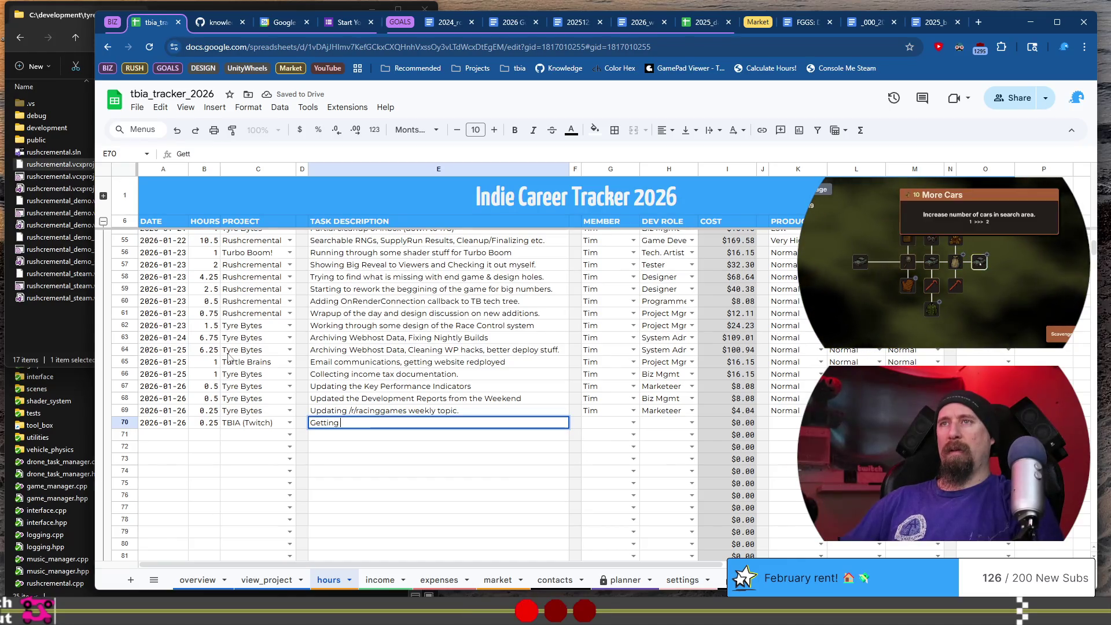
{"action": "type", "text": "arted / "}
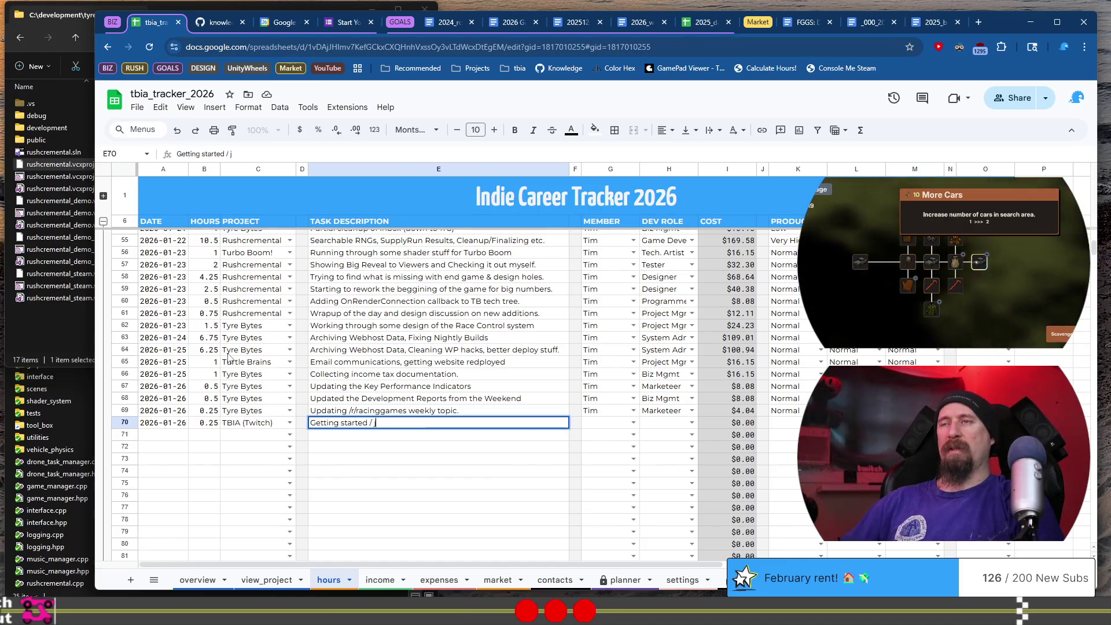
{"action": "type", "text": "just cha"}
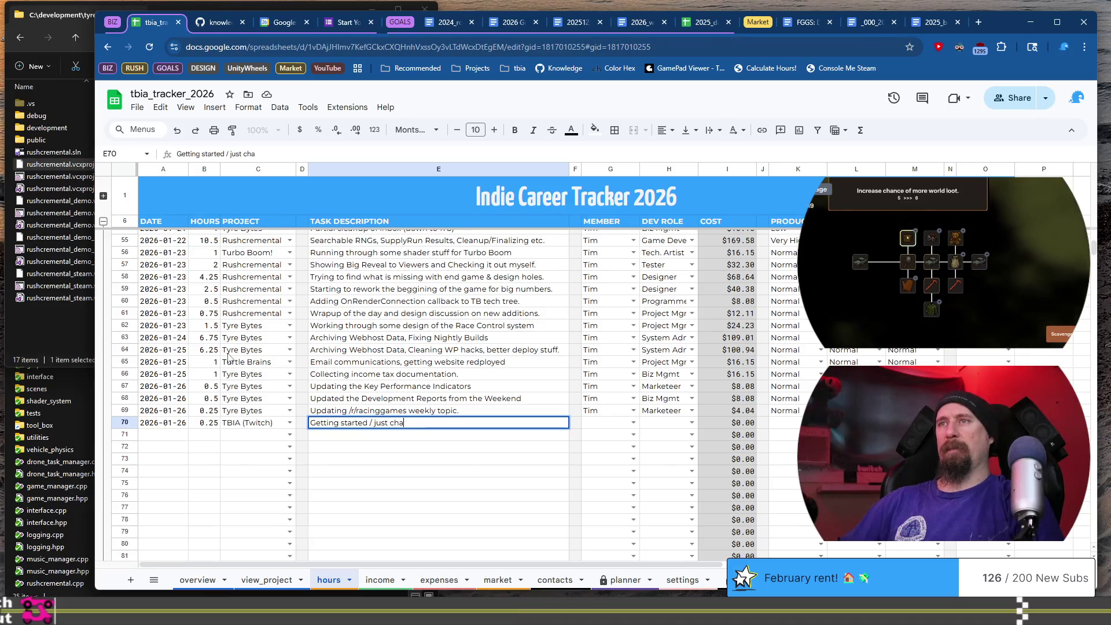
{"action": "type", "text": "ts somewhere"}
{"action": "key", "text": "Tab"}
Complete row 70 with the team member, dev role Other and Normal in K70
{"action": "type", "text": "t"}
{"action": "key", "text": "Tab"}
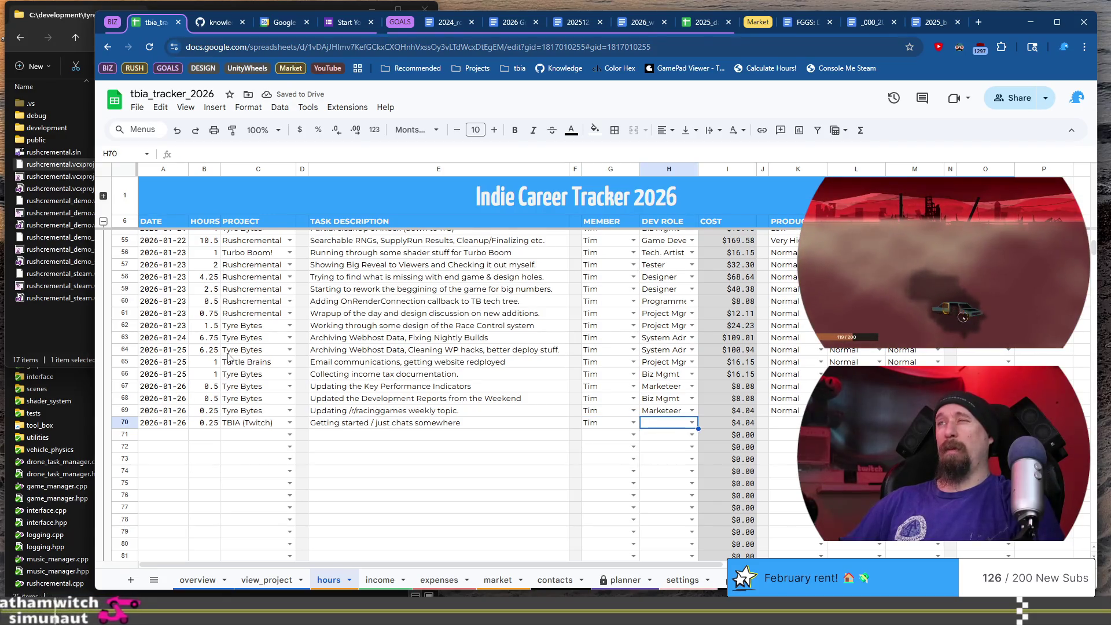
{"action": "type", "text": "o"}
{"action": "key", "text": "Tab"}
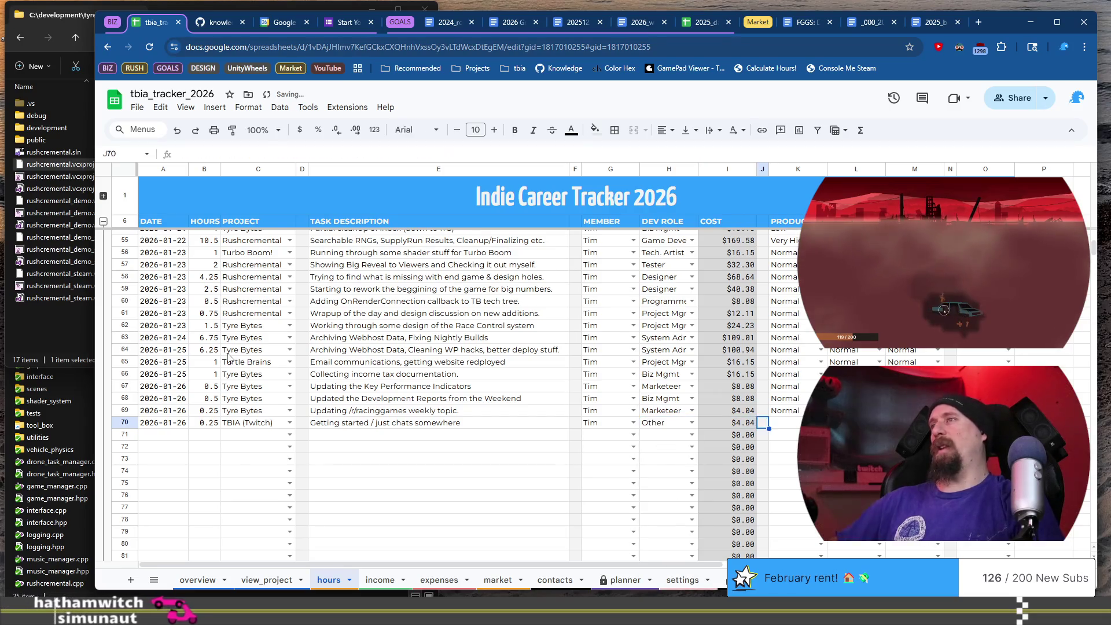
{"action": "key", "text": "Tab"}
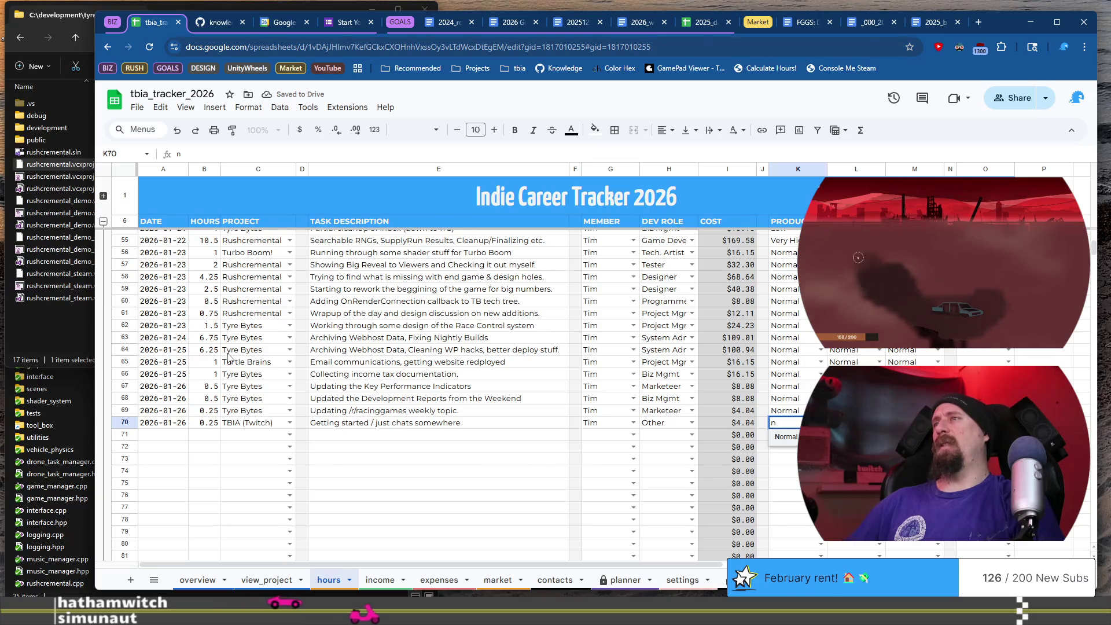
{"action": "key", "text": "BackSpace"}
{"action": "type", "text": "n"}
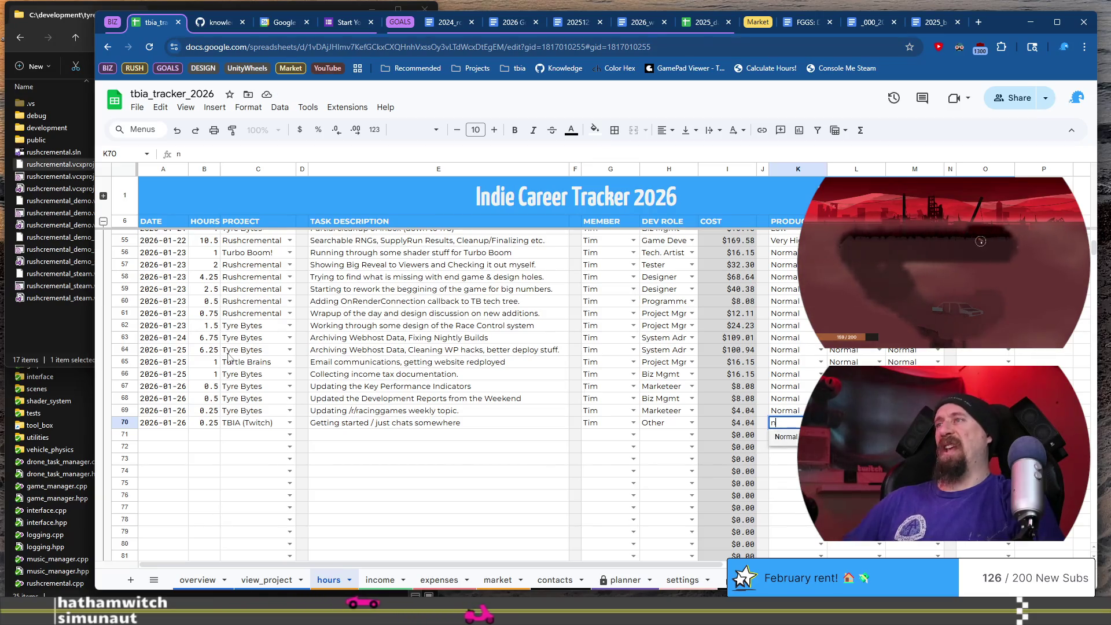
{"action": "key", "text": "Tab"}
{"action": "key", "text": "Tab"}
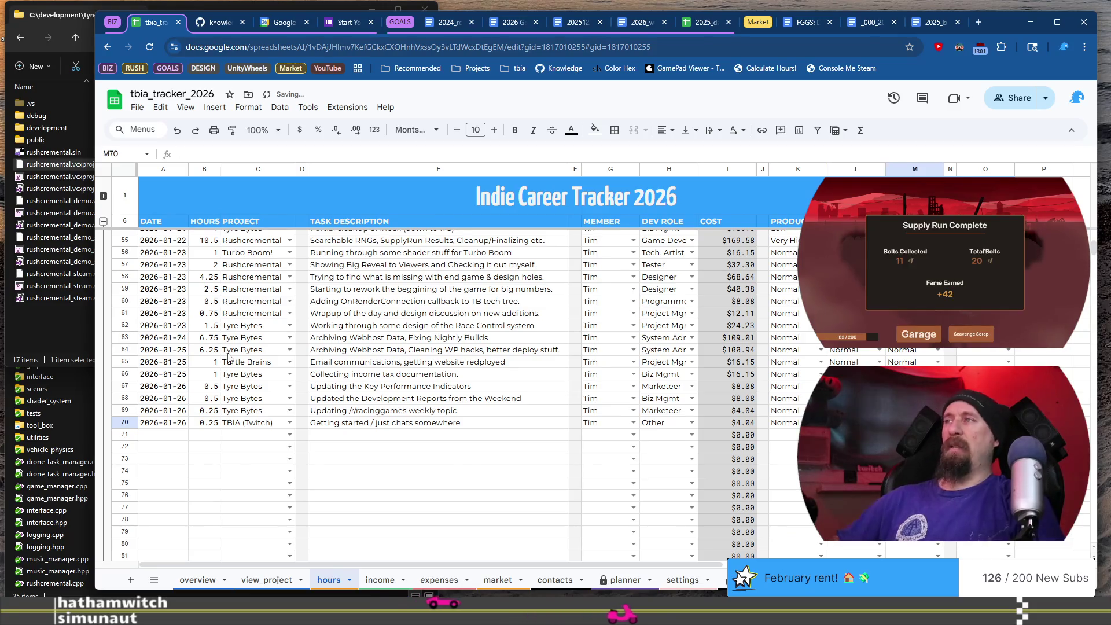
{"action": "type", "text": "n"}
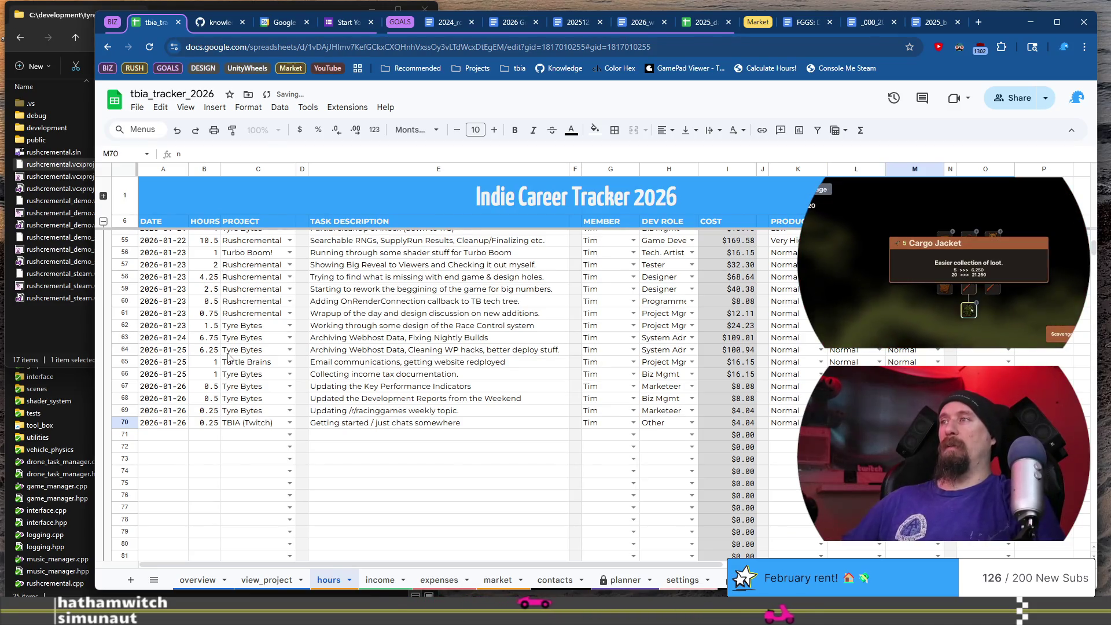
{"action": "key", "text": "Return"}
Start row 71 with date 2026-01-26, 2 hours, project Rushcremental and description 'Production'
{"action": "type", "text": "2026-01-26"}
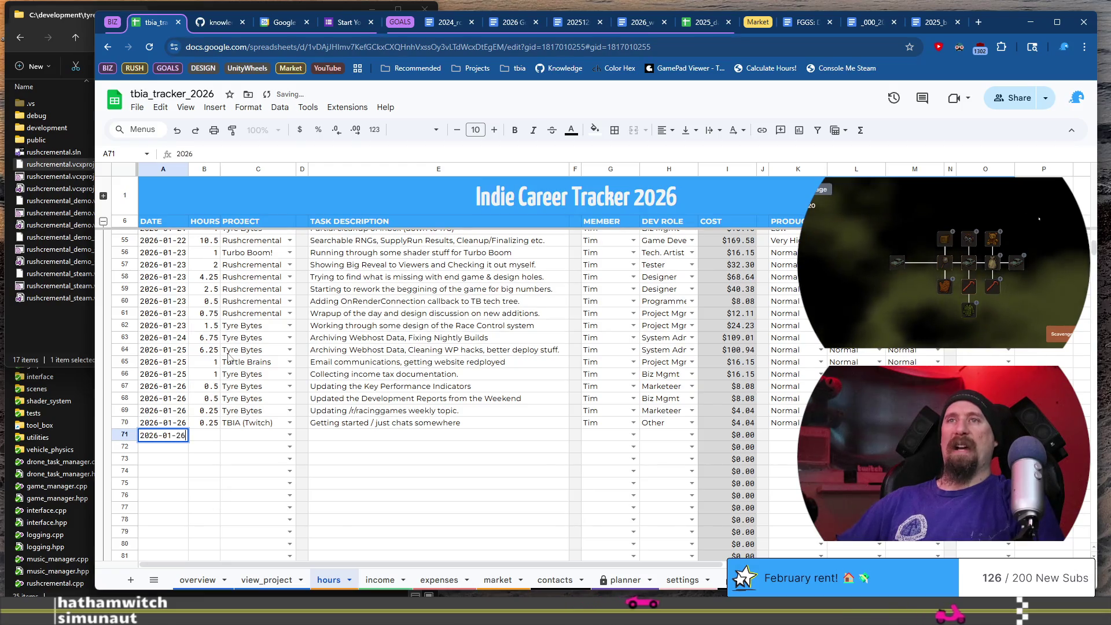
{"action": "key", "text": "Tab"}
{"action": "type", "text": "2"}
{"action": "key", "text": "Tab"}
{"action": "type", "text": "R"}
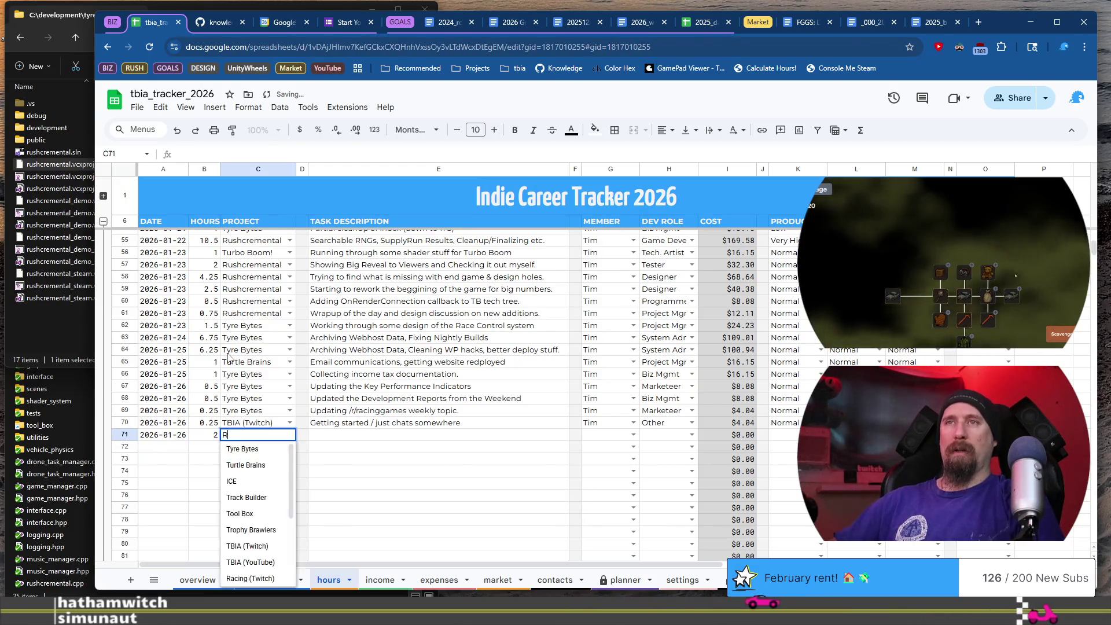
{"action": "type", "text": "u"}
{"action": "key", "text": "Tab"}
{"action": "key", "text": "Tab"}
{"action": "type", "text": "Pro"}
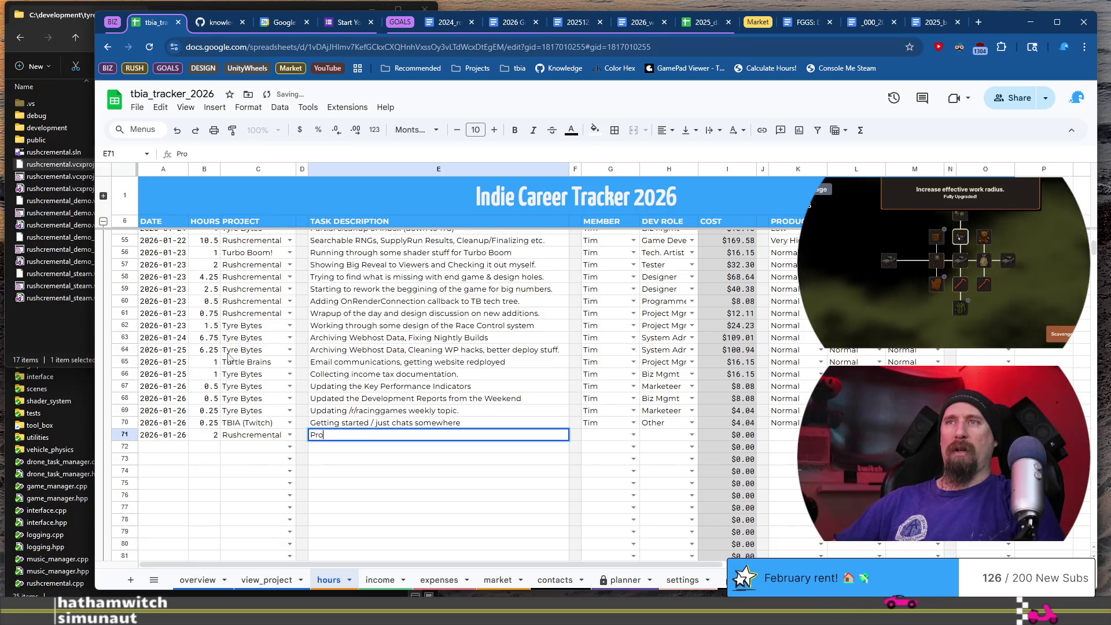
{"action": "type", "text": "duction"}
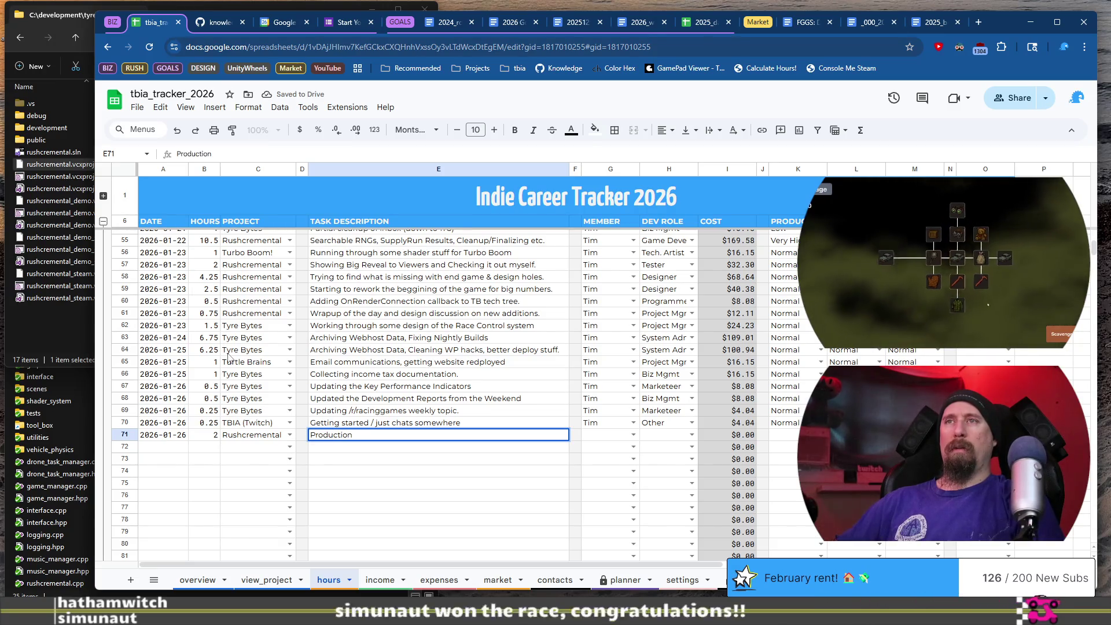
Change row 70 to Tyre Bytes, Biz Mgmt, describing 'Updating the weekly plans for' Week #5
{"action": "key", "text": "Up"}
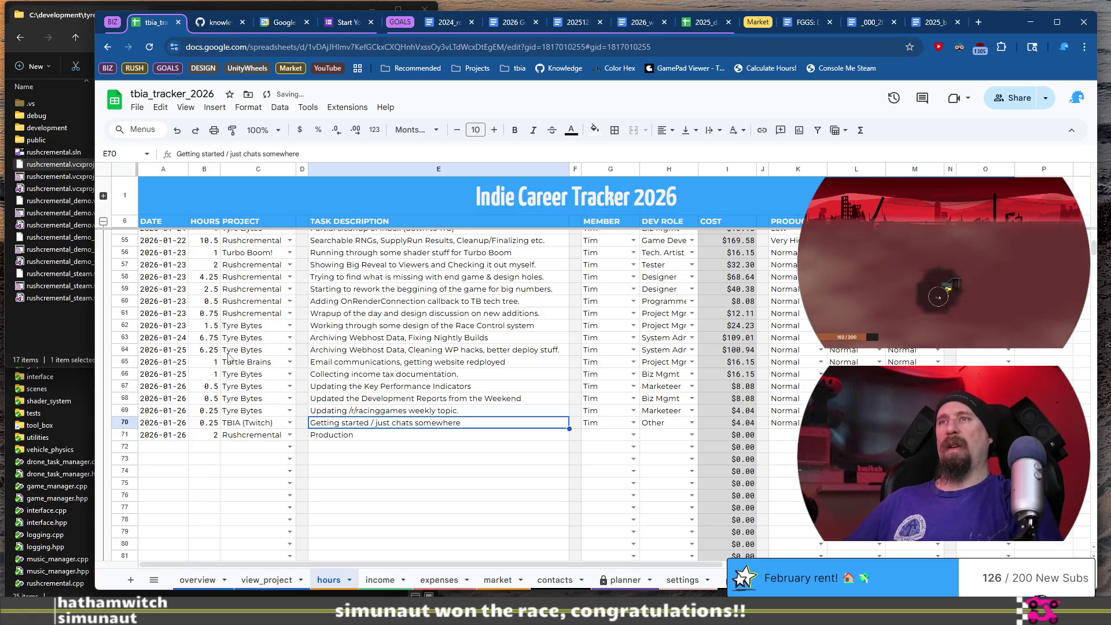
{"action": "key", "text": "Left"}
{"action": "type", "text": "Ty"}
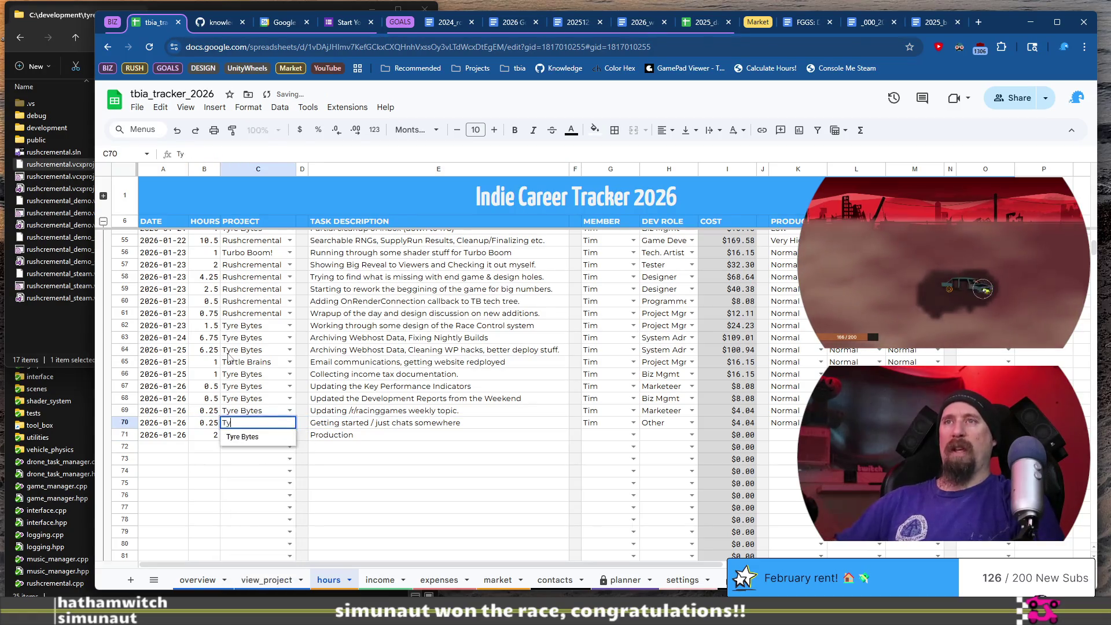
{"action": "key", "text": "Tab"}
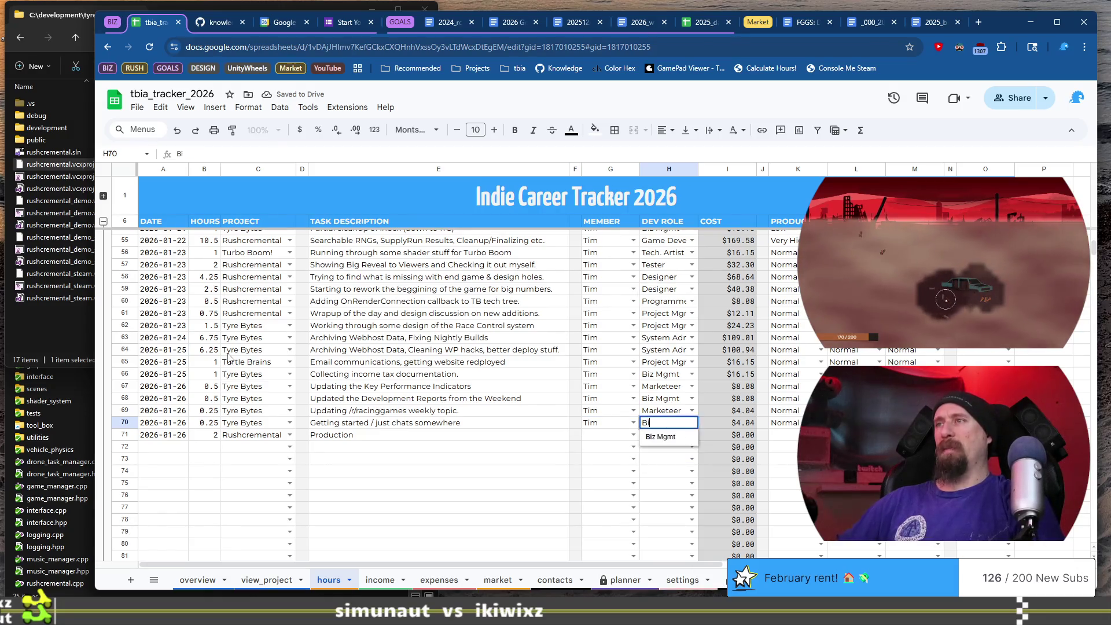
{"action": "key", "text": "Return"}
{"action": "key", "text": "Tab"}
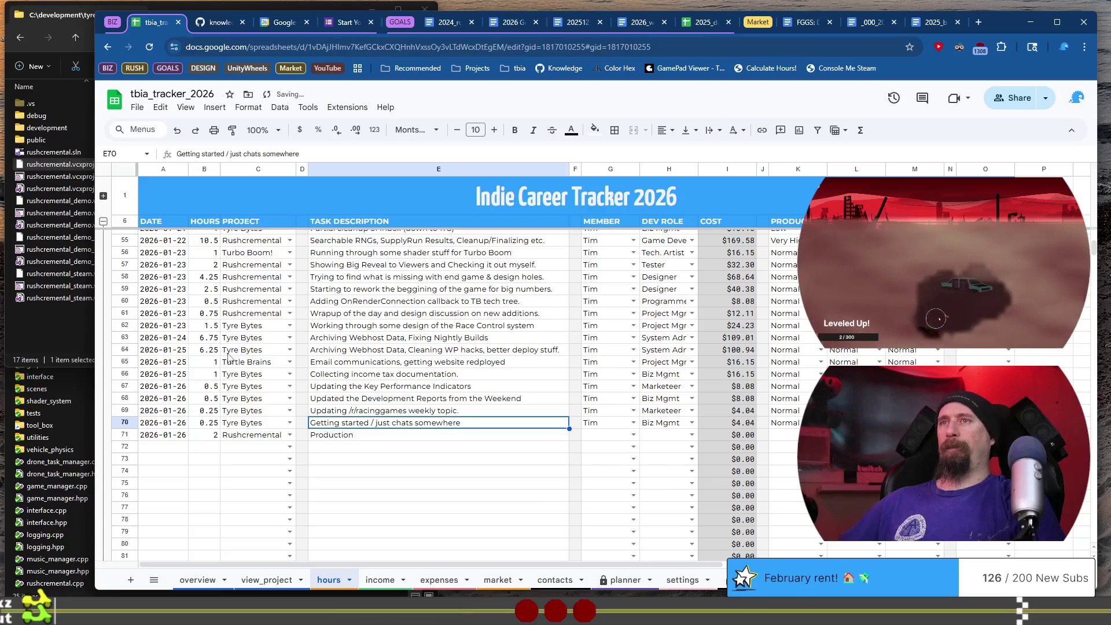
{"action": "type", "text": "Updating the "}
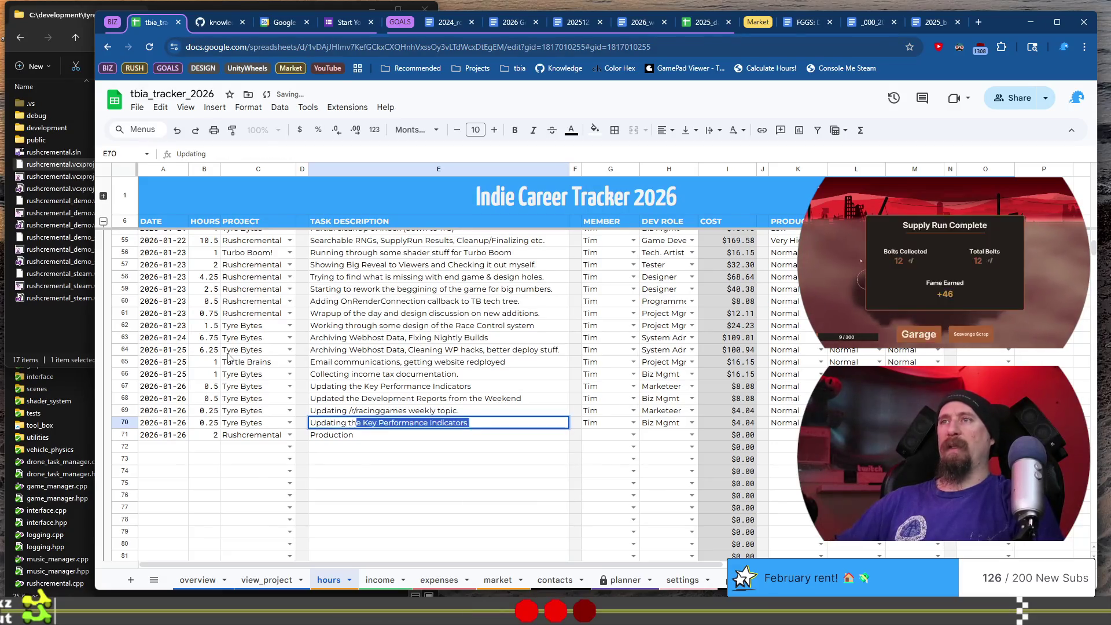
{"action": "type", "text": "weekly"}
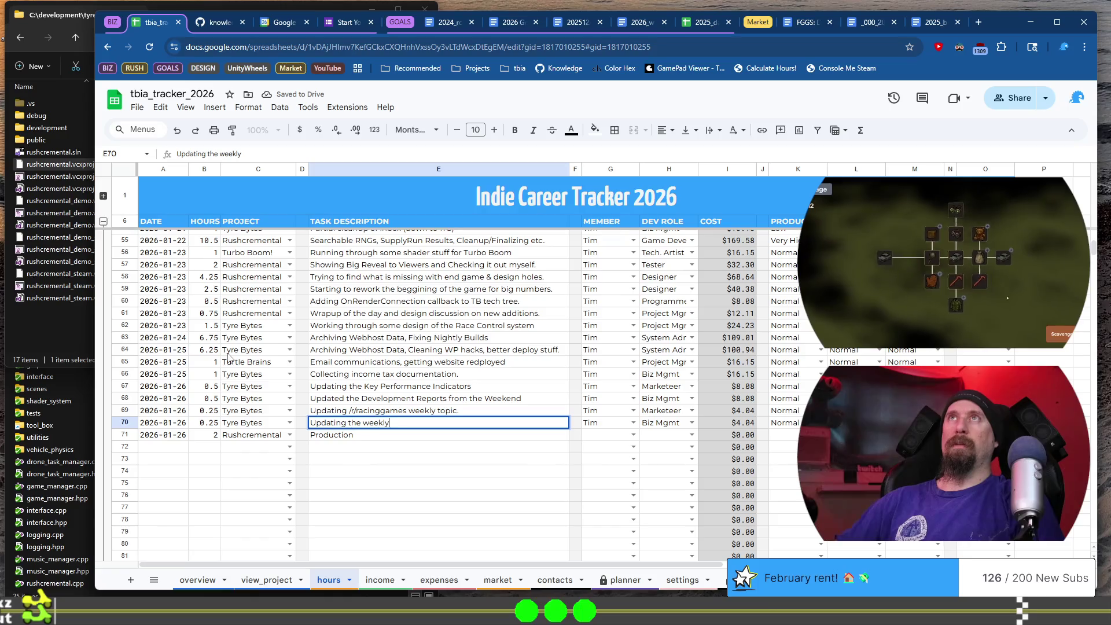
{"action": "type", "text": " plans for Week #5"}
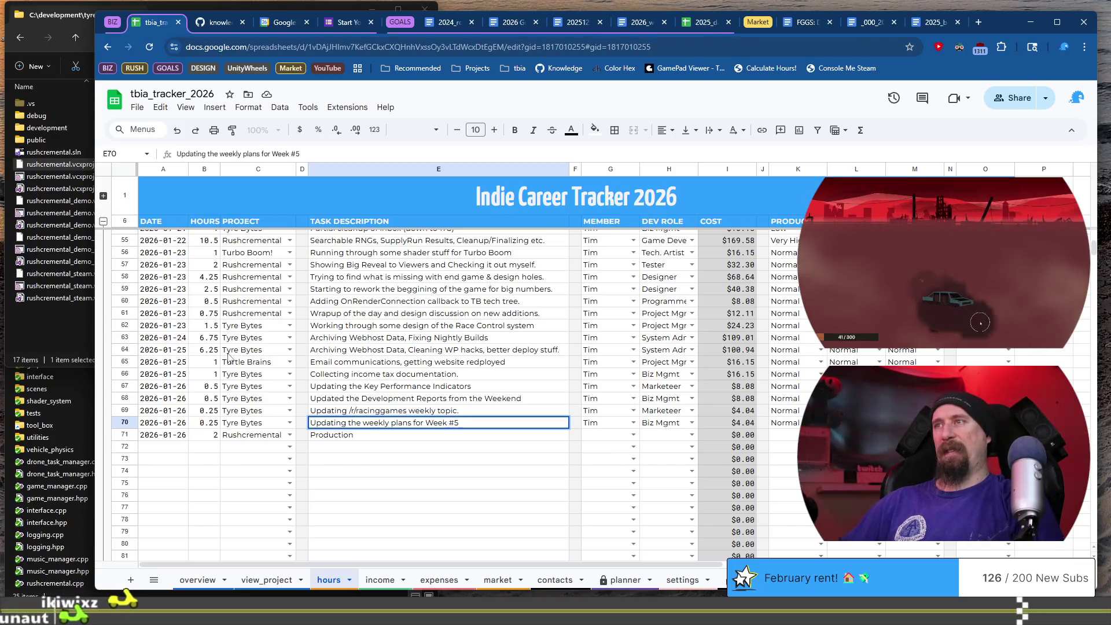
{"action": "key", "text": "Return"}
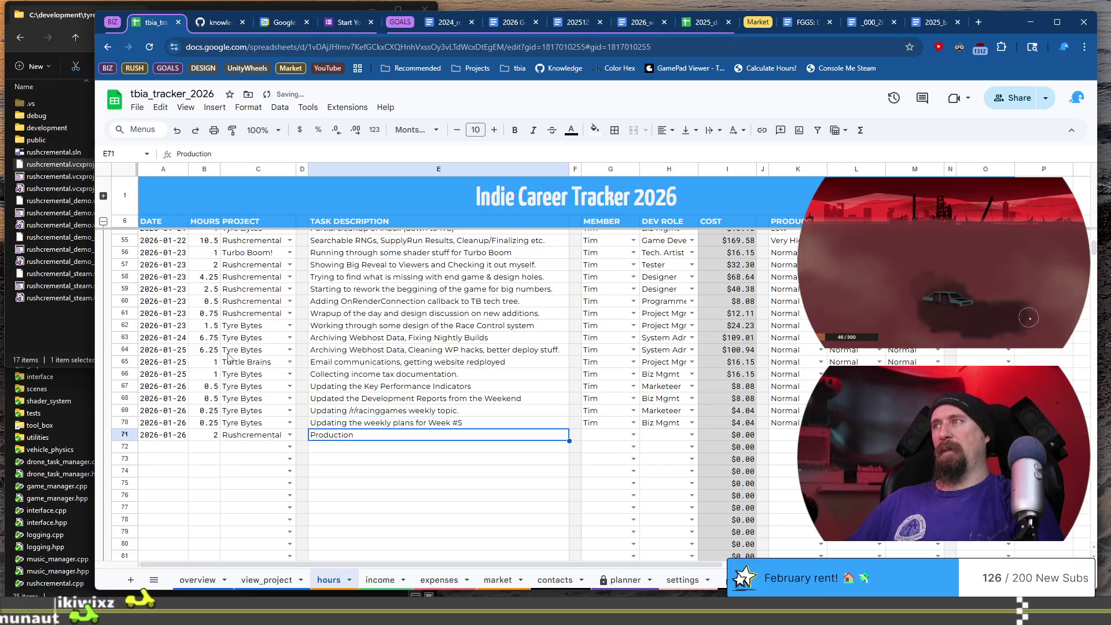
Extend row 71's description to 'Production of Rushcremental, prioritizing the week, time check.'
{"action": "key", "text": "Return"}
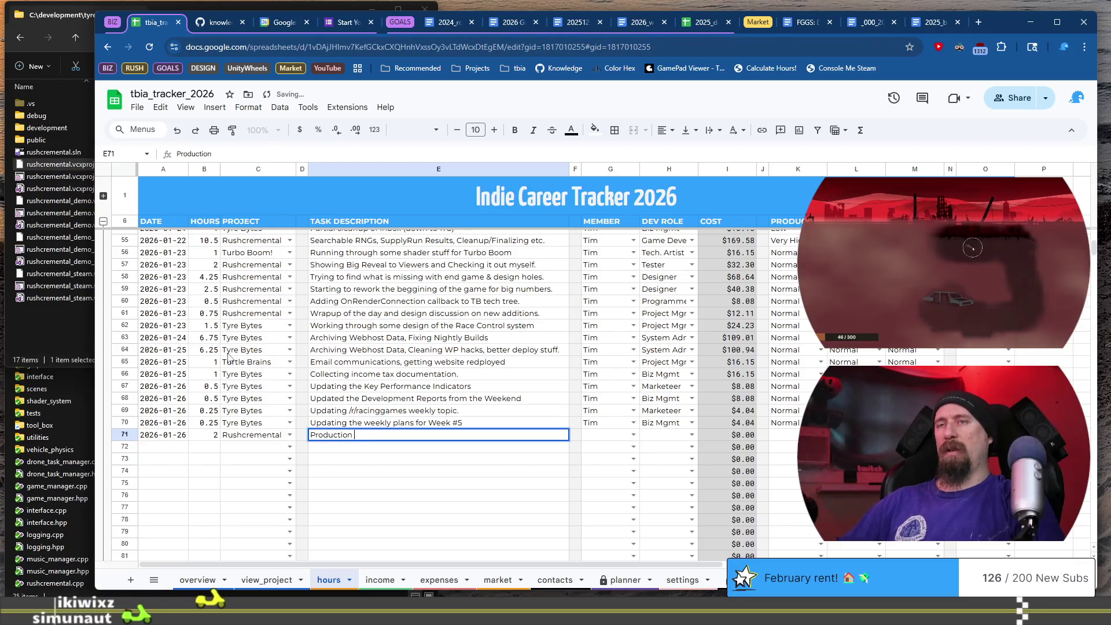
{"action": "type", "text": "of rus"}
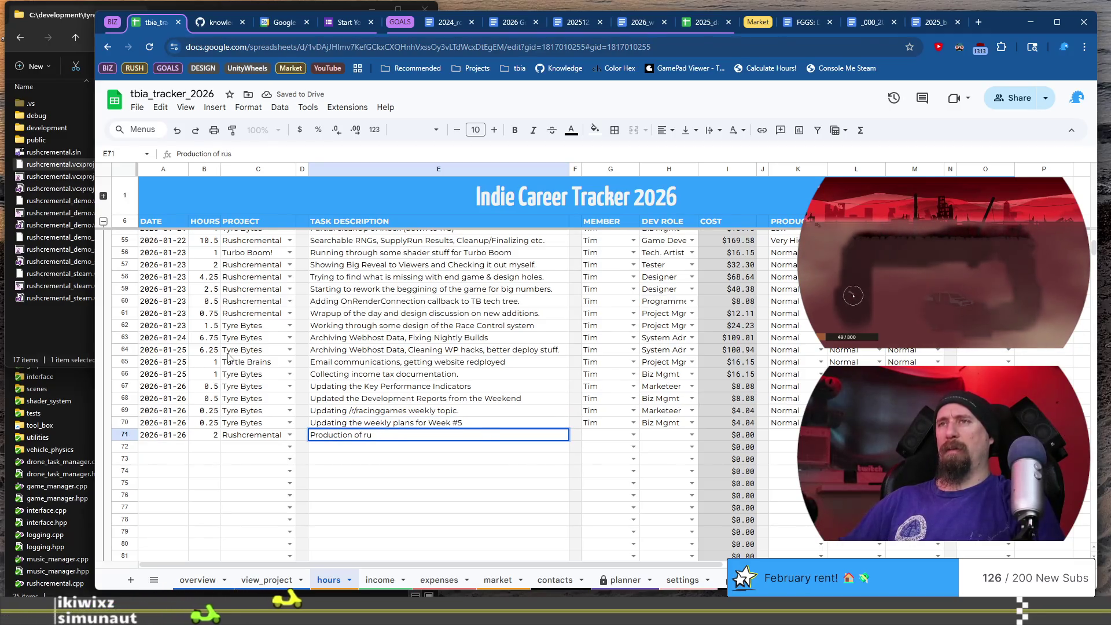
{"action": "key", "text": "BackSpace"}
{"action": "key", "text": "BackSpace"}
{"action": "type", "text": "hcremental"}
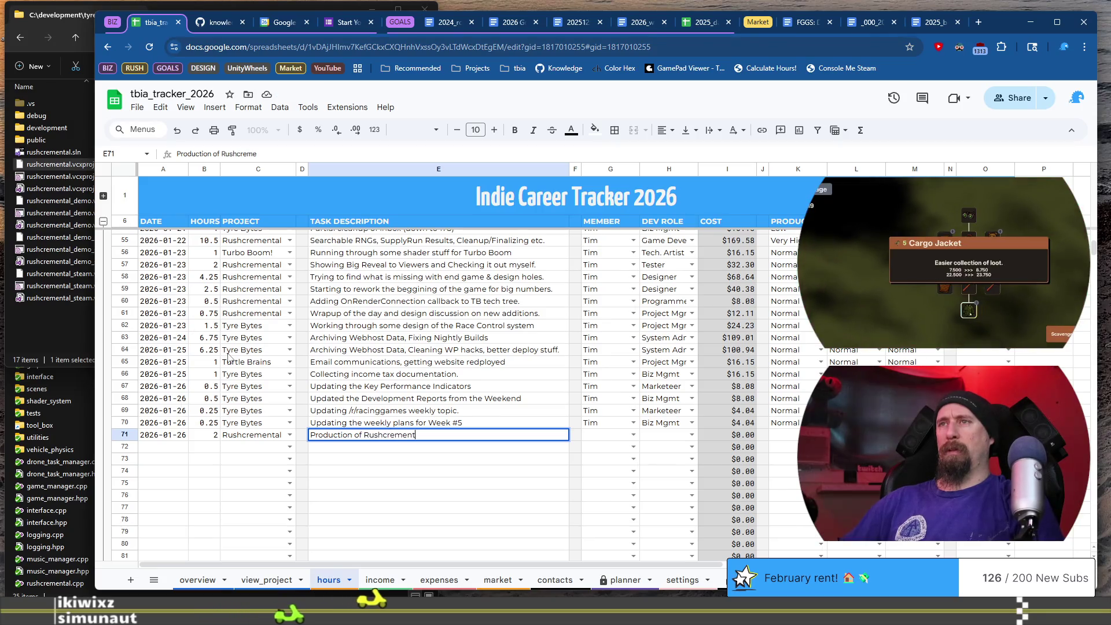
{"action": "key", "text": "BackSpace"}
{"action": "type", "text": ", p"}
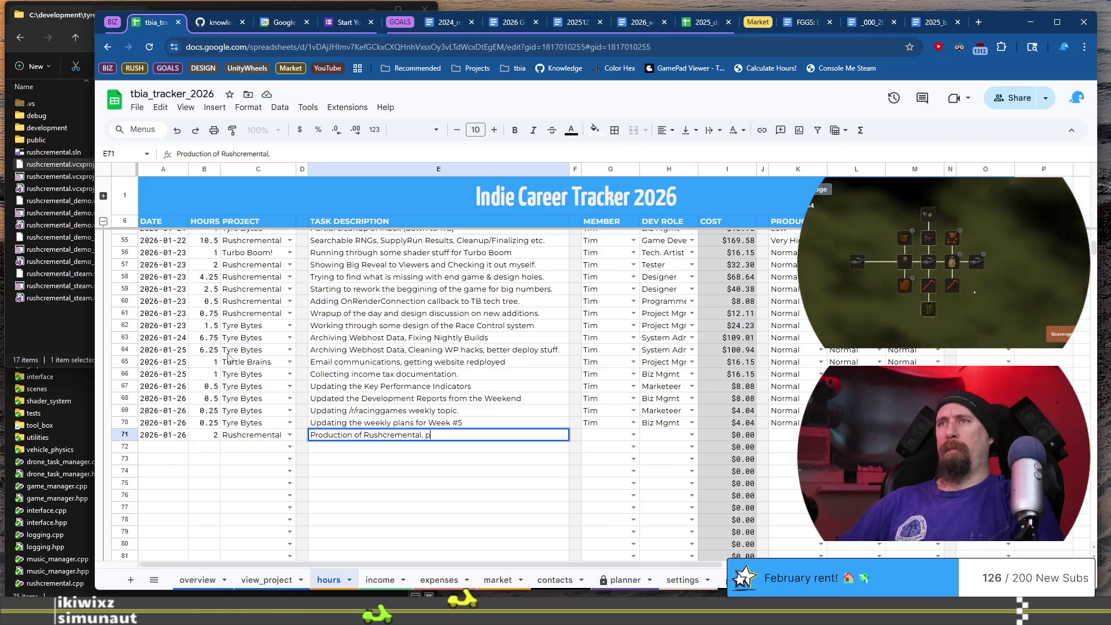
{"action": "type", "text": "rioritizing the week."}
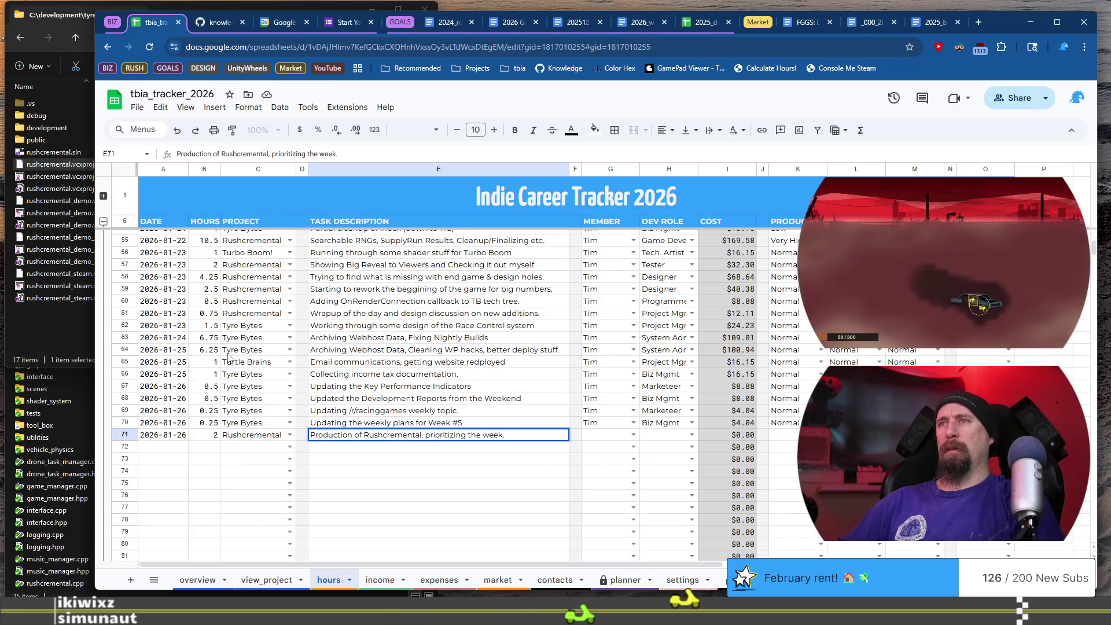
{"action": "key", "text": "BackSpace"}
{"action": "type", "text": ", time chec"}
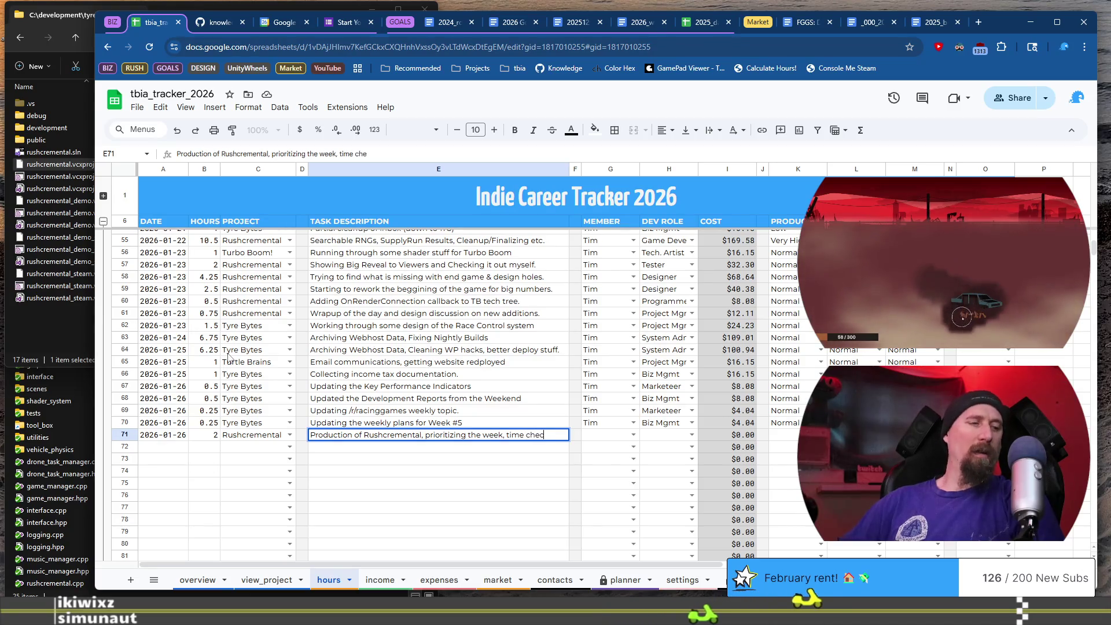
{"action": "type", "text": "k."}
{"action": "key", "text": "Tab"}
Finish row 71 with the team member, dev role Project Mgr and priority High
{"action": "type", "text": "Tim"}
{"action": "key", "text": "Tab"}
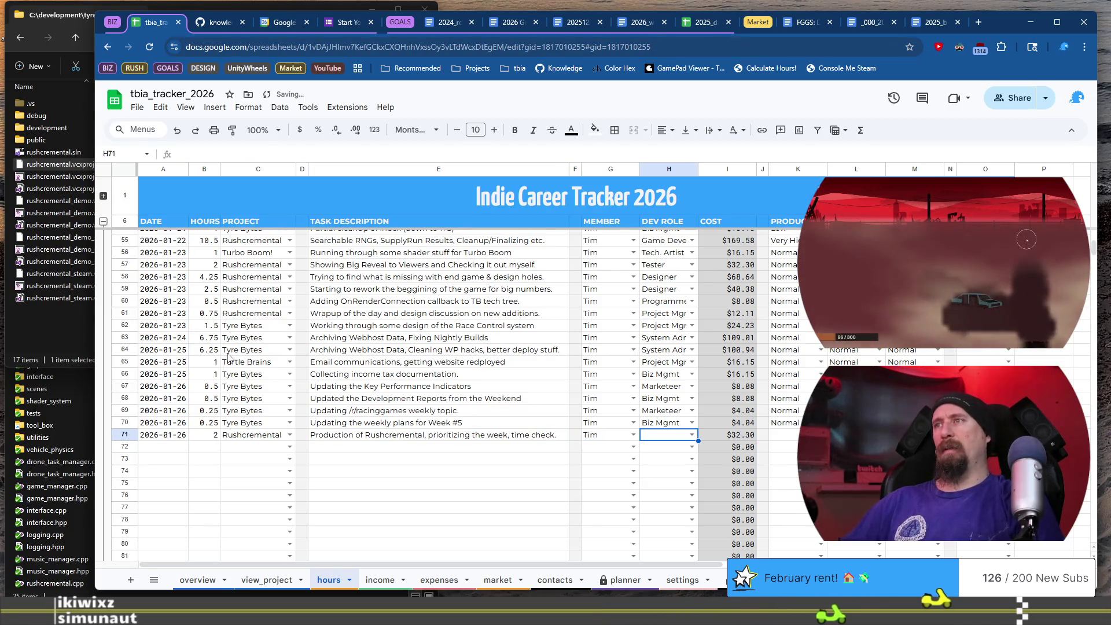
{"action": "type", "text": "Pro"}
{"action": "key", "text": "Tab"}
{"action": "key", "text": "Tab"}
{"action": "key", "text": "Tab"}
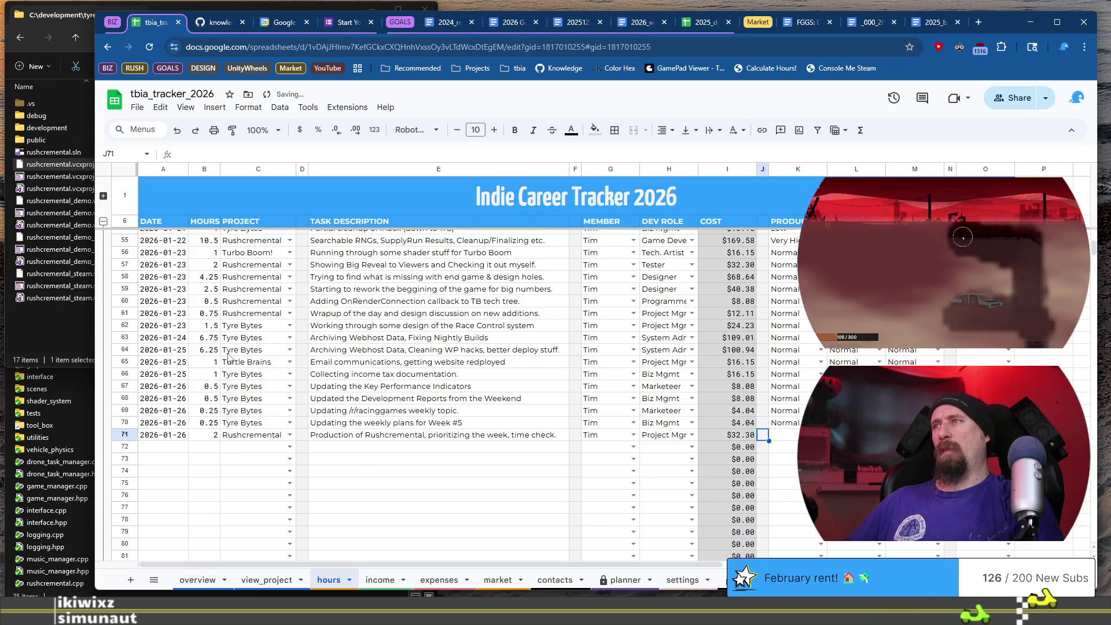
{"action": "type", "text": "h"}
{"action": "key", "text": "Tab"}
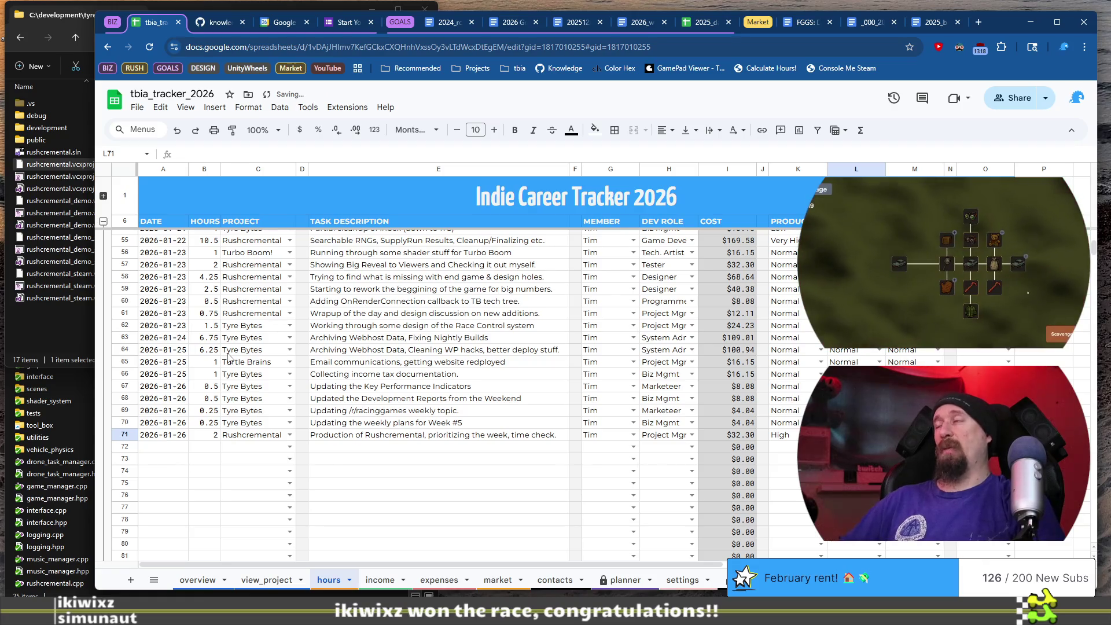
{"action": "type", "text": "h"}
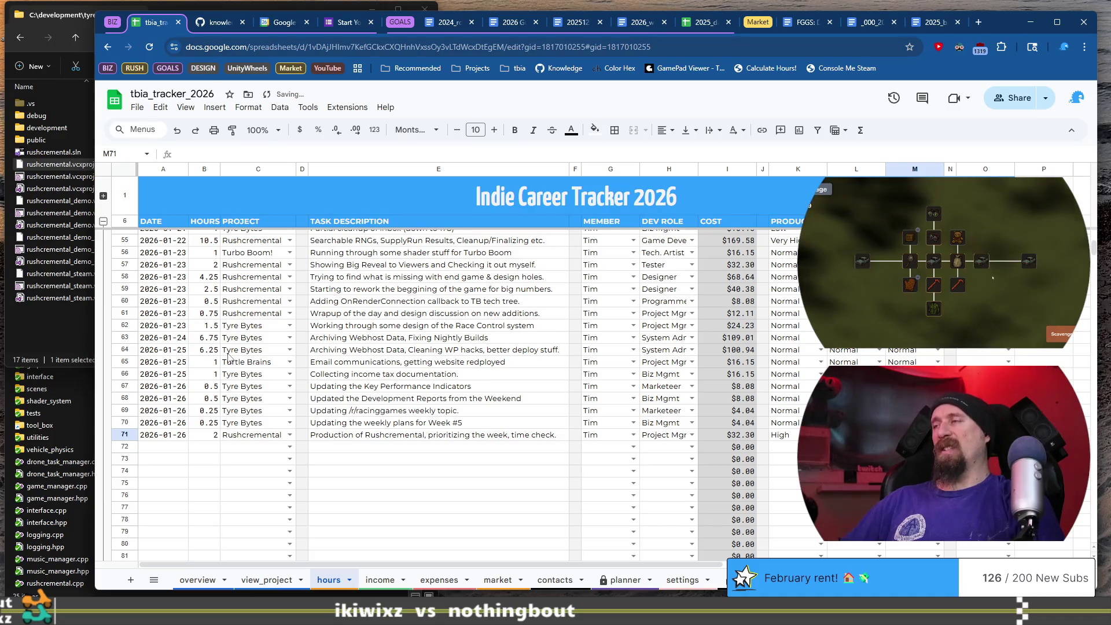
{"action": "key", "text": "Return"}
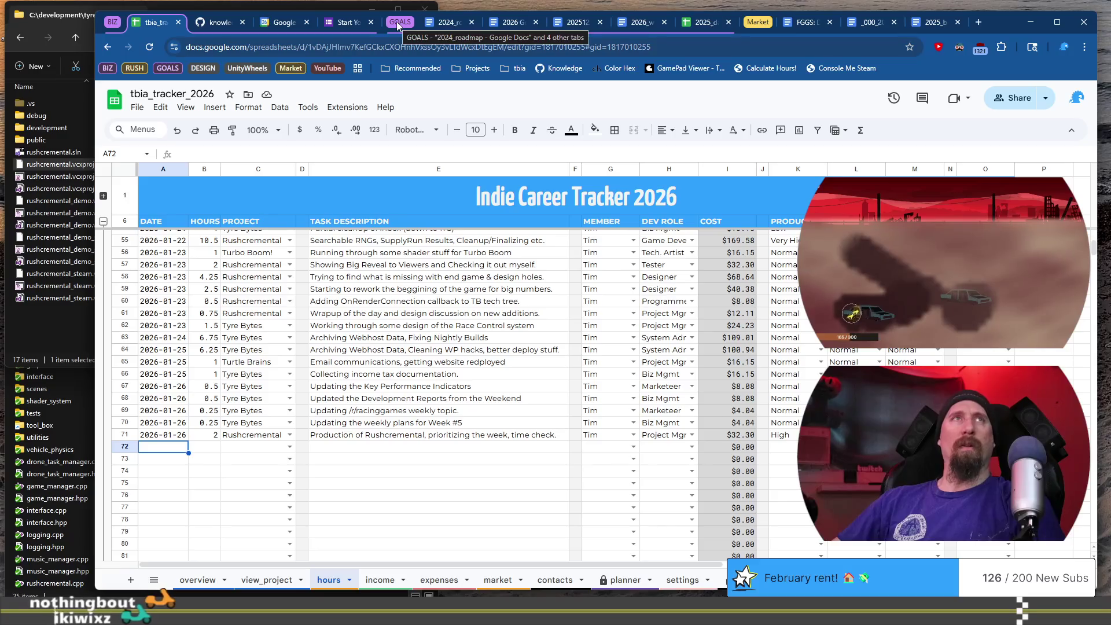
Rearrange the Chrome window and reopen the YouTube group of planning documents
{"action": "mouse_move", "coordinate": [994, 21]}
{"action": "left_mouse_down"}
{"action": "mouse_move", "coordinate": [83, 96]}
{"action": "mouse_move", "coordinate": [1048, 71]}
{"action": "mouse_move", "coordinate": [1042, 82]}
{"action": "mouse_move", "coordinate": [946, 31]}
{"action": "left_mouse_up"}
{"action": "left_click", "coordinate": [1057, 89]}
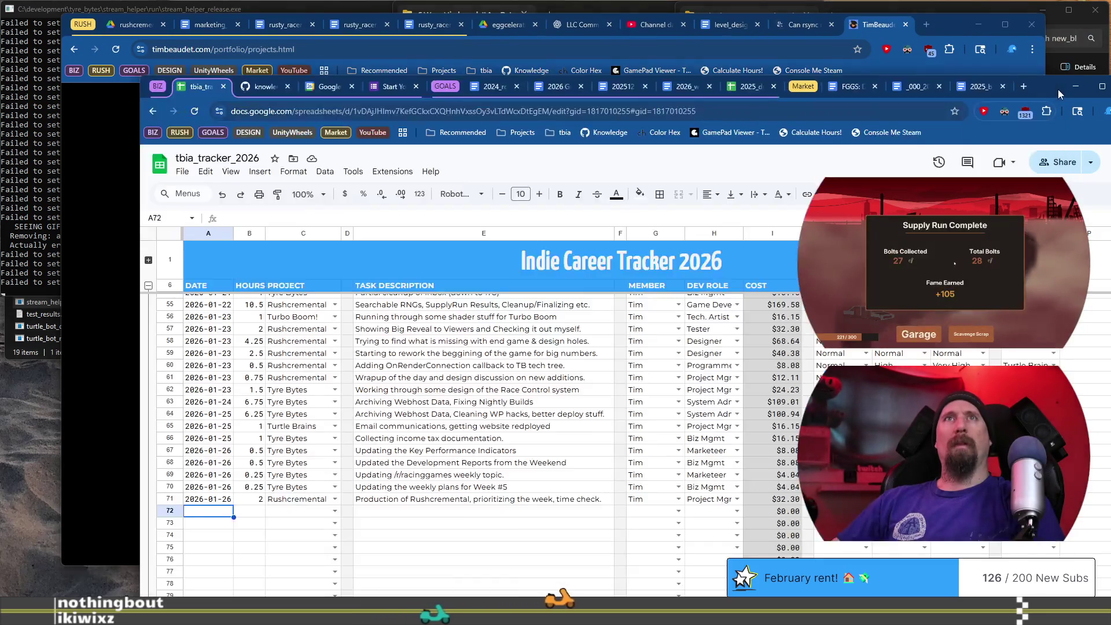
{"action": "double_click", "coordinate": [1057, 89]}
{"action": "mouse_move", "coordinate": [1016, 19]}
{"action": "left_mouse_down"}
{"action": "mouse_move", "coordinate": [1052, 27]}
{"action": "mouse_move", "coordinate": [1055, 89]}
{"action": "mouse_move", "coordinate": [1004, 59]}
{"action": "mouse_move", "coordinate": [1020, 39]}
{"action": "mouse_move", "coordinate": [419, 90]}
{"action": "mouse_move", "coordinate": [92, 33]}
{"action": "left_mouse_up"}
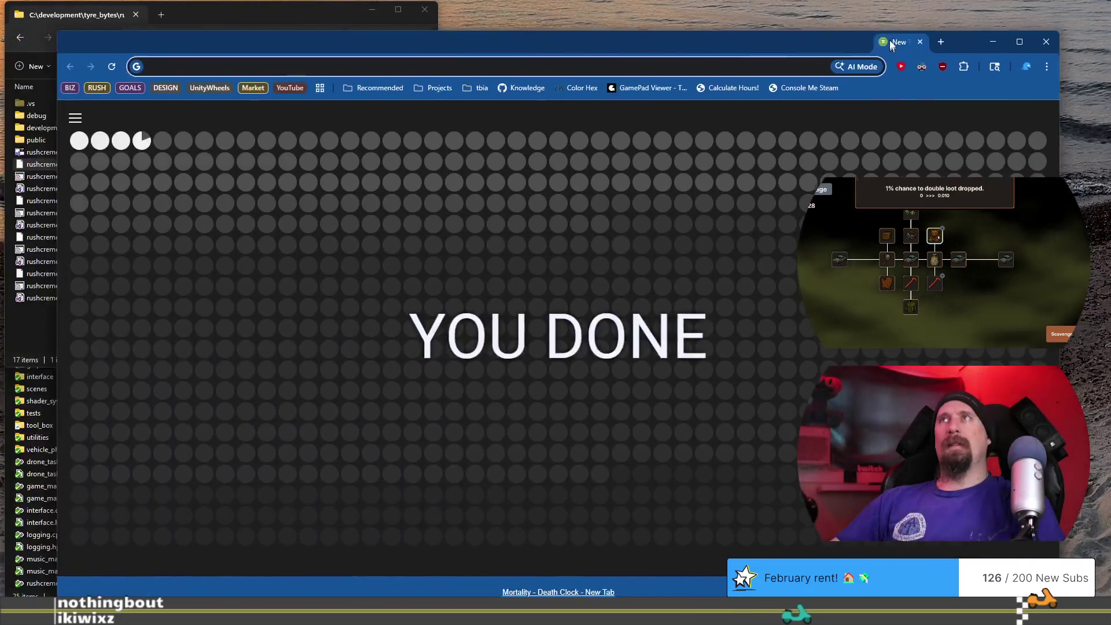
{"action": "key", "text": "ctrl+shift+t"}
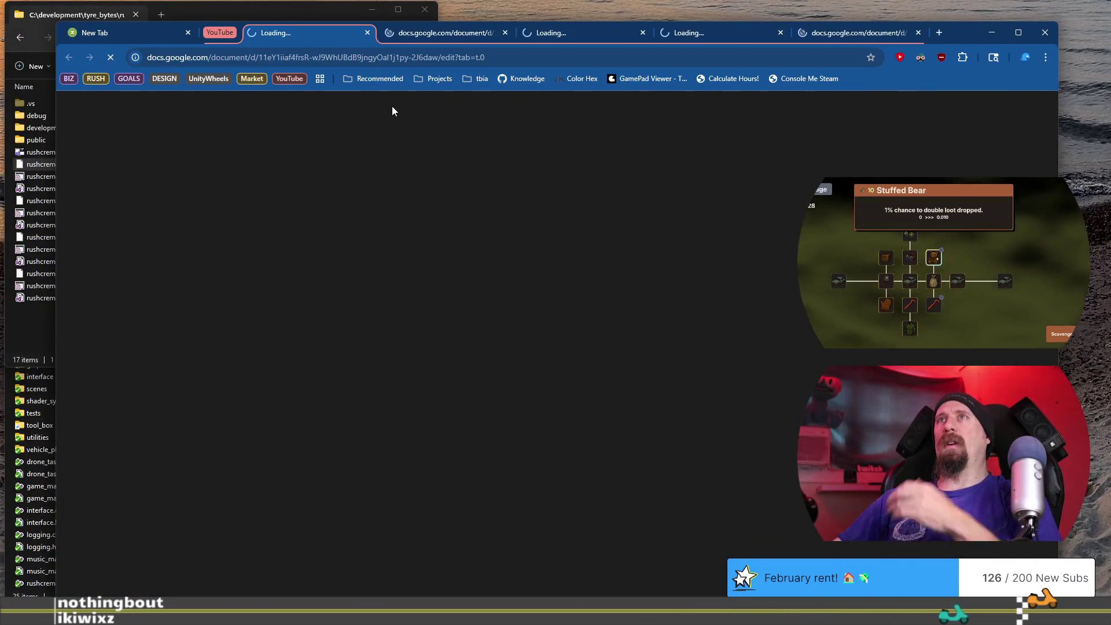
{"action": "left_click", "coordinate": [185, 32]}
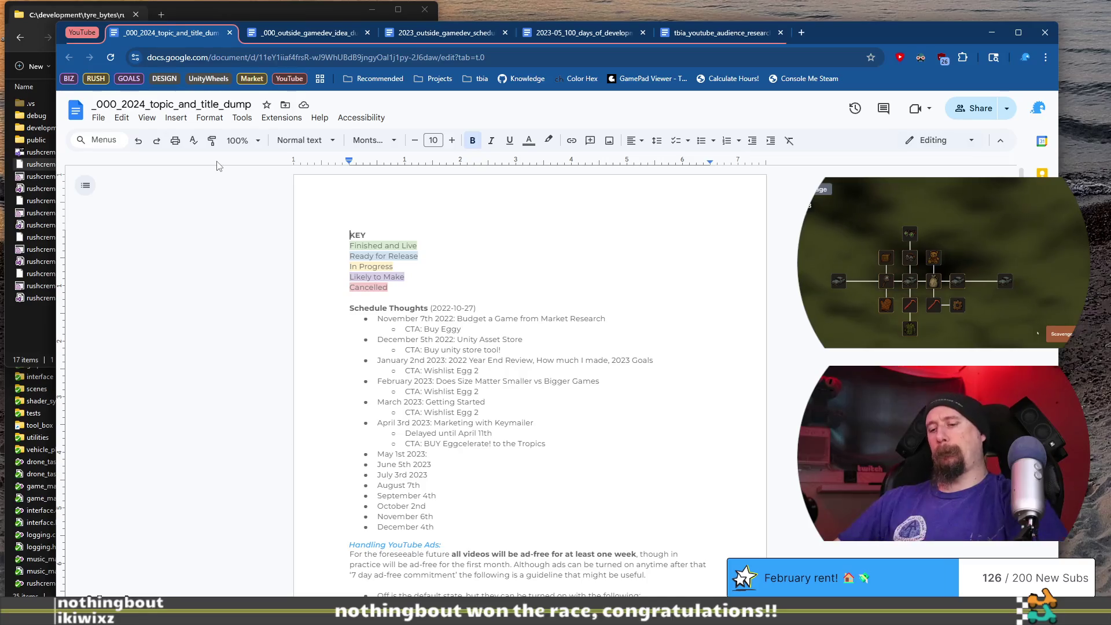
Go to Google Drive in a new browser tab
{"action": "key", "text": "ctrl+t"}
{"action": "type", "text": "dr"}
{"action": "key", "text": "Return"}
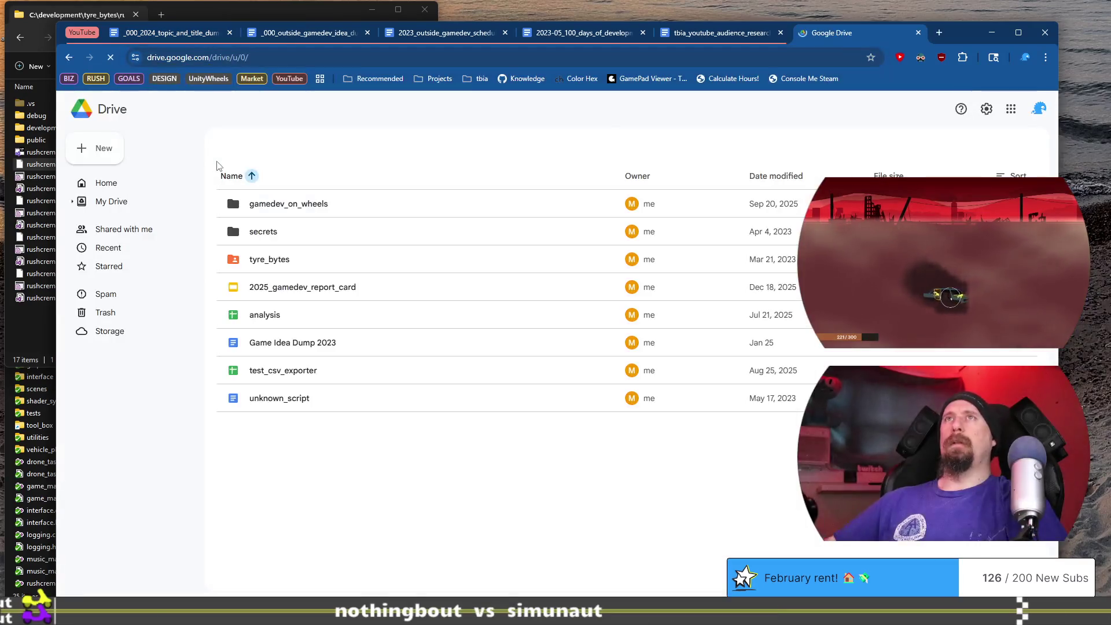
Browse tyre_bytes > projects > tbia_youtube > 2026 and open 2026-00_devlog_eggcelerate_the_long_tail
{"action": "left_click", "coordinate": [297, 297]}
{"action": "double_click", "coordinate": [297, 297]}
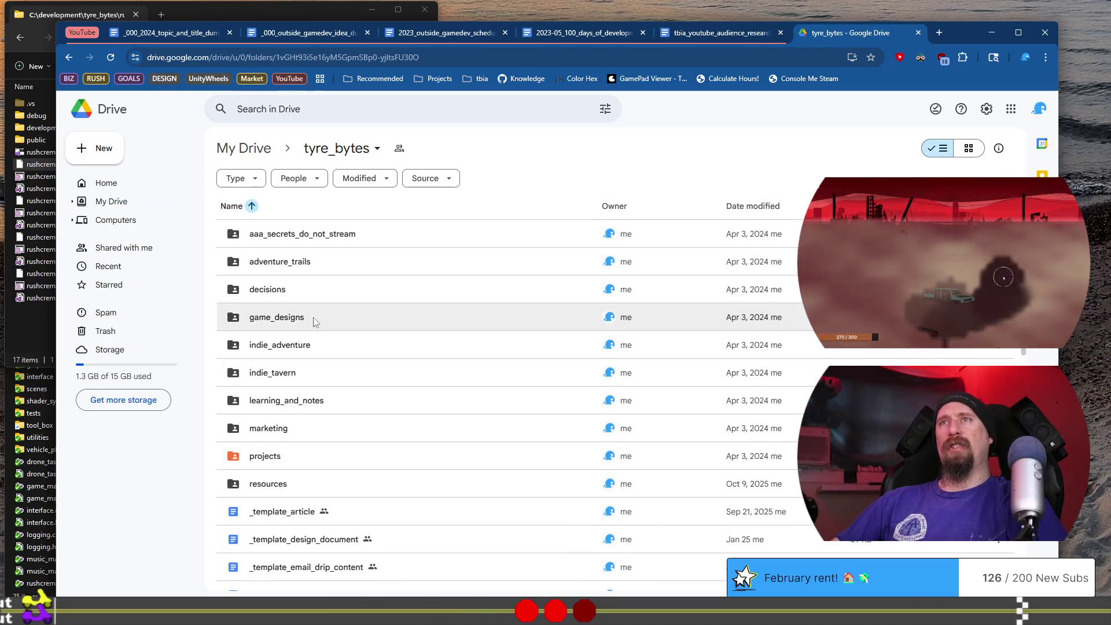
{"action": "double_click", "coordinate": [300, 454]}
{"action": "scroll", "coordinate": [300, 454], "scroll_direction": "down", "scroll_amount": 3}
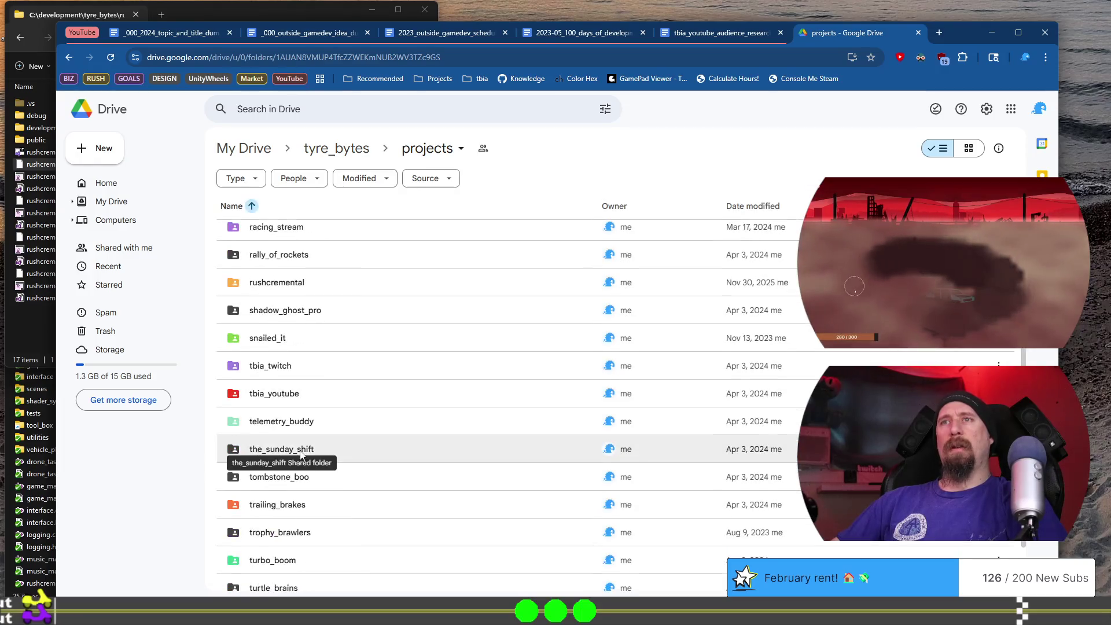
{"action": "double_click", "coordinate": [271, 393]}
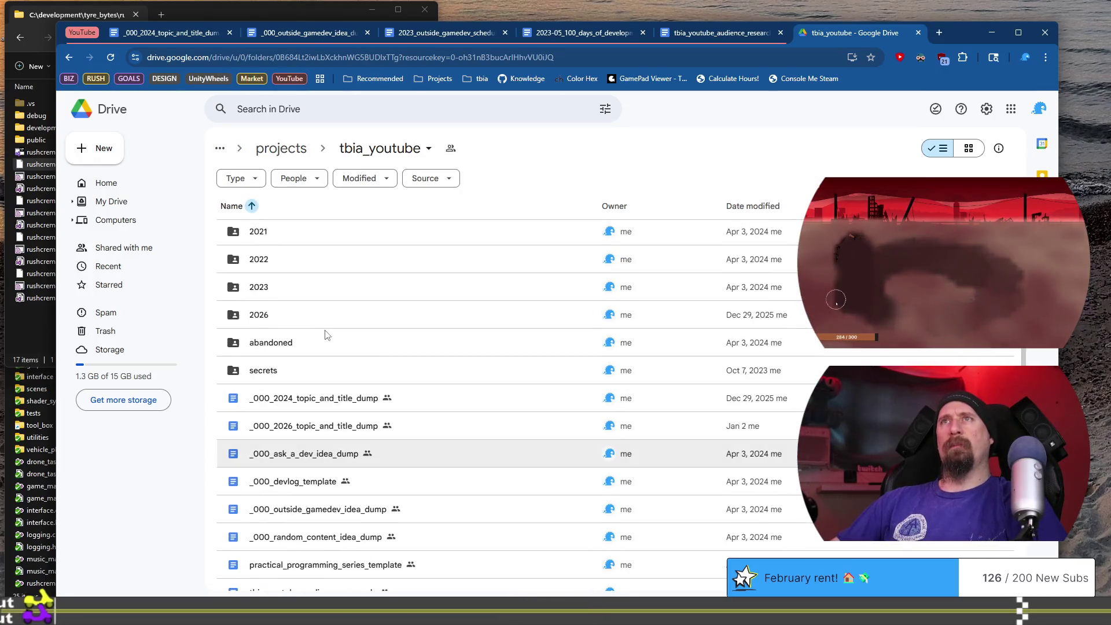
{"action": "double_click", "coordinate": [278, 315]}
{"action": "double_click", "coordinate": [336, 234]}
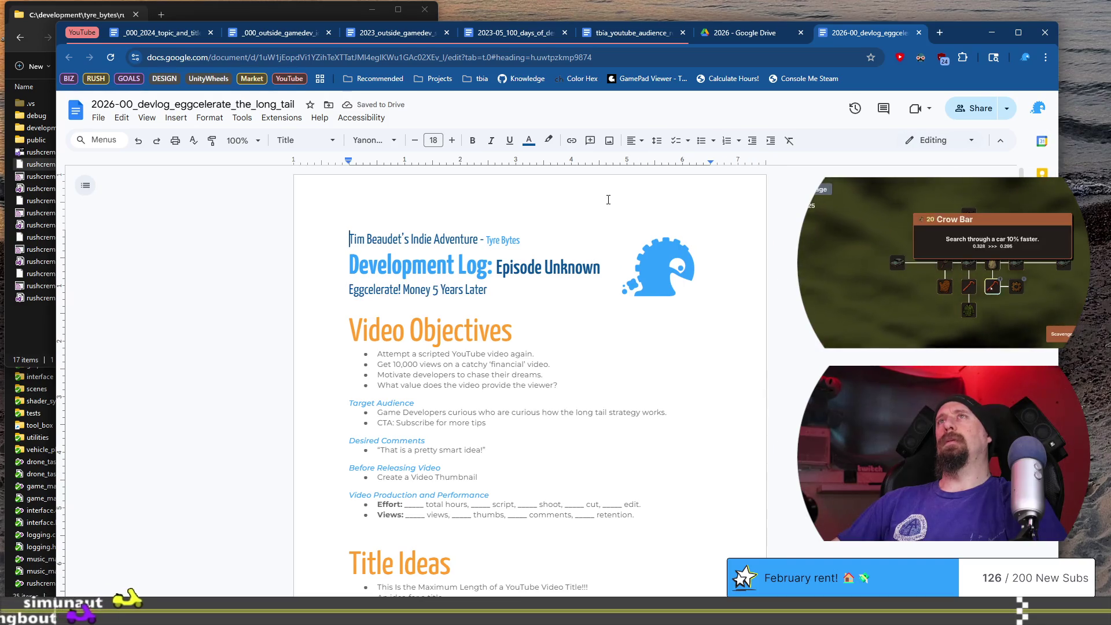
Move the devlog tab beside the outside gamedev tab and switch to the 100 days of development doc
{"action": "left_click", "coordinate": [389, 36]}
{"action": "mouse_move", "coordinate": [865, 34]}
{"action": "left_mouse_down"}
{"action": "mouse_move", "coordinate": [450, 36]}
{"action": "mouse_move", "coordinate": [517, 36]}
{"action": "left_mouse_up"}
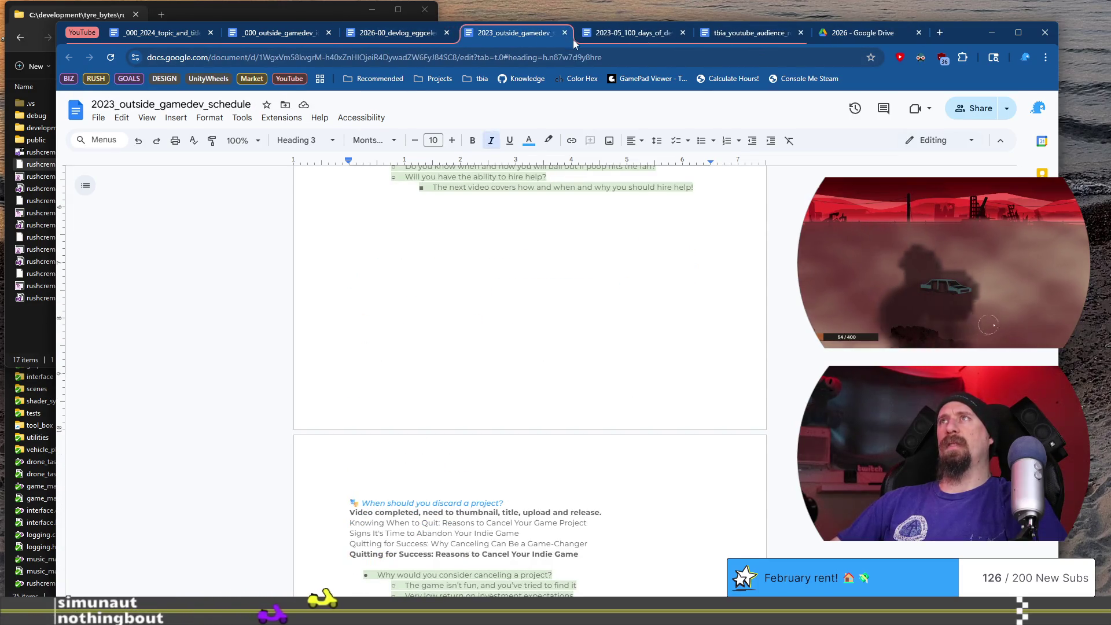
{"action": "left_click", "coordinate": [628, 33]}
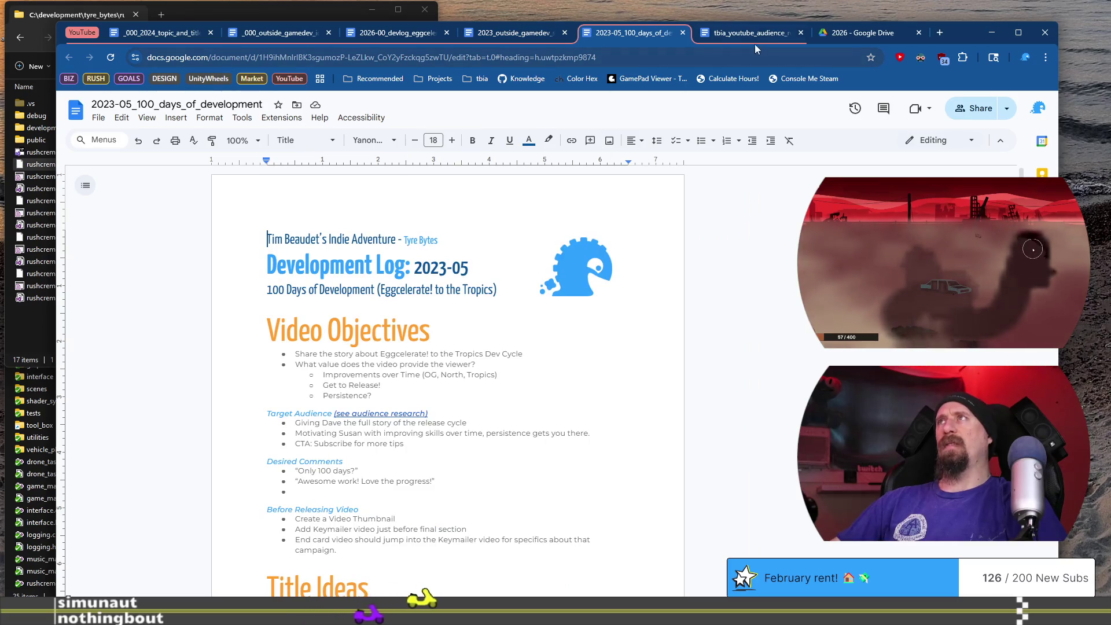
{"action": "left_click", "coordinate": [759, 36]}
{"action": "scroll", "coordinate": [677, 187], "scroll_direction": "down", "scroll_amount": 20}
{"action": "scroll", "coordinate": [677, 188], "scroll_direction": "up", "scroll_amount": 18}
{"action": "left_click", "coordinate": [640, 40]}
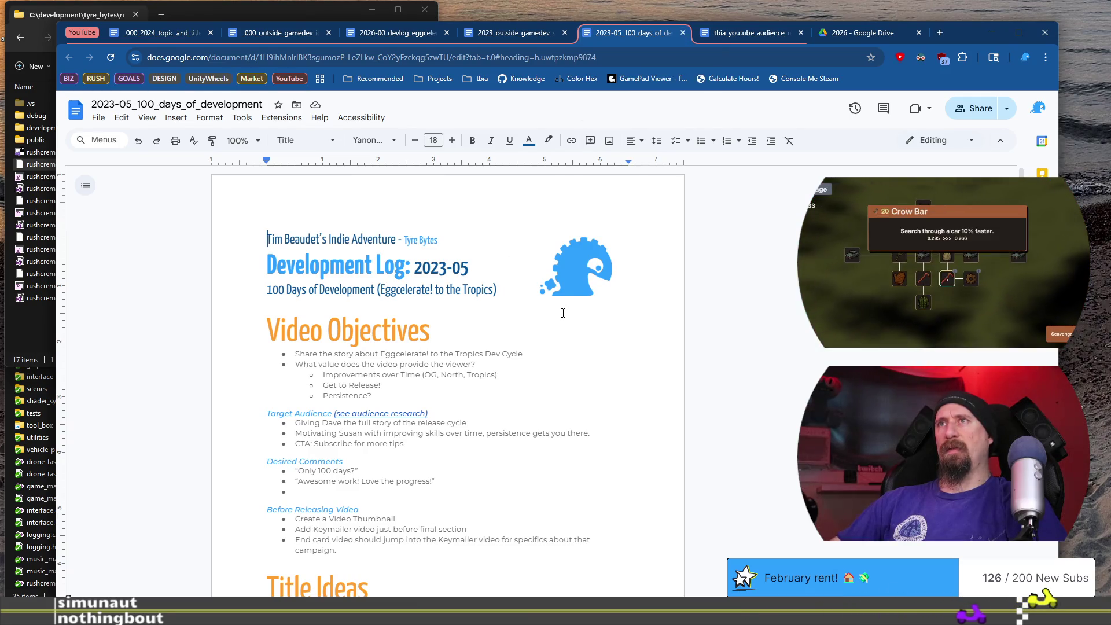
Scroll to the script and resolve the 'Development Tip' comment
{"action": "scroll", "coordinate": [563, 313], "scroll_direction": "down", "scroll_amount": 20}
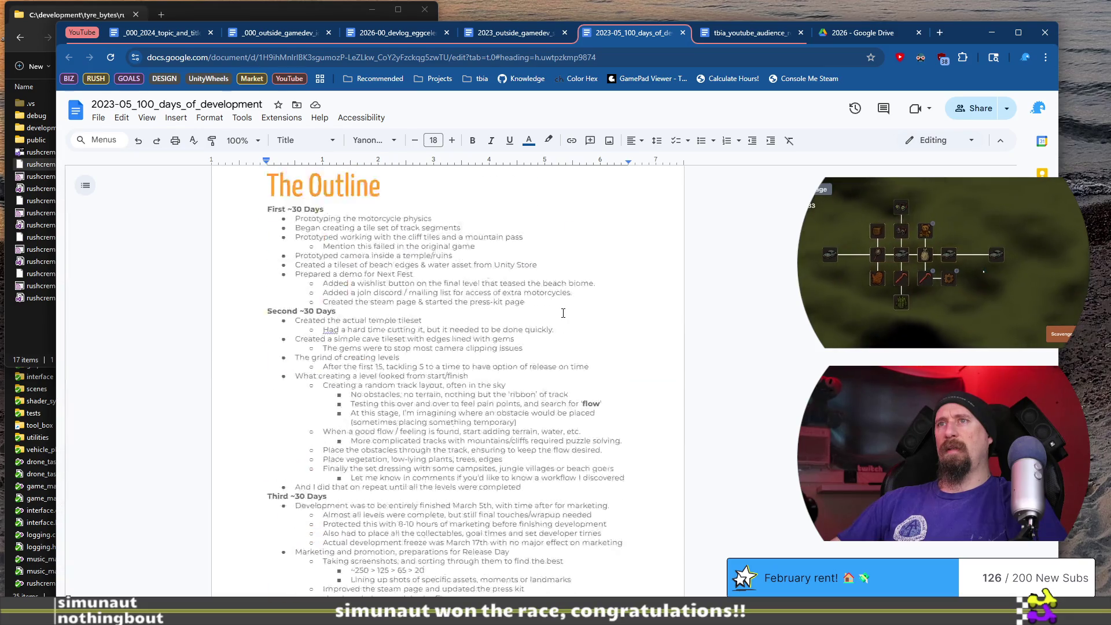
{"action": "scroll", "coordinate": [562, 312], "scroll_direction": "down", "scroll_amount": 15}
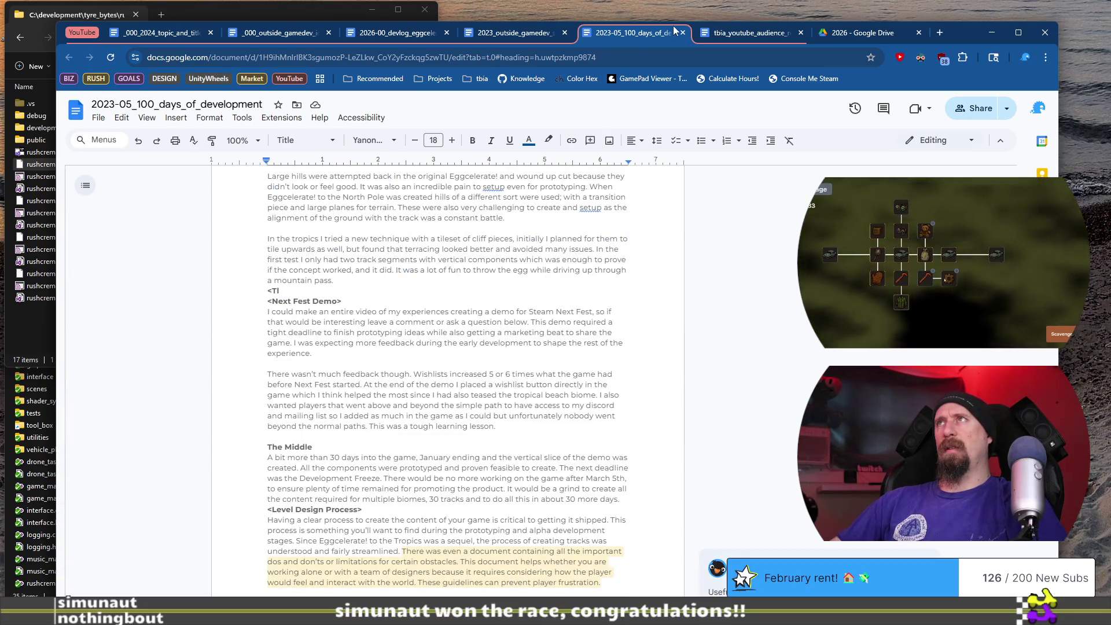
{"action": "scroll", "coordinate": [657, 172], "scroll_direction": "down", "scroll_amount": 3}
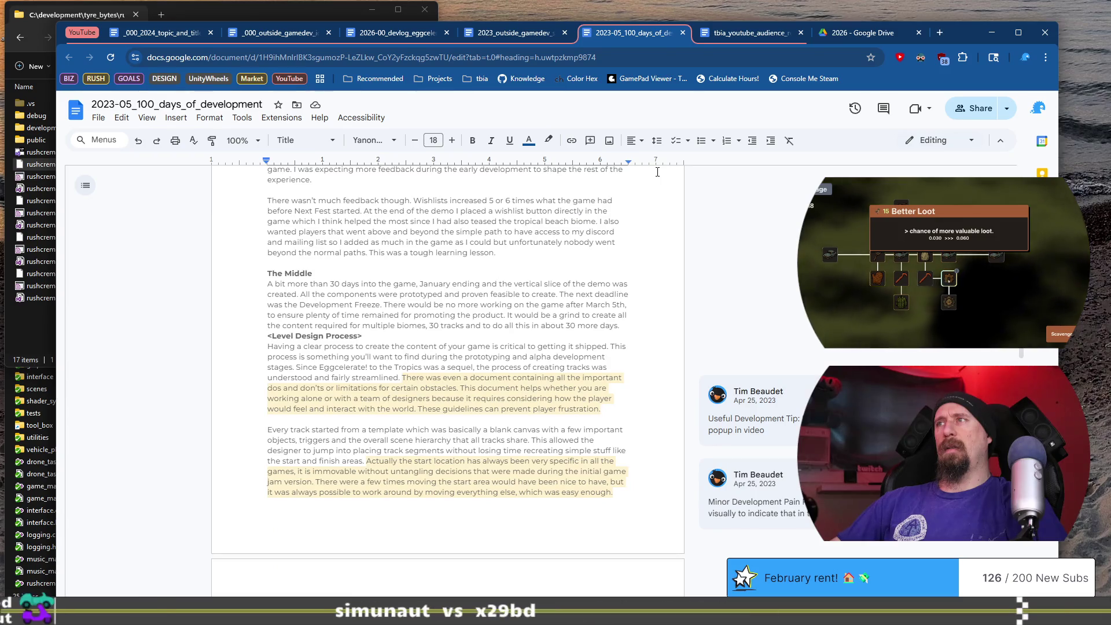
{"action": "scroll", "coordinate": [717, 308], "scroll_direction": "down", "scroll_amount": 3}
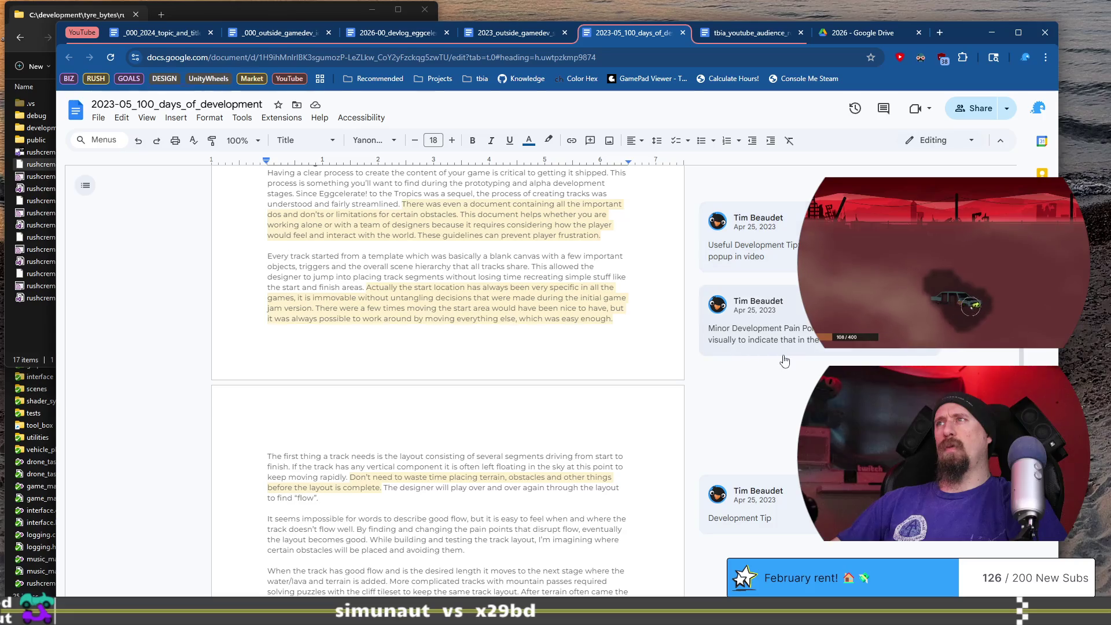
{"action": "scroll", "coordinate": [784, 353], "scroll_direction": "down", "scroll_amount": 3}
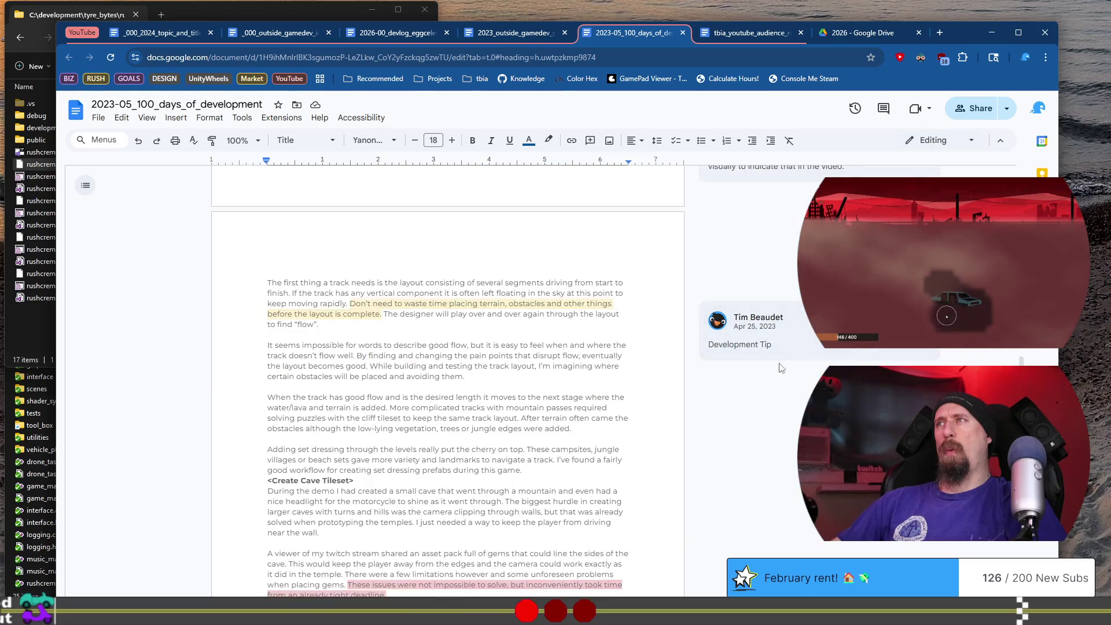
{"action": "scroll", "coordinate": [784, 352], "scroll_direction": "down", "scroll_amount": 2}
{"action": "scroll", "coordinate": [785, 352], "scroll_direction": "up", "scroll_amount": 2}
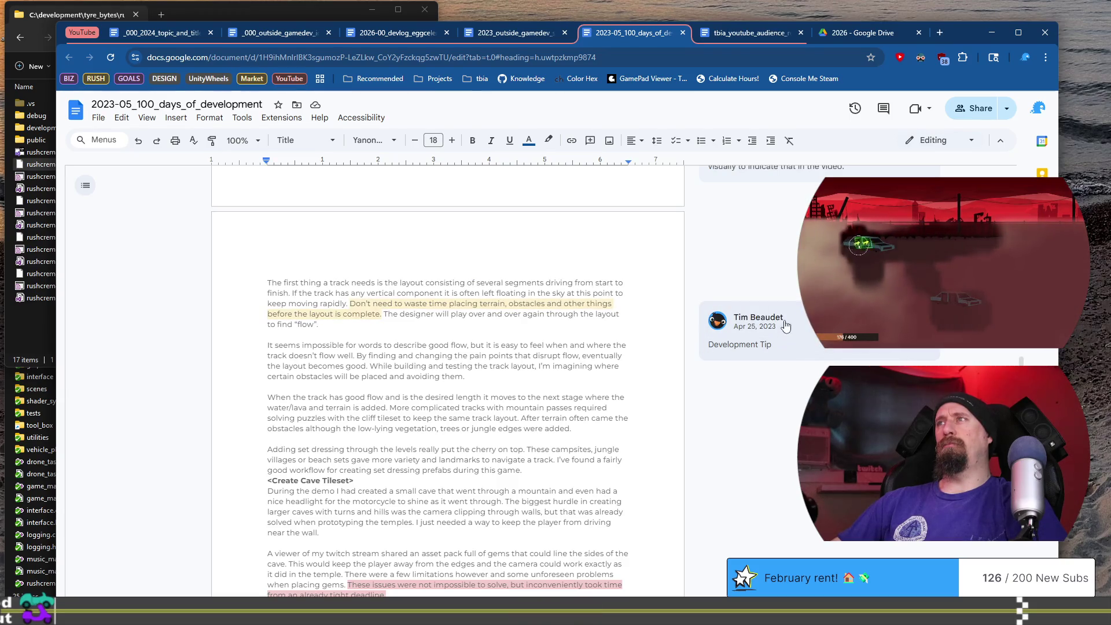
{"action": "scroll", "coordinate": [801, 377], "scroll_direction": "up", "scroll_amount": 3}
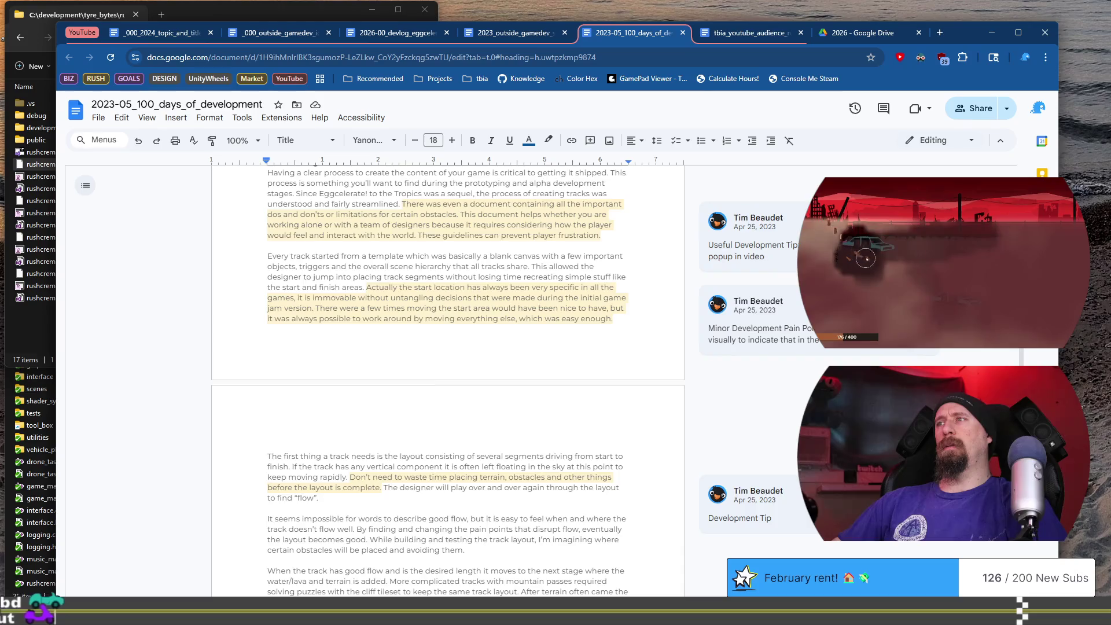
{"action": "scroll", "coordinate": [801, 377], "scroll_direction": "down", "scroll_amount": 2}
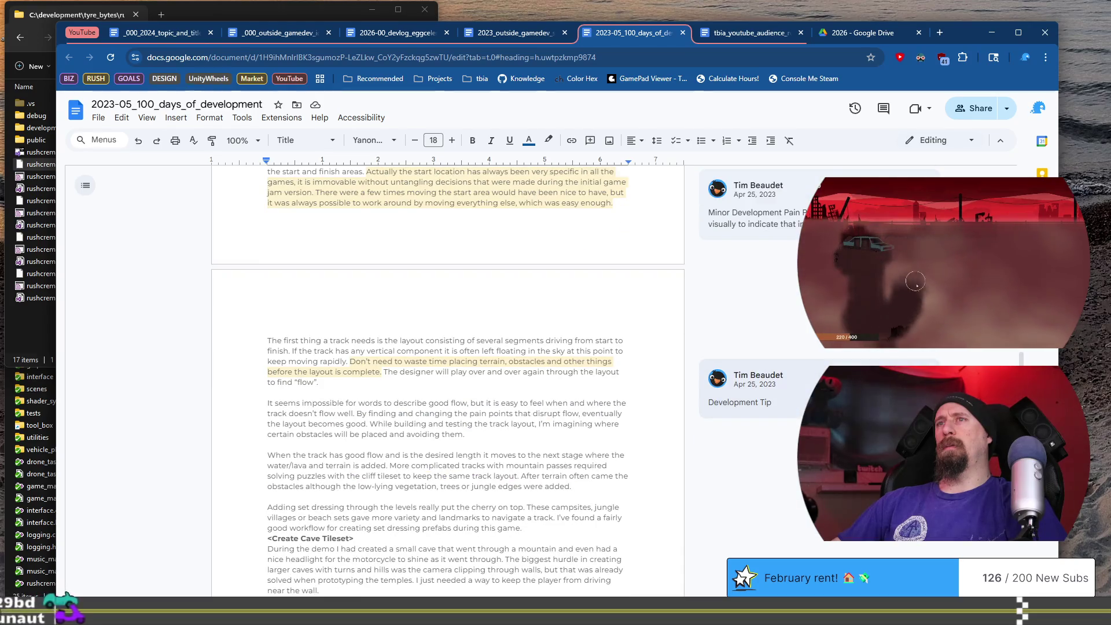
{"action": "left_click", "coordinate": [907, 376]}
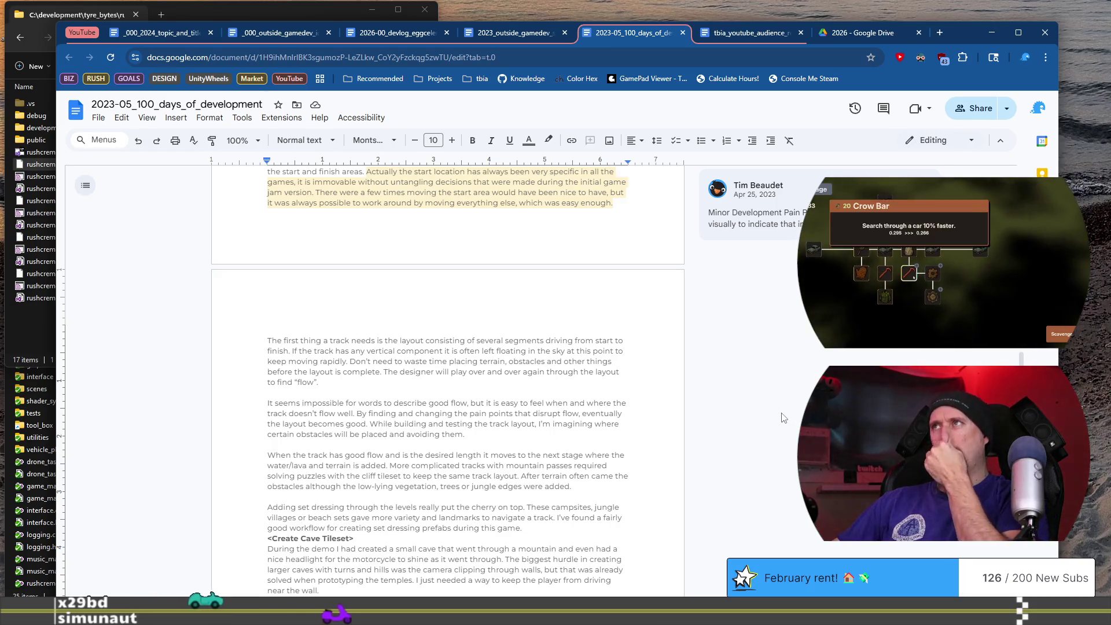
Open and dismiss the document's editing mode options
{"action": "scroll", "coordinate": [780, 417], "scroll_direction": "up", "scroll_amount": 4}
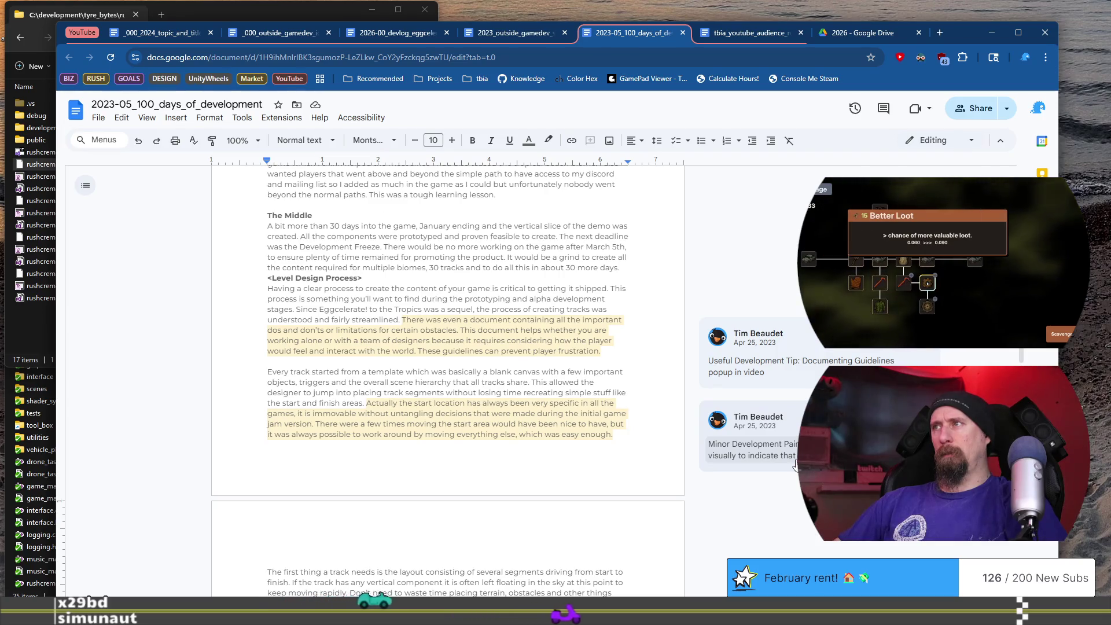
{"action": "scroll", "coordinate": [555, 408], "scroll_direction": "down", "scroll_amount": 4}
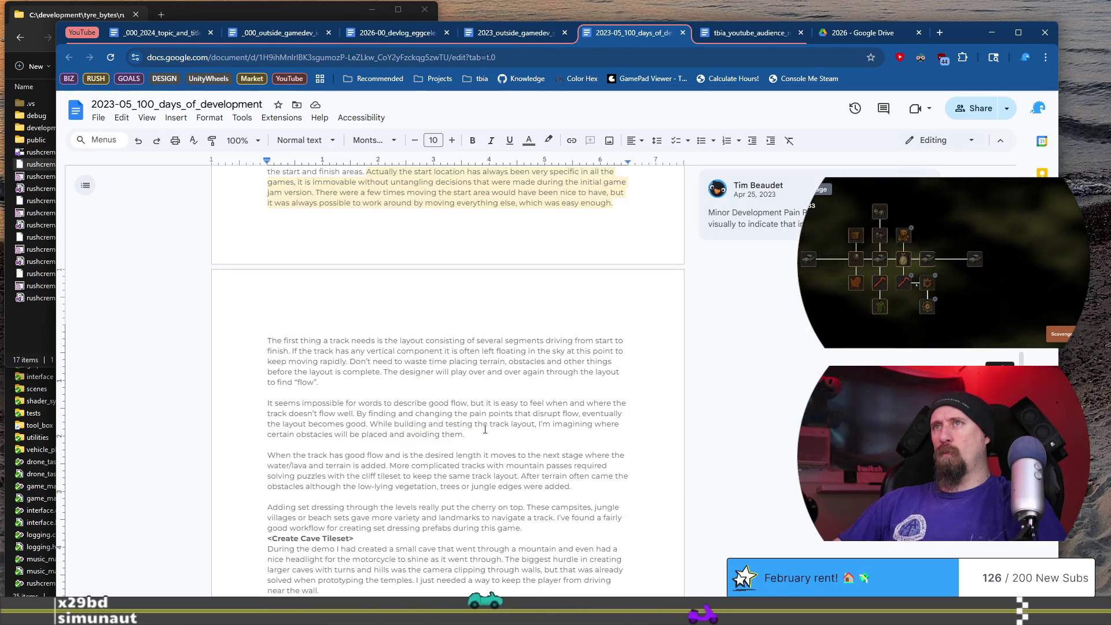
{"action": "left_click", "coordinate": [971, 142]}
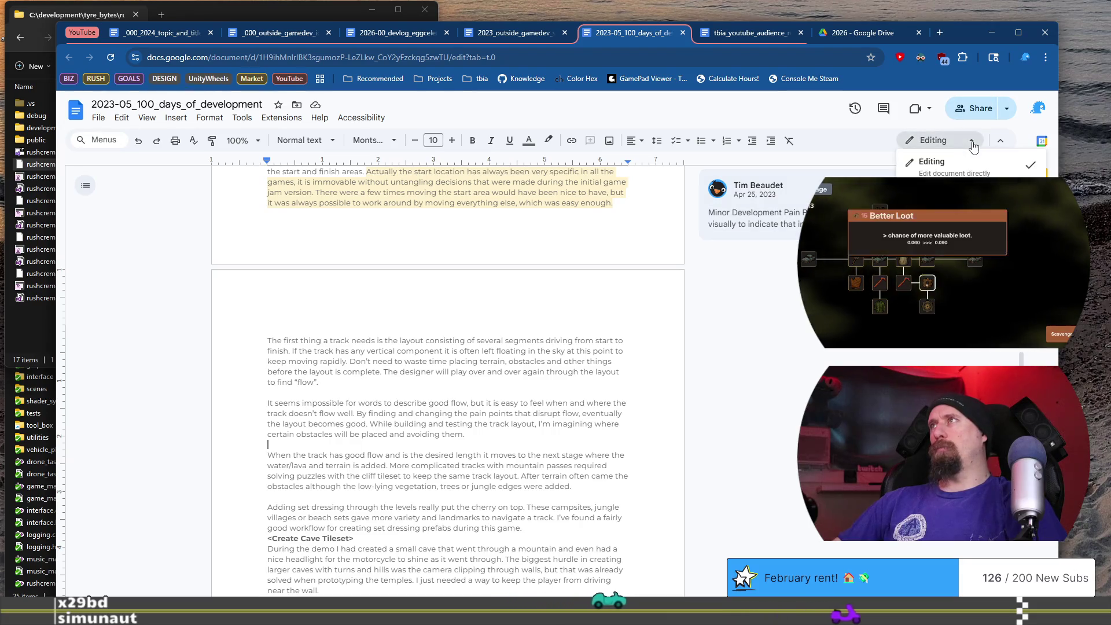
{"action": "left_click", "coordinate": [920, 354]}
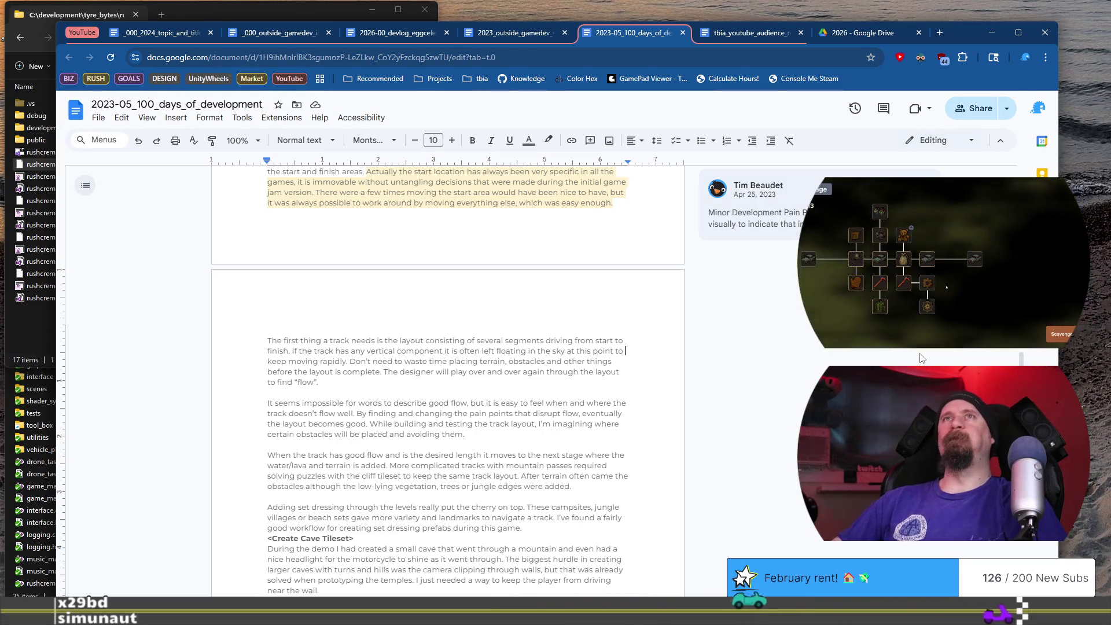
{"action": "scroll", "coordinate": [920, 358], "scroll_direction": "up", "scroll_amount": 9}
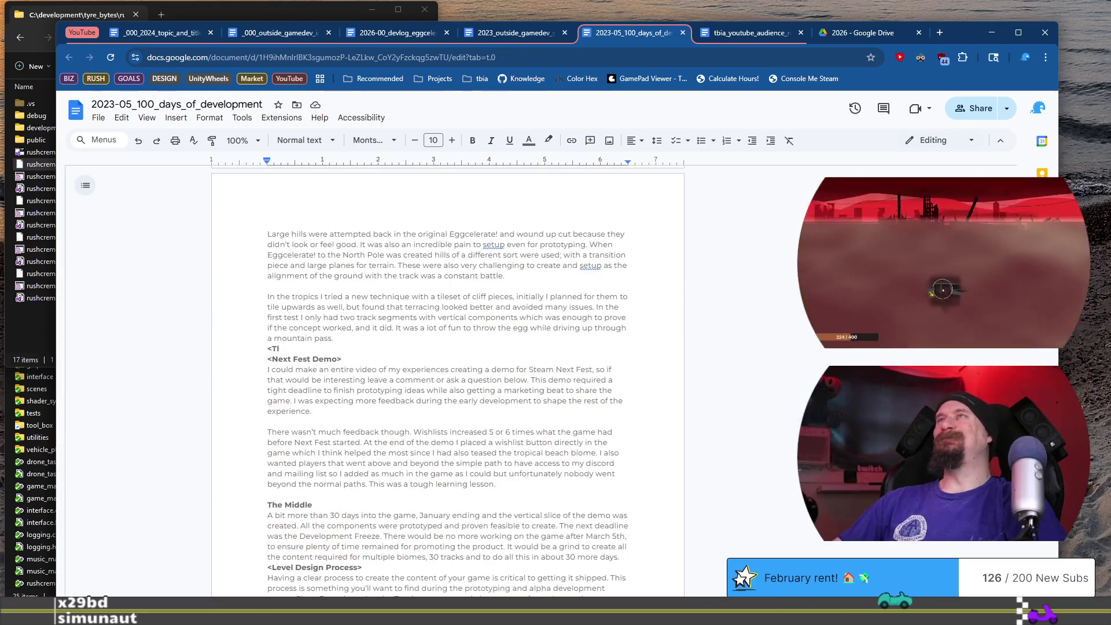
Close the 100 days and outside gamedev idea dump docs and return to the tbia_youtube folder
{"action": "left_click", "coordinate": [682, 34]}
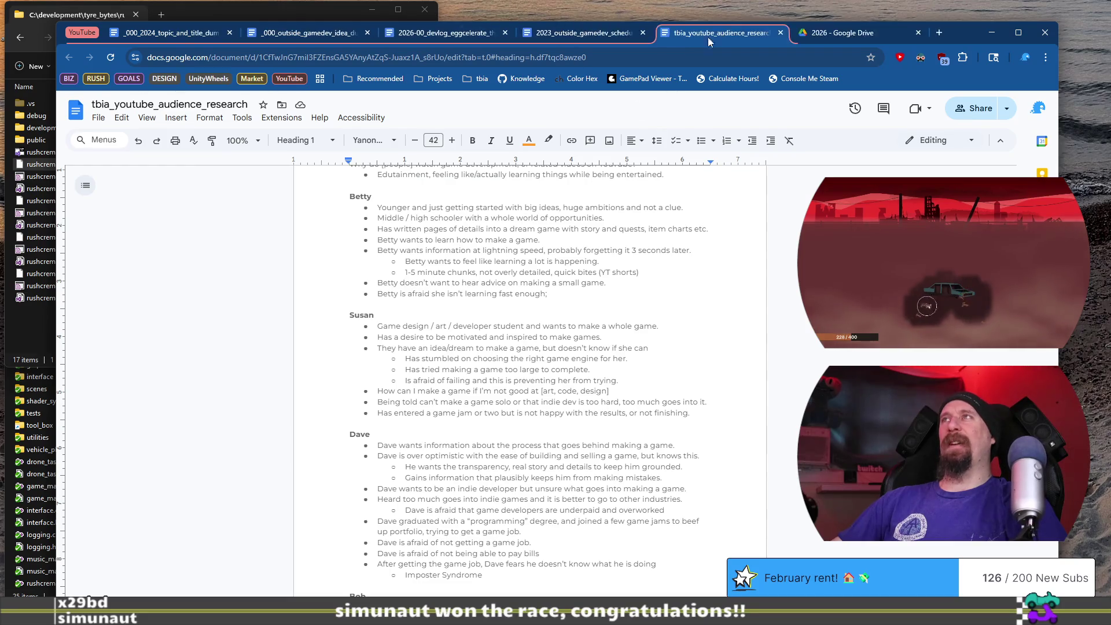
{"action": "left_click", "coordinate": [330, 36]}
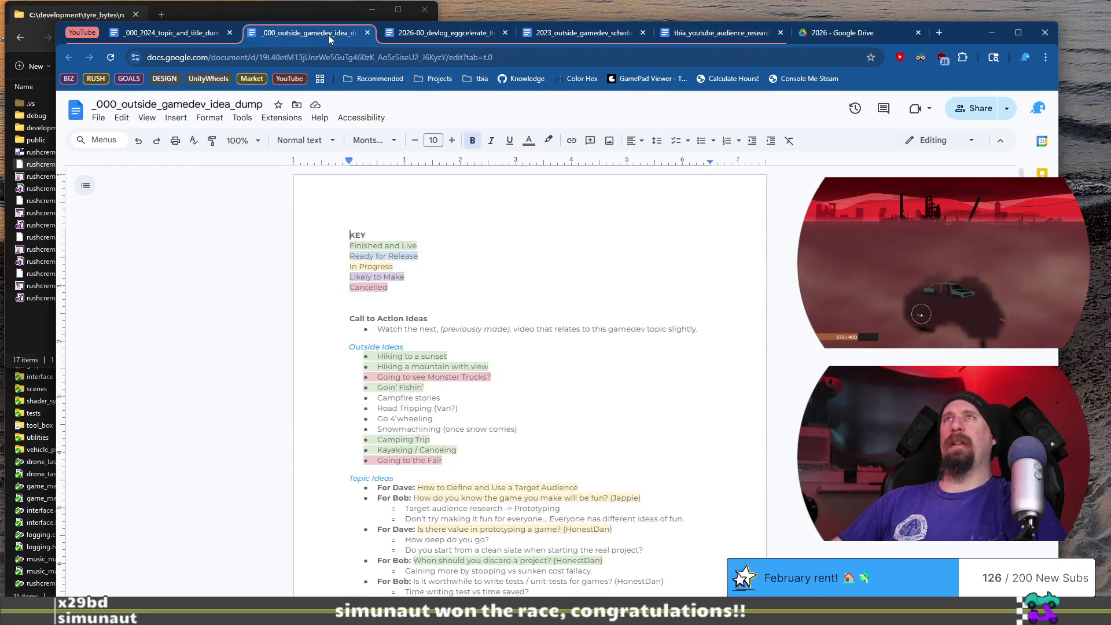
{"action": "left_click", "coordinate": [367, 34]}
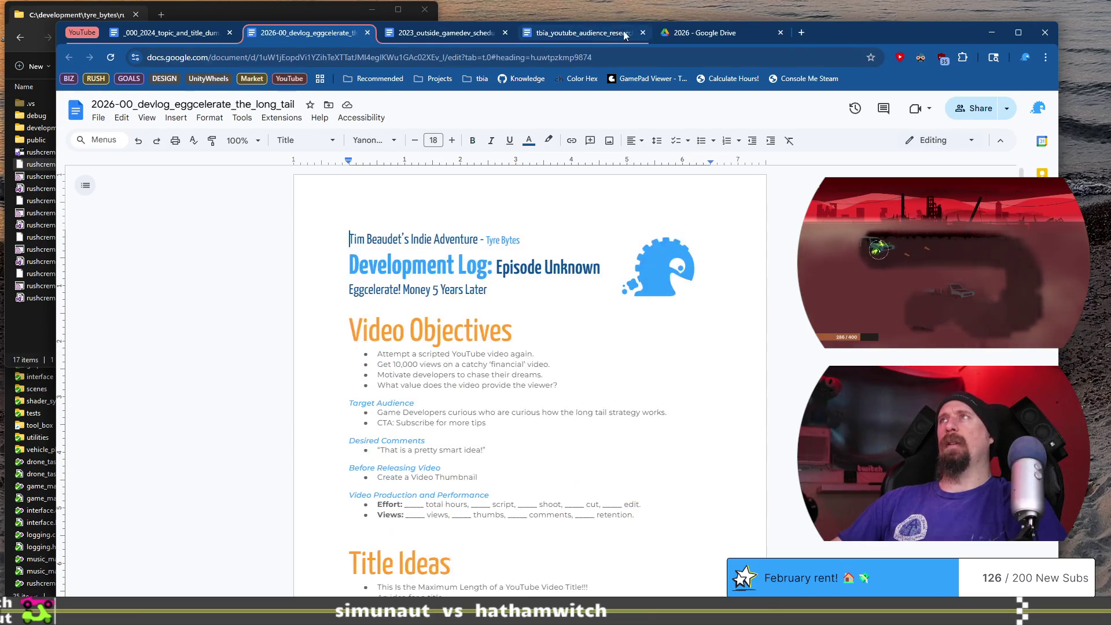
{"action": "left_click", "coordinate": [687, 39]}
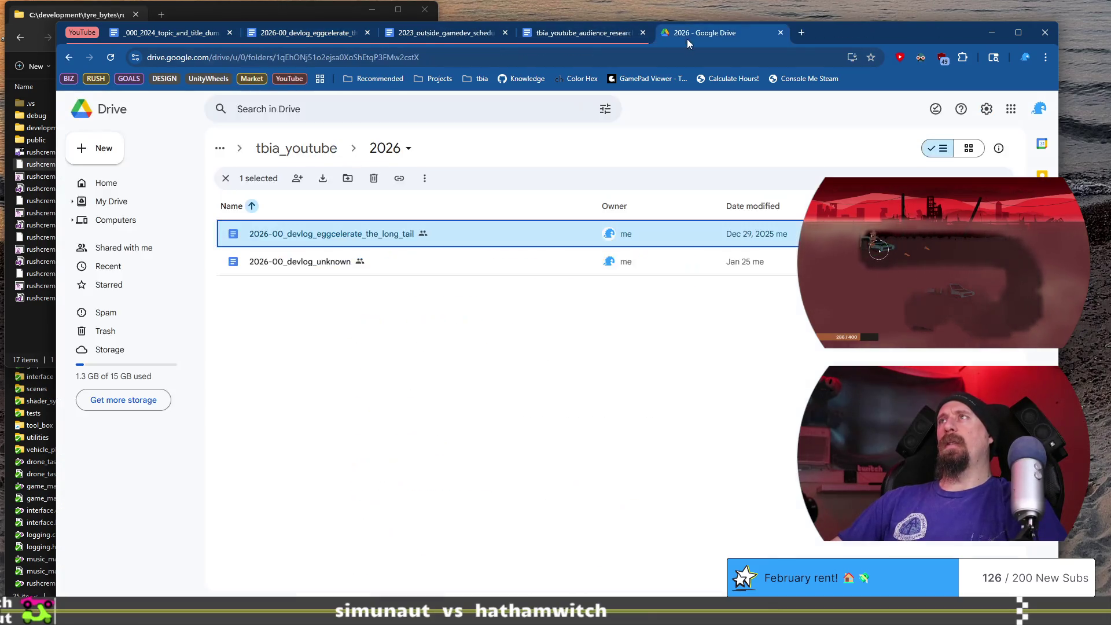
{"action": "left_click", "coordinate": [301, 150]}
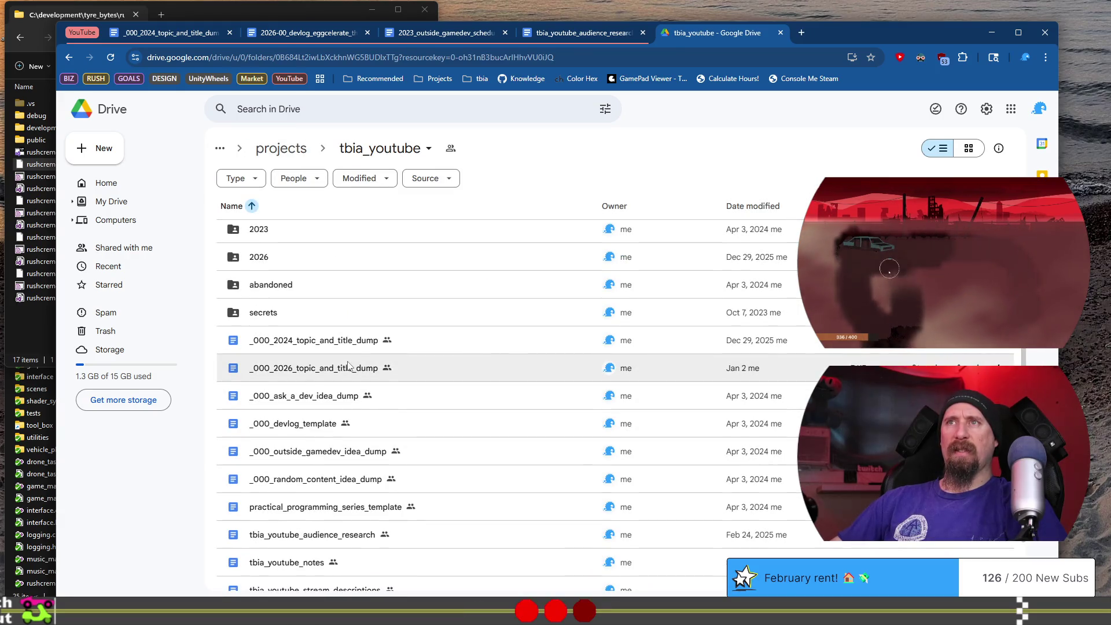
Open _000_2026_topic_and_title_dump as the second tab and skim _000_2024_topic_and_title_dump
{"action": "double_click", "coordinate": [346, 373]}
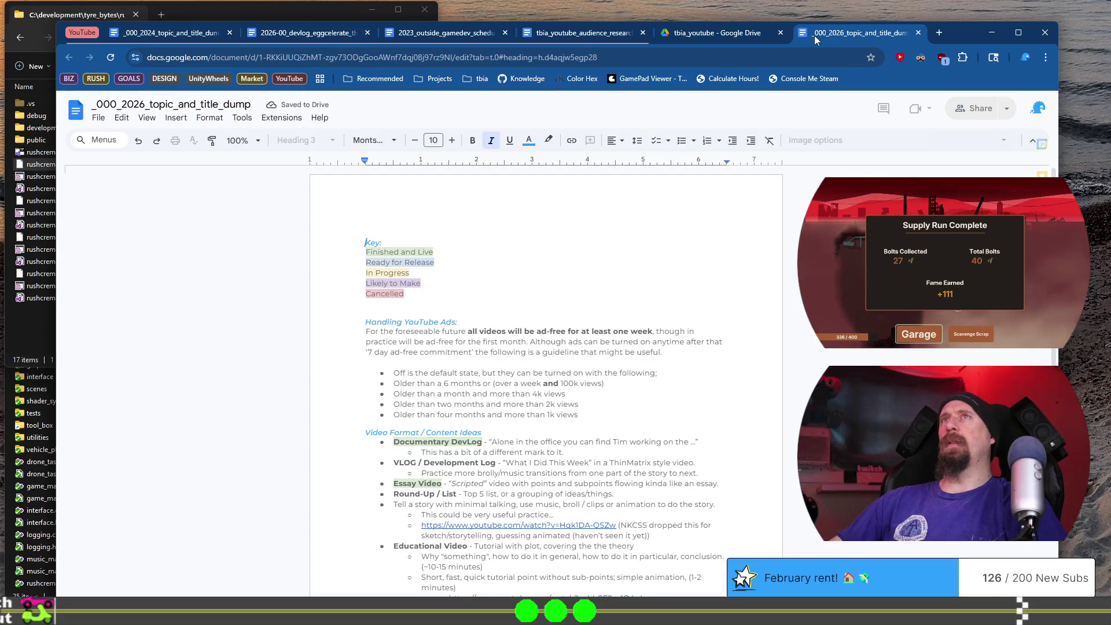
{"action": "mouse_move", "coordinate": [839, 33]}
{"action": "left_mouse_down"}
{"action": "mouse_move", "coordinate": [316, 50]}
{"action": "mouse_move", "coordinate": [176, 39]}
{"action": "left_mouse_up"}
{"action": "left_click", "coordinate": [284, 33]}
{"action": "scroll", "coordinate": [432, 405], "scroll_direction": "down", "scroll_amount": 15}
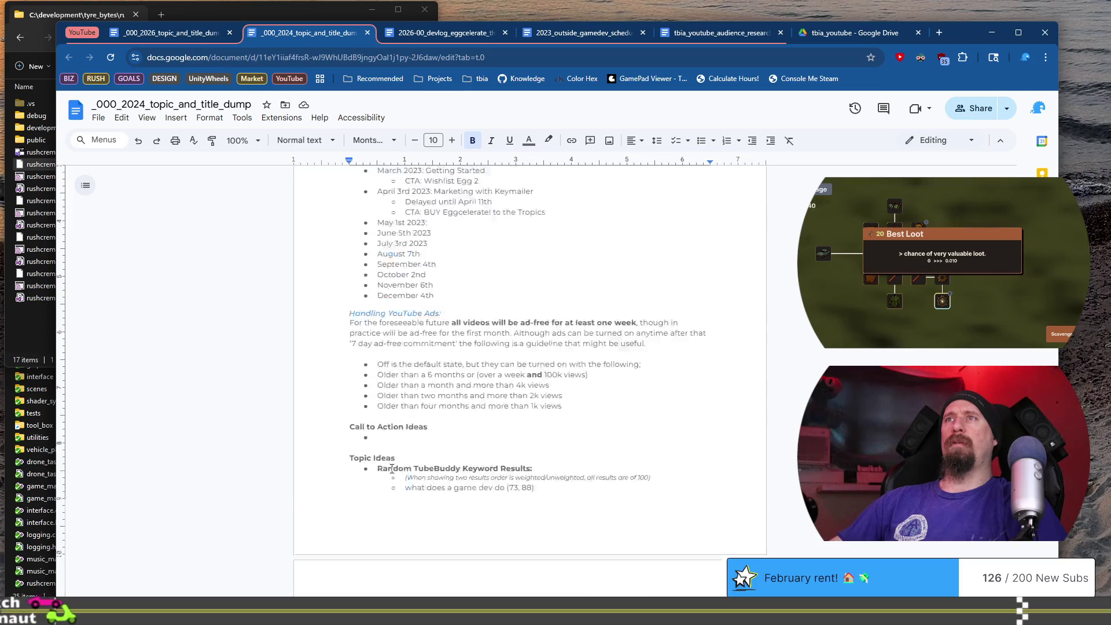
{"action": "scroll", "coordinate": [431, 405], "scroll_direction": "down", "scroll_amount": 6}
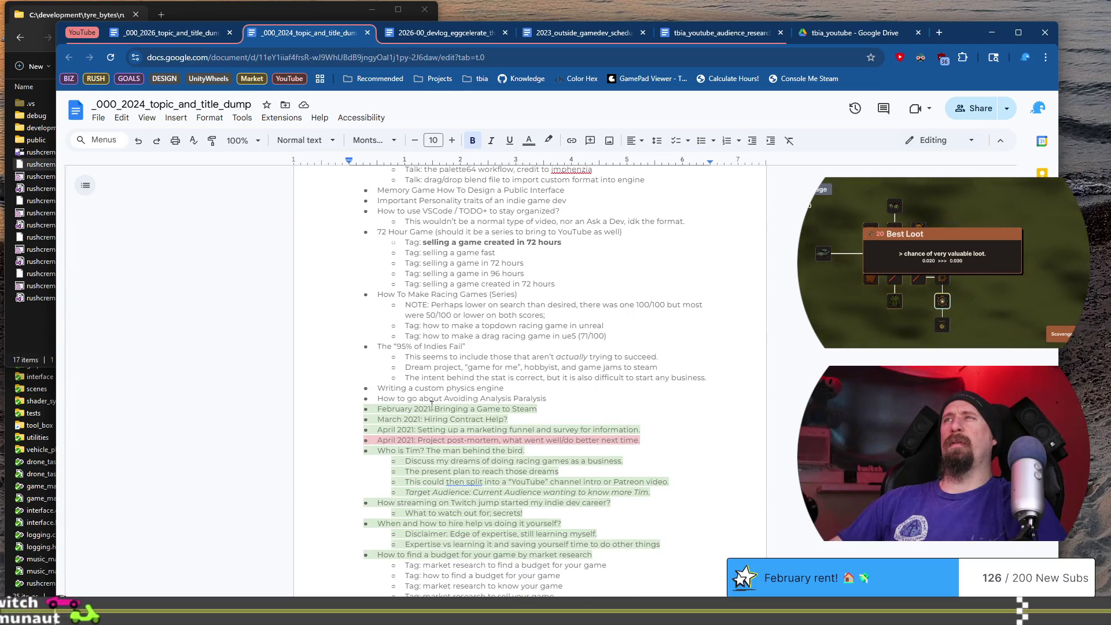
{"action": "scroll", "coordinate": [431, 405], "scroll_direction": "down", "scroll_amount": 3}
{"action": "scroll", "coordinate": [431, 407], "scroll_direction": "down", "scroll_amount": 5}
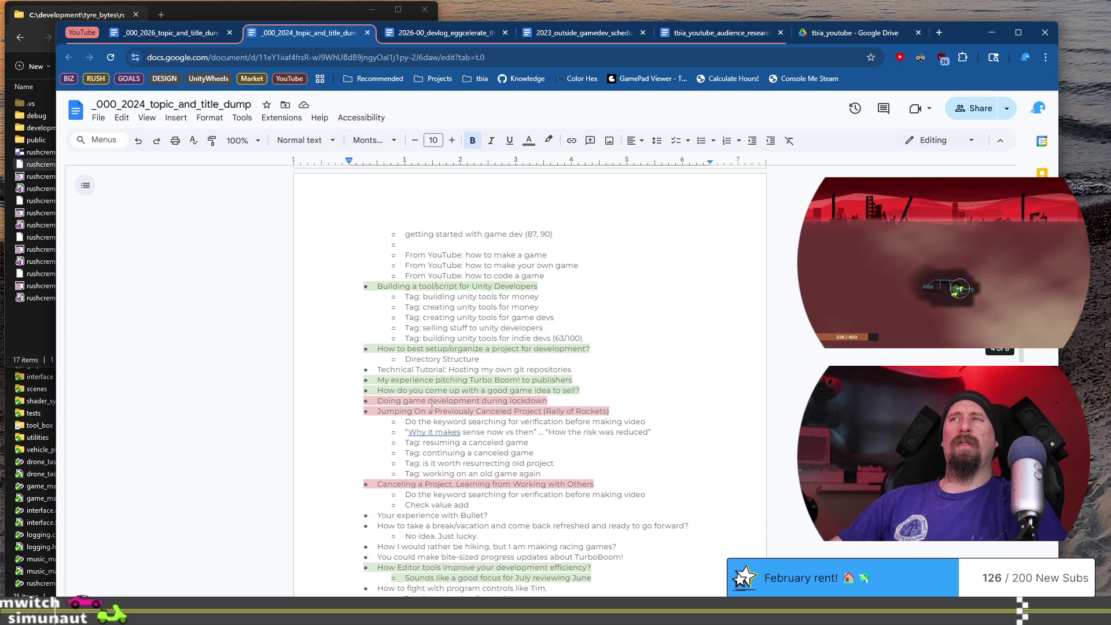
Close the 2024 topic dump and 2023 outside gamedev schedule docs, back to tbia_youtube
{"action": "left_click", "coordinate": [367, 33]}
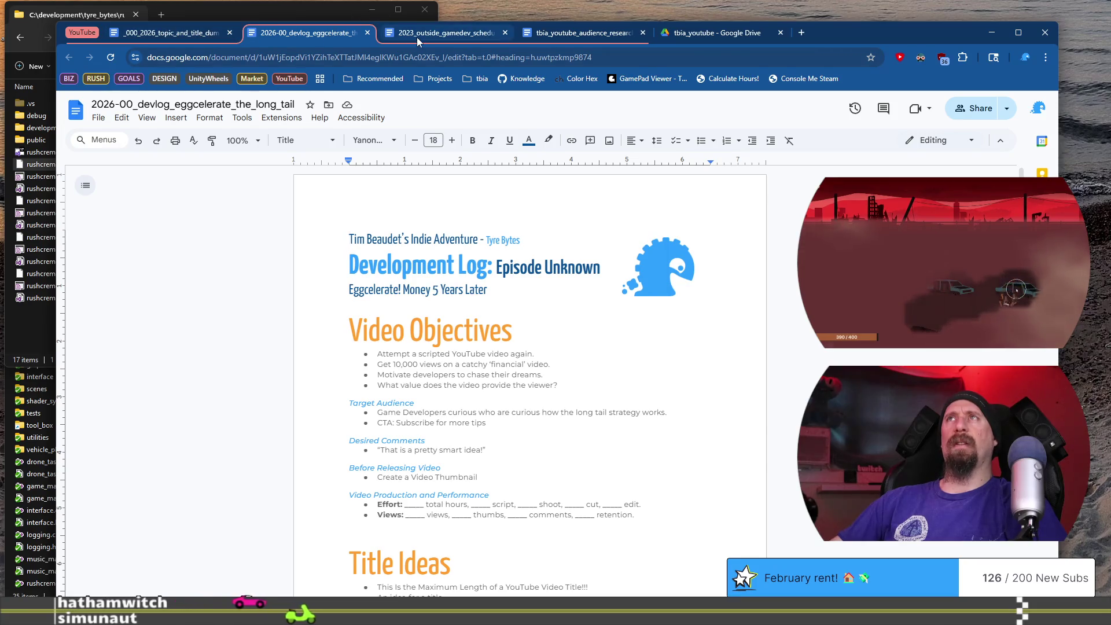
{"action": "left_click", "coordinate": [452, 33]}
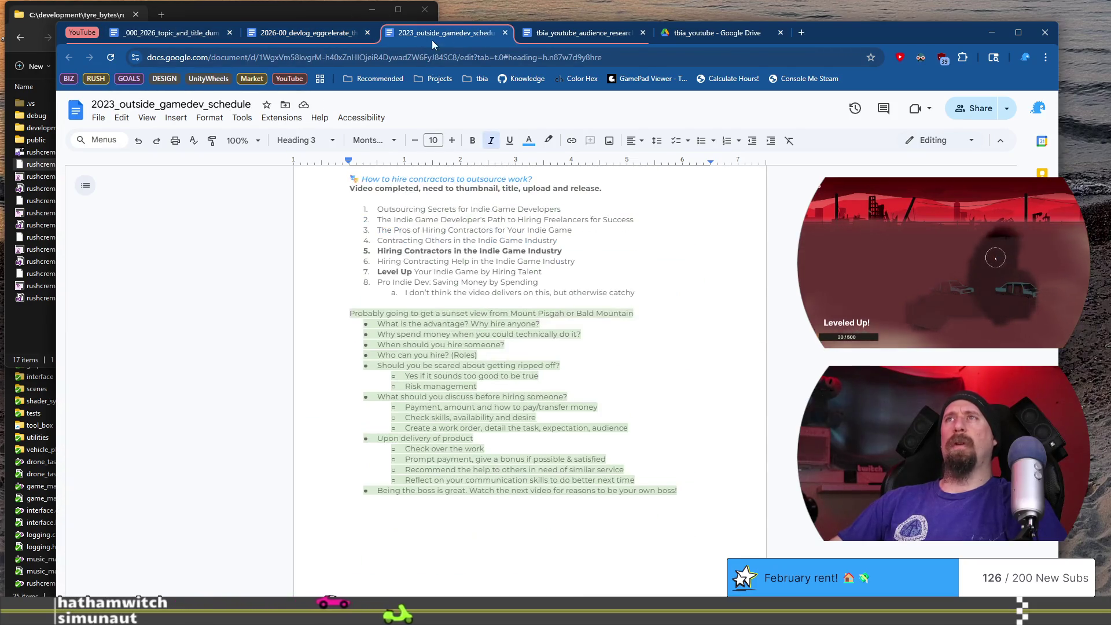
{"action": "left_click", "coordinate": [505, 33]}
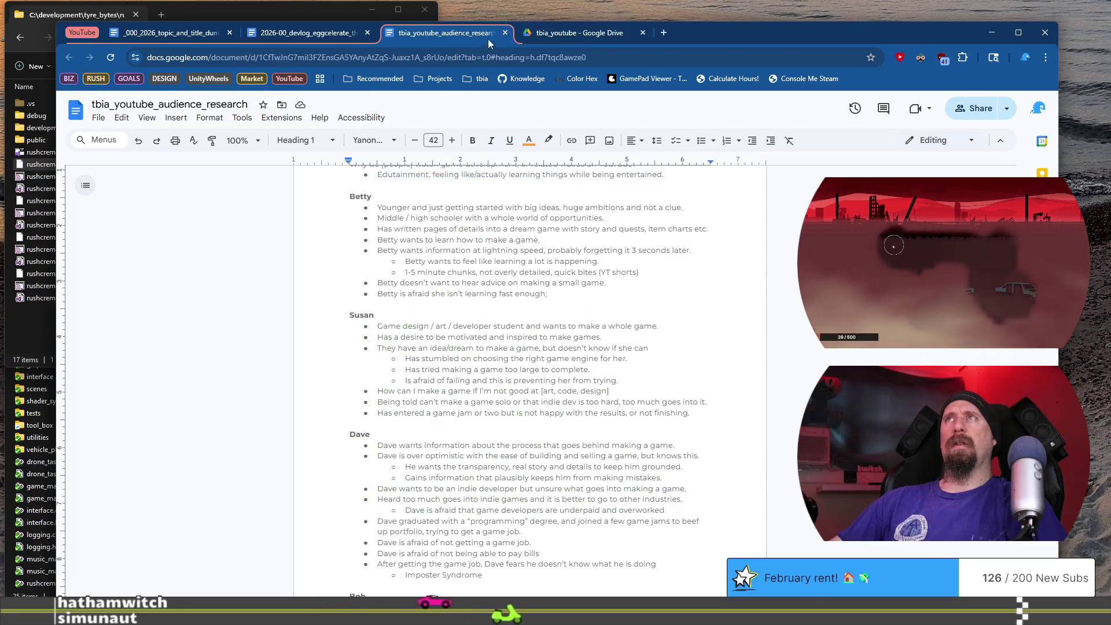
{"action": "left_click", "coordinate": [577, 33]}
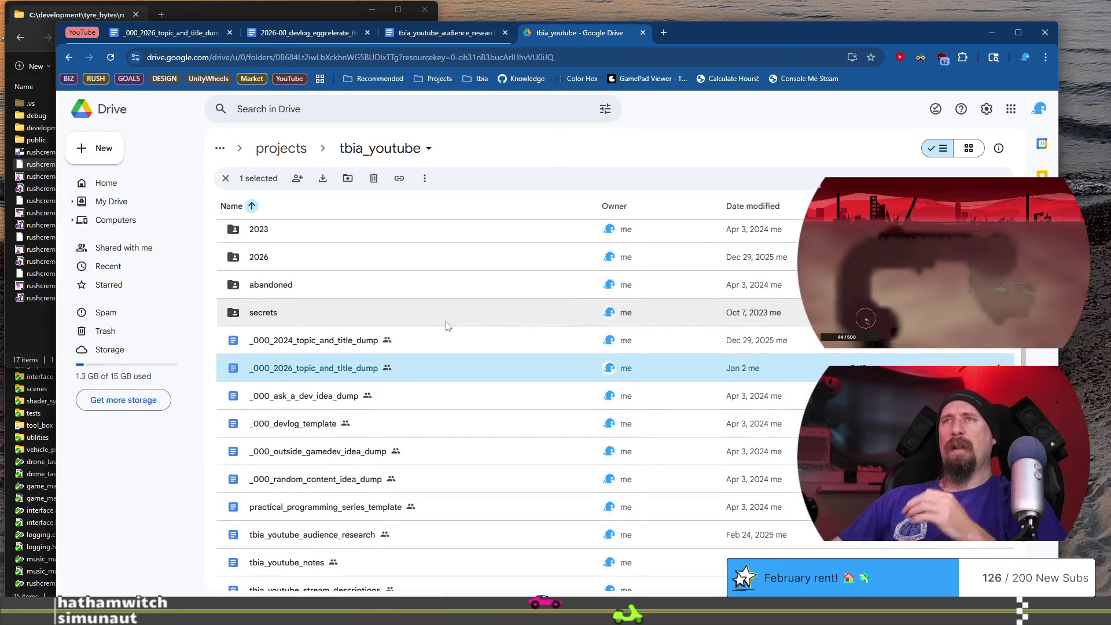
{"action": "scroll", "coordinate": [378, 328], "scroll_direction": "down", "scroll_amount": 1}
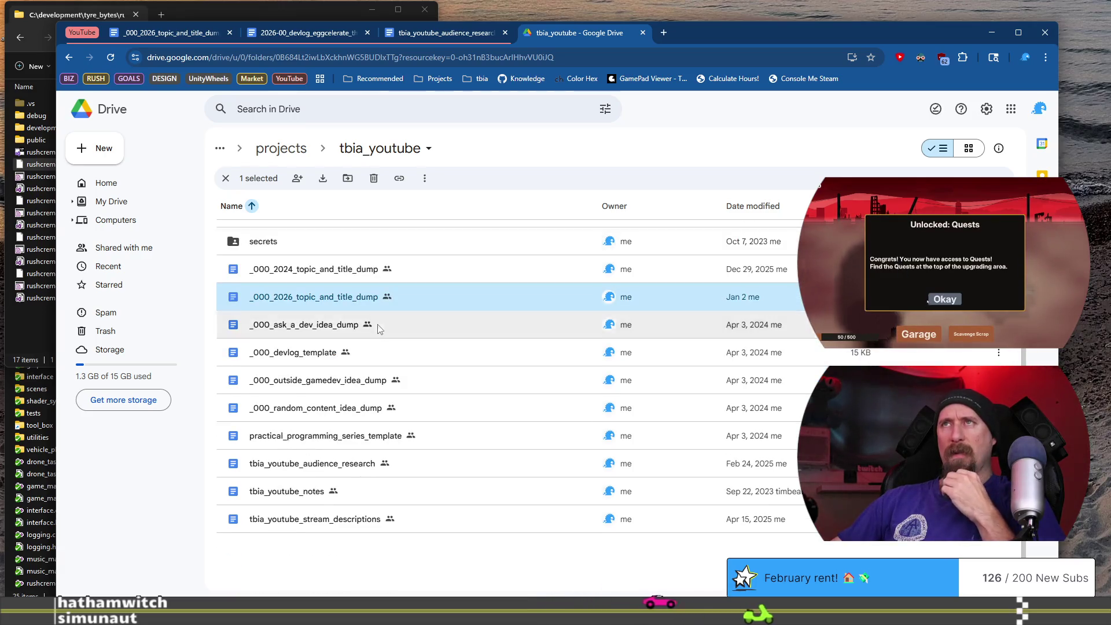
{"action": "scroll", "coordinate": [378, 328], "scroll_direction": "up", "scroll_amount": 3}
Navigate via My Drive into the tyre_bytes folder and scroll its file list
{"action": "left_click", "coordinate": [281, 149]}
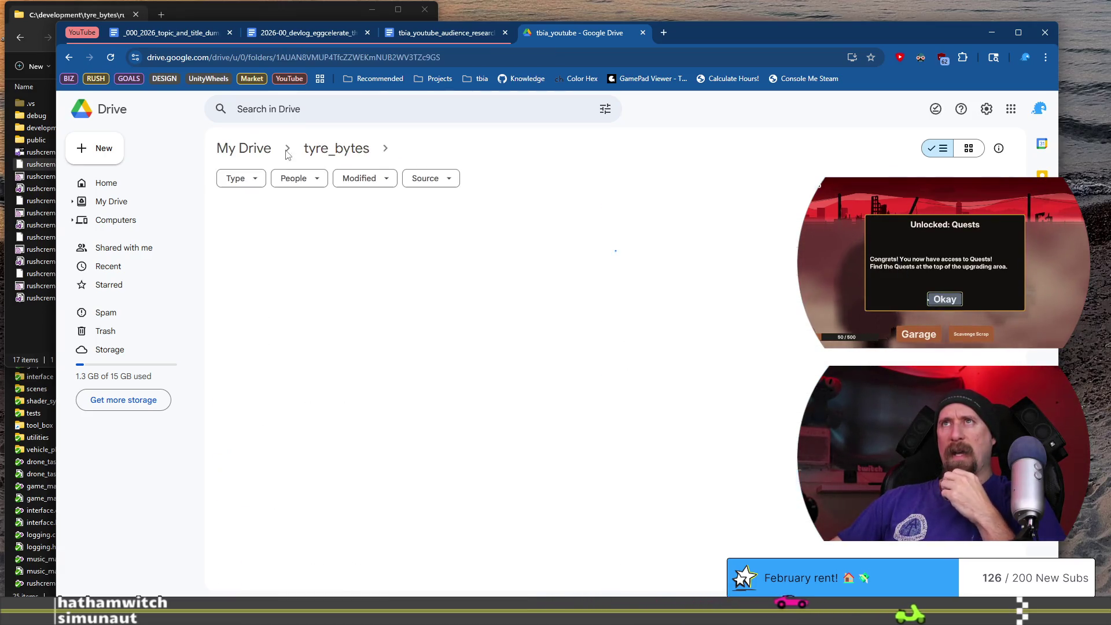
{"action": "scroll", "coordinate": [478, 462], "scroll_direction": "down", "scroll_amount": 5}
{"action": "left_click", "coordinate": [336, 148]}
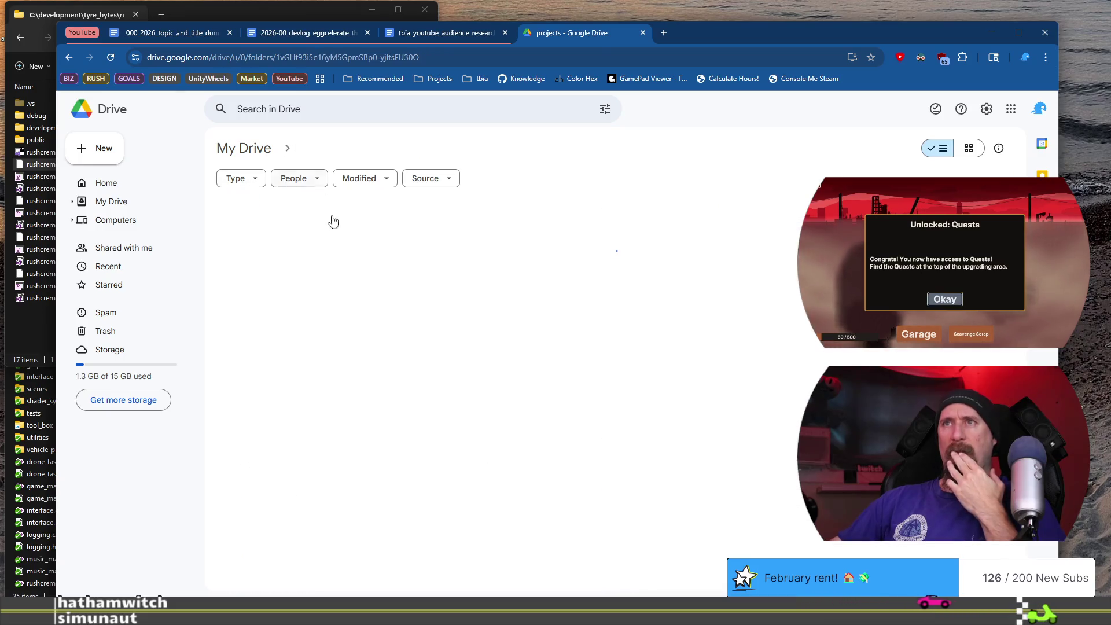
{"action": "scroll", "coordinate": [384, 404], "scroll_direction": "down", "scroll_amount": 4}
{"action": "scroll", "coordinate": [370, 457], "scroll_direction": "down", "scroll_amount": 2}
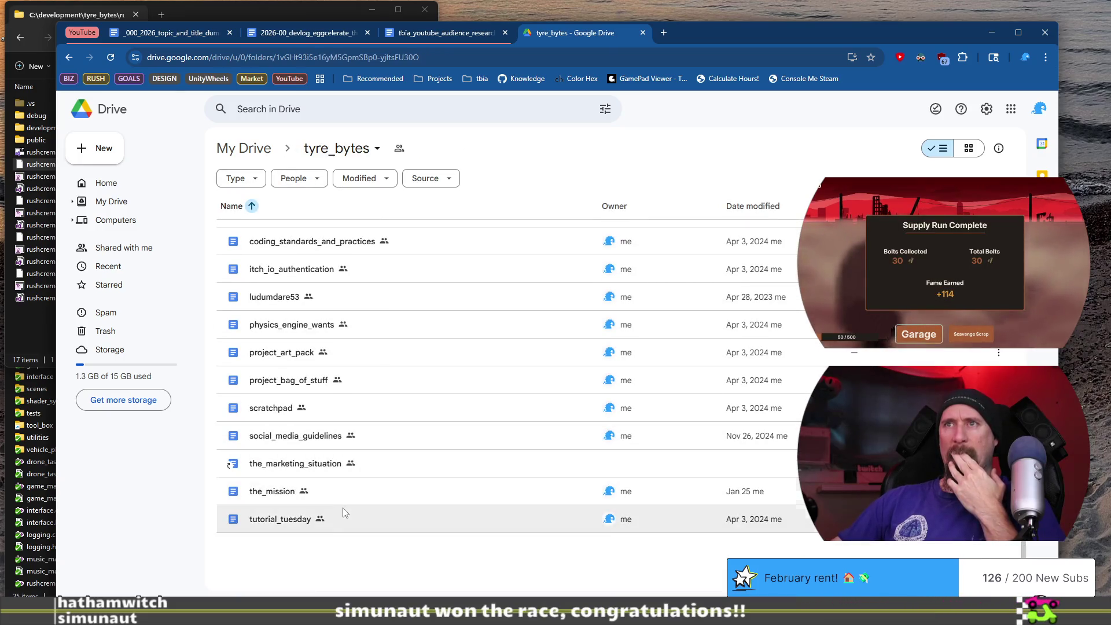
{"action": "scroll", "coordinate": [343, 474], "scroll_direction": "up", "scroll_amount": 2}
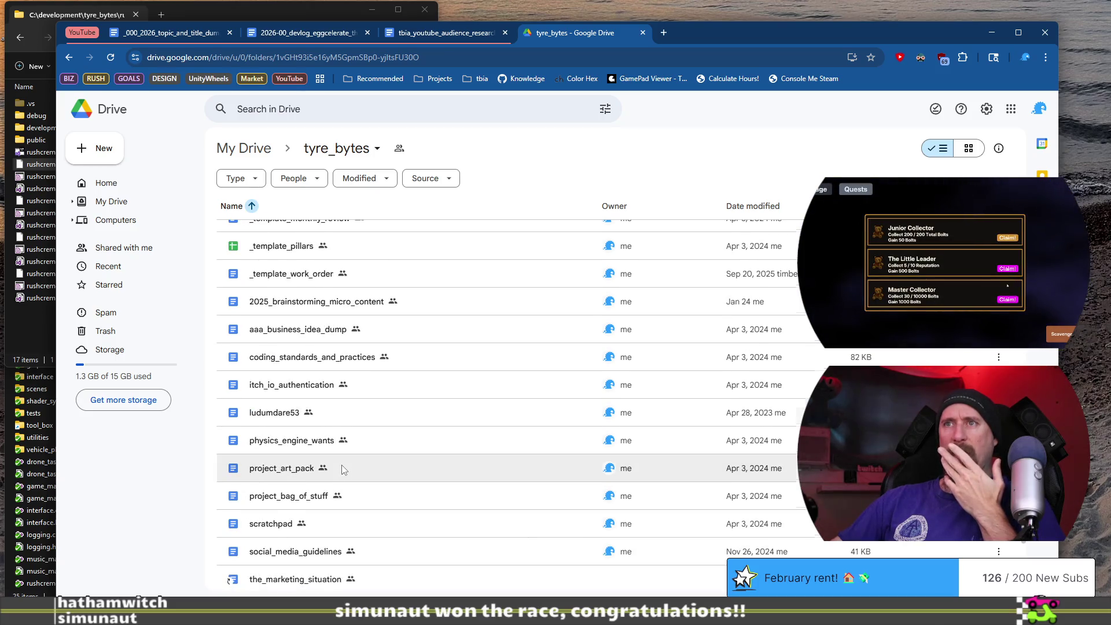
{"action": "scroll", "coordinate": [342, 470], "scroll_direction": "down", "scroll_amount": 3}
{"action": "scroll", "coordinate": [339, 466], "scroll_direction": "up", "scroll_amount": 5}
{"action": "left_click", "coordinate": [263, 151]}
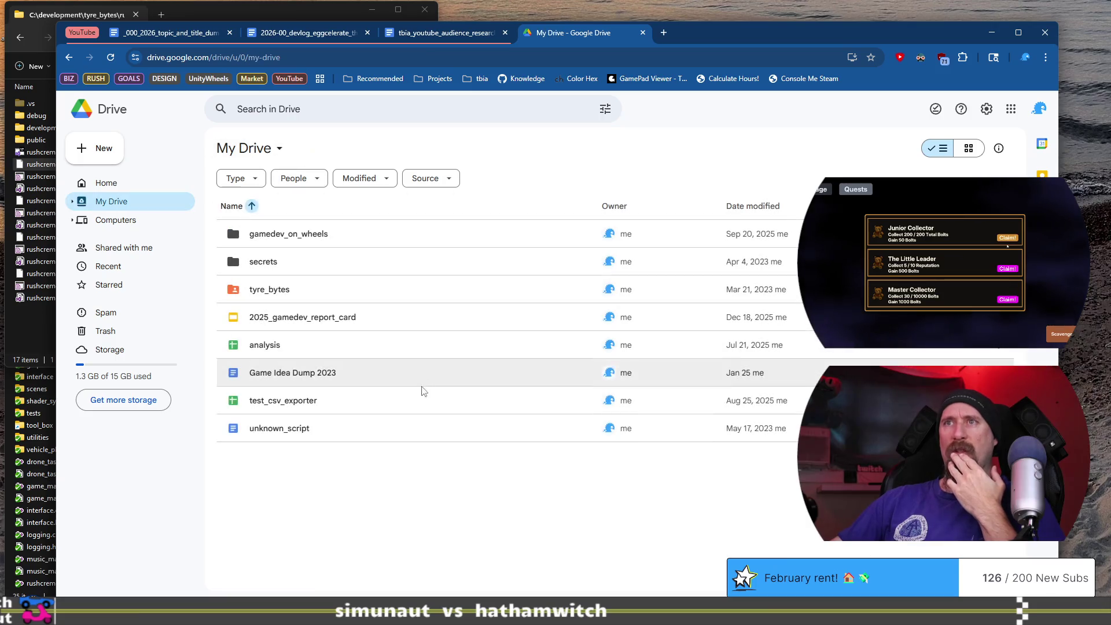
{"action": "double_click", "coordinate": [307, 287]}
{"action": "scroll", "coordinate": [465, 401], "scroll_direction": "down", "scroll_amount": 5}
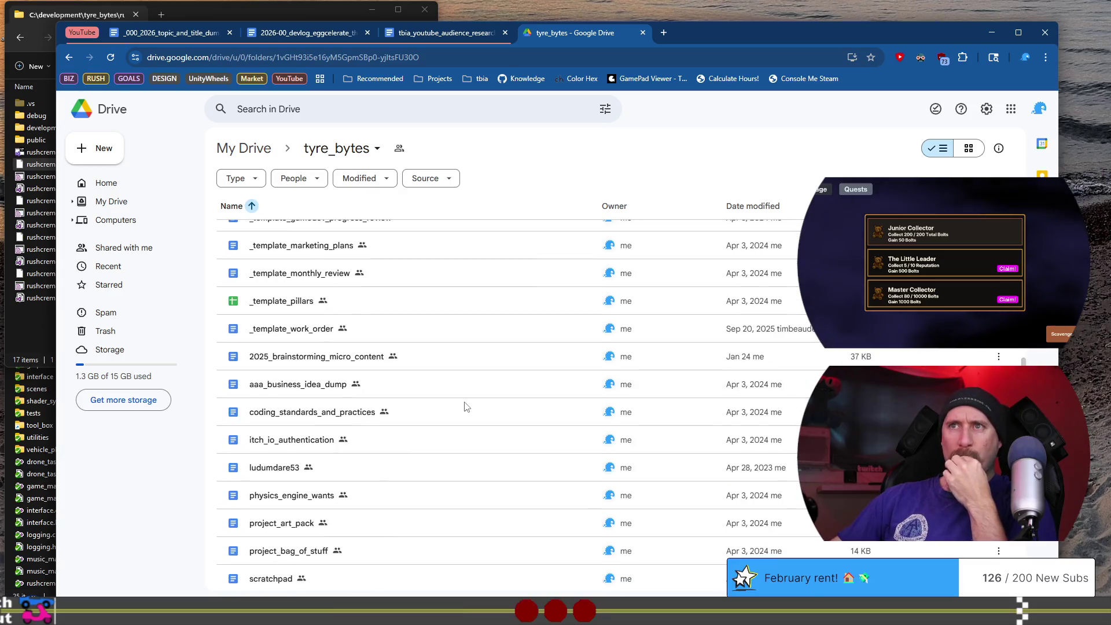
{"action": "scroll", "coordinate": [402, 384], "scroll_direction": "down", "scroll_amount": 3}
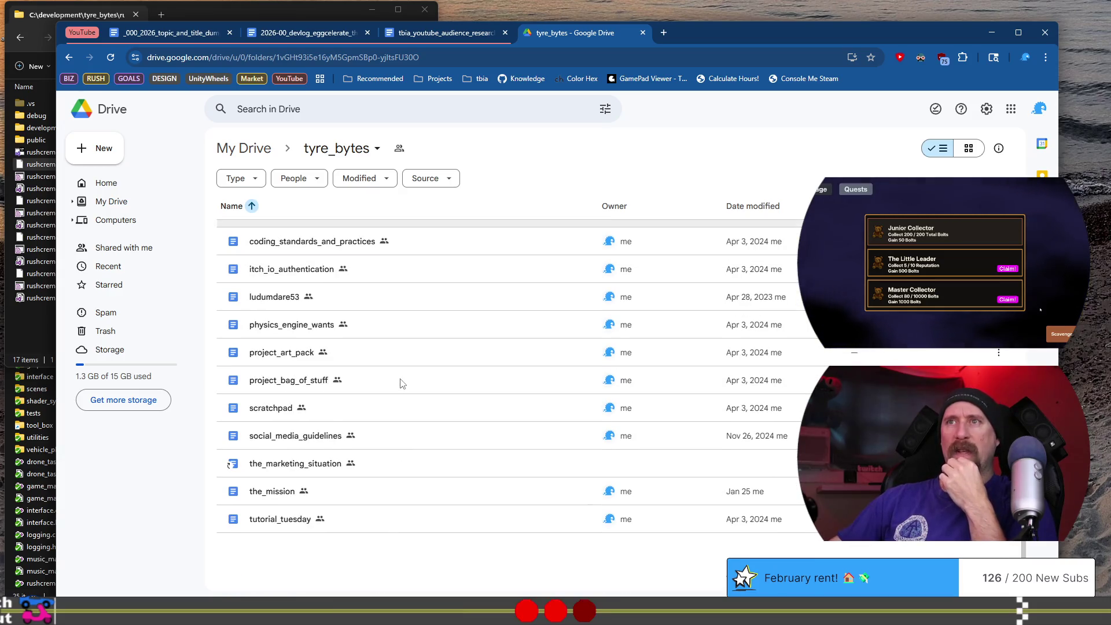
{"action": "scroll", "coordinate": [401, 379], "scroll_direction": "up", "scroll_amount": 8}
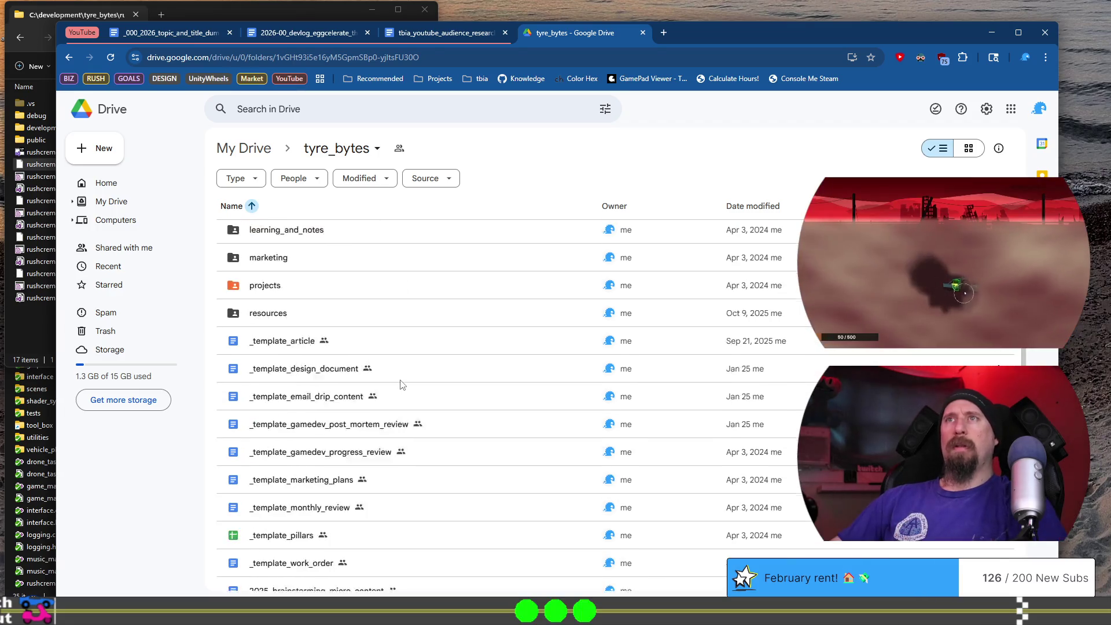
Search Drive for the micro content doc and open 2025_brainstorming_micro_content
{"action": "left_click", "coordinate": [400, 105]}
{"action": "type", "text": "cro"}
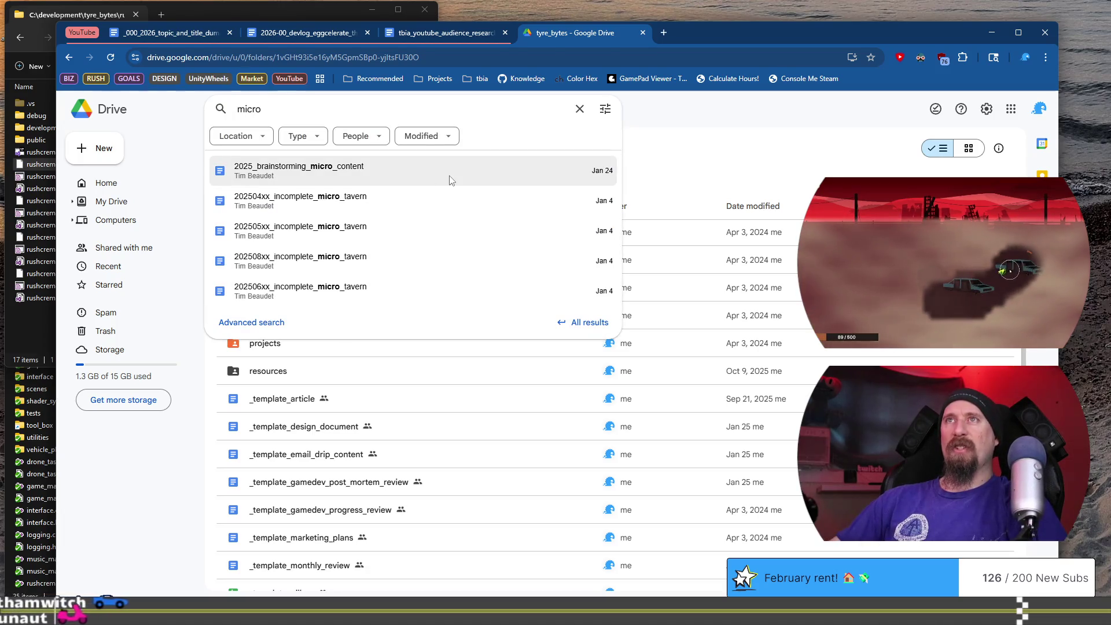
{"action": "left_click", "coordinate": [450, 179]}
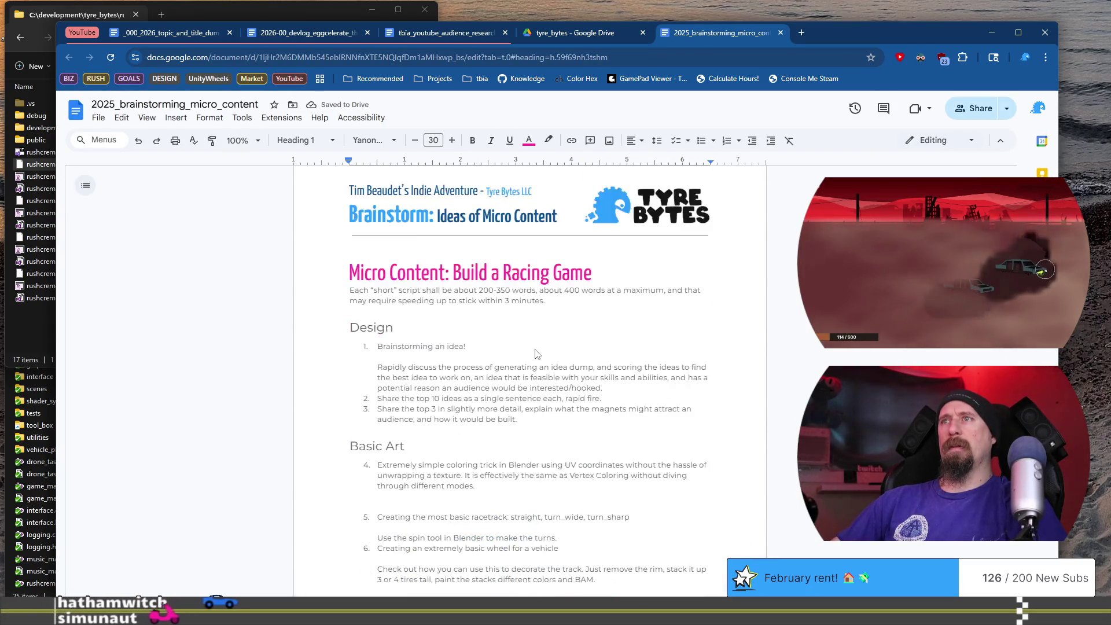
Scroll through the racing-game sections, placing the cursor at the Programming heading
{"action": "scroll", "coordinate": [535, 353], "scroll_direction": "down", "scroll_amount": 7}
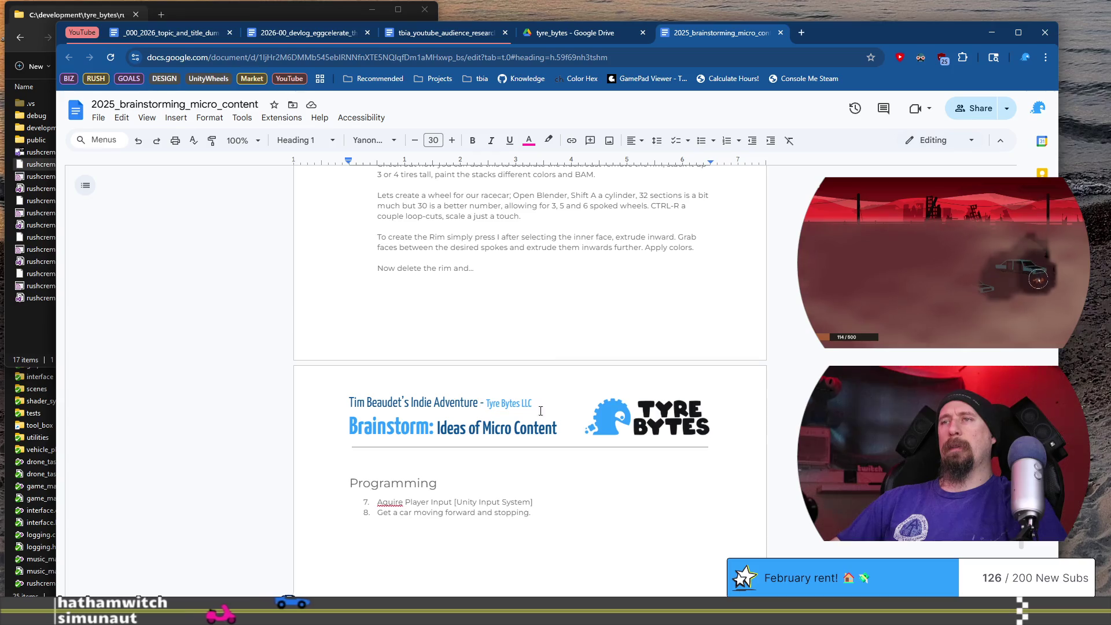
{"action": "left_click", "coordinate": [547, 515]}
{"action": "left_click", "coordinate": [462, 483]}
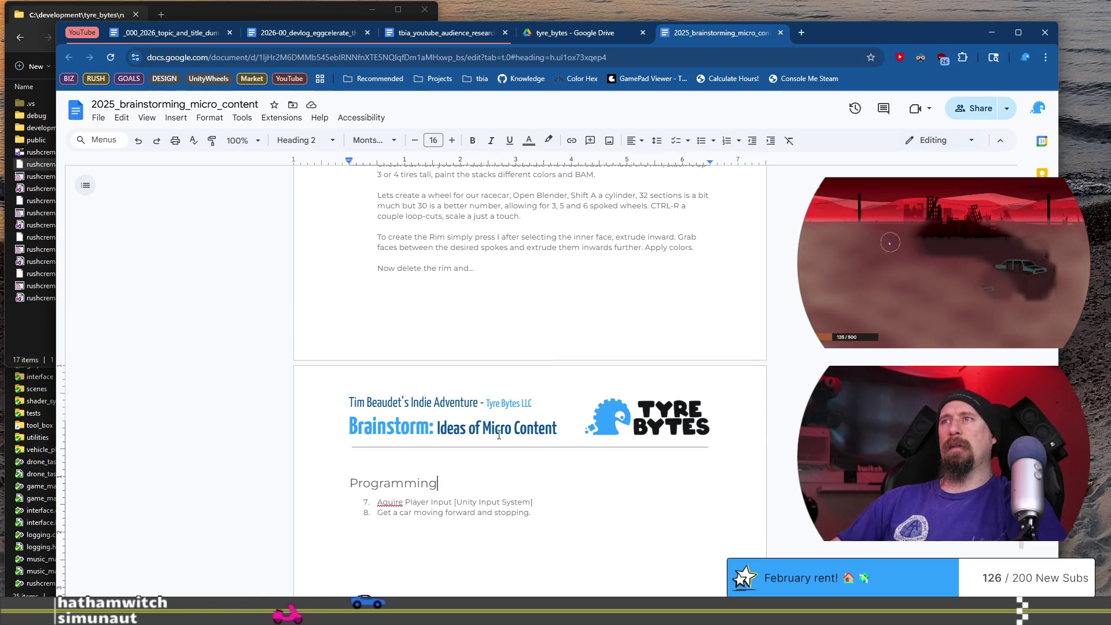
{"action": "scroll", "coordinate": [538, 347], "scroll_direction": "up", "scroll_amount": 6}
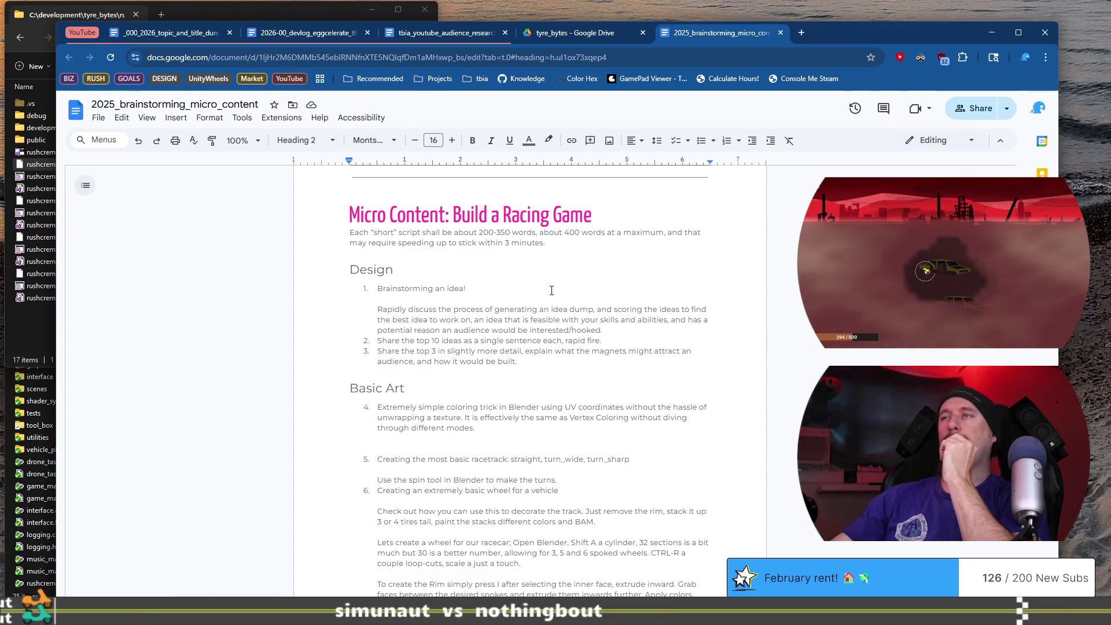
{"action": "scroll", "coordinate": [531, 311], "scroll_direction": "down", "scroll_amount": 4}
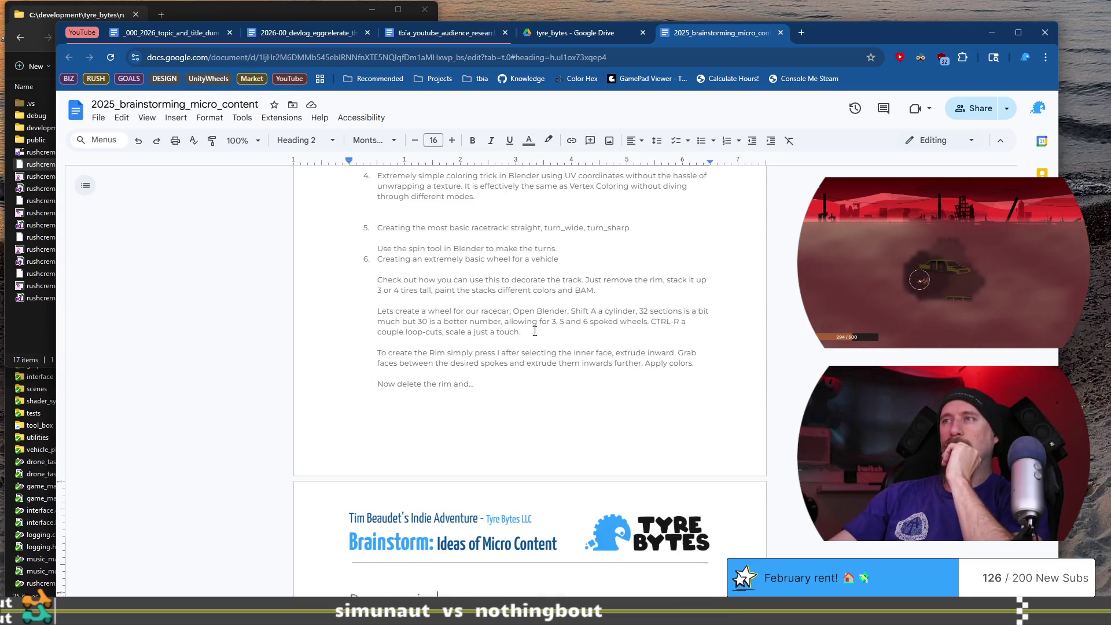
{"action": "scroll", "coordinate": [544, 407], "scroll_direction": "down", "scroll_amount": 1}
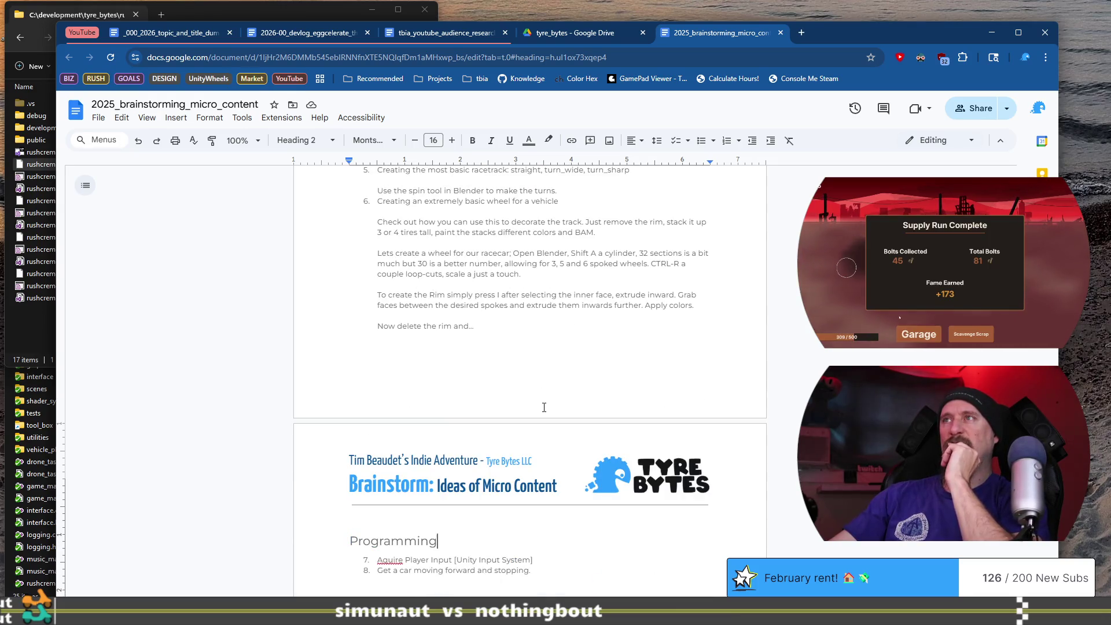
{"action": "scroll", "coordinate": [544, 407], "scroll_direction": "down", "scroll_amount": 5}
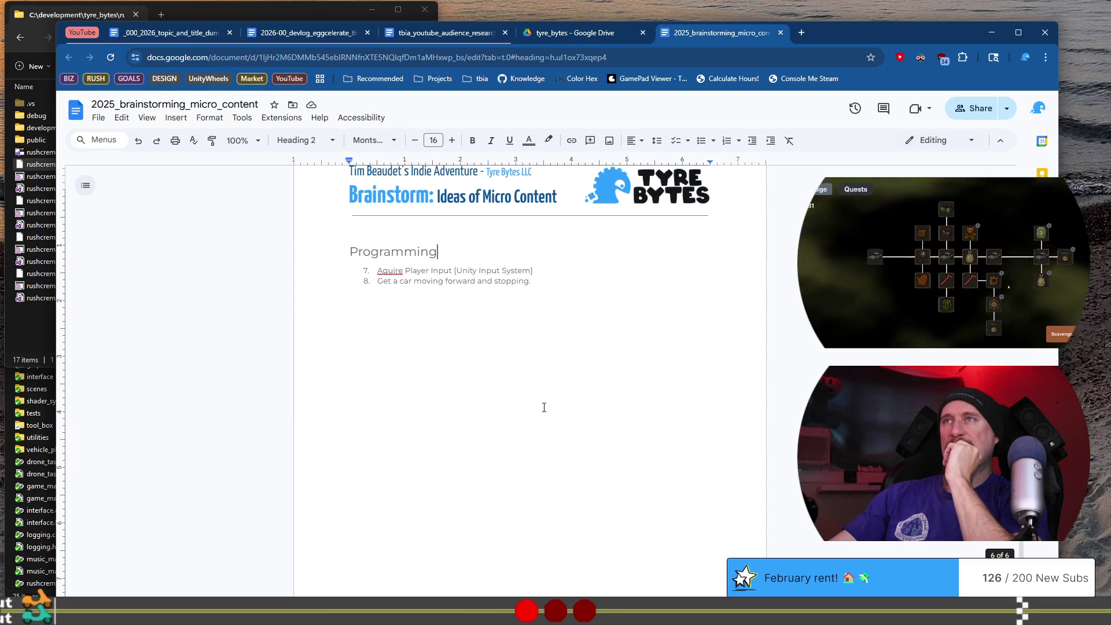
{"action": "scroll", "coordinate": [544, 408], "scroll_direction": "up", "scroll_amount": 1}
{"action": "scroll", "coordinate": [544, 407], "scroll_direction": "up", "scroll_amount": 1}
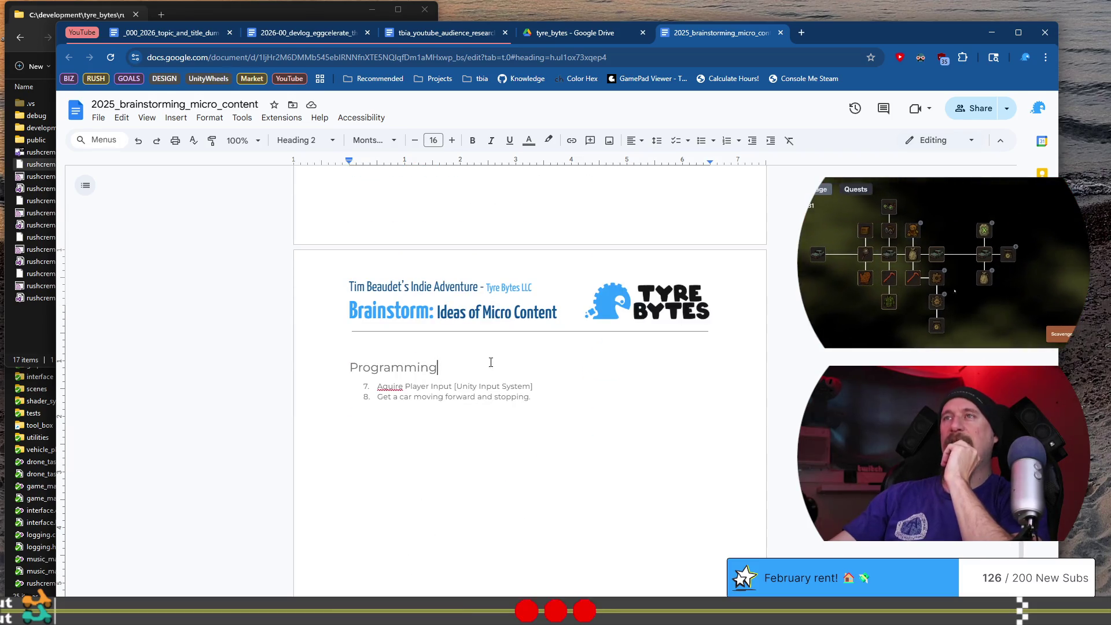
{"action": "scroll", "coordinate": [490, 362], "scroll_direction": "up", "scroll_amount": 4}
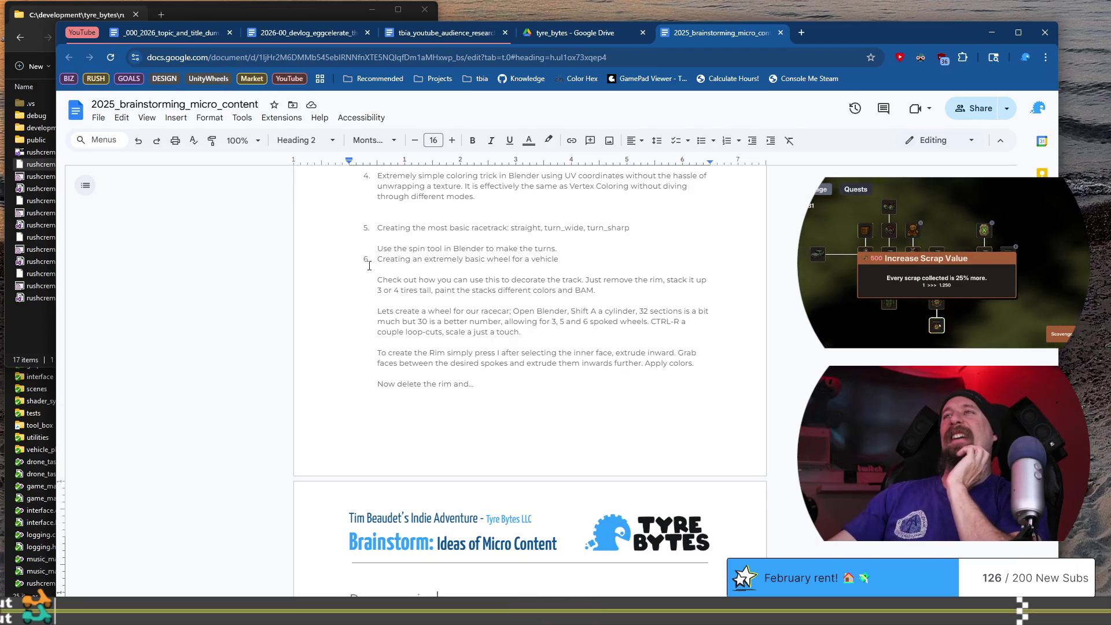
Select item 6 'Creating an extremely basic wheel for a vehicle' through 'Now delete the rim and...', then right-click it
{"action": "mouse_move", "coordinate": [375, 262]}
{"action": "left_mouse_down"}
{"action": "mouse_move", "coordinate": [567, 282]}
{"action": "mouse_move", "coordinate": [581, 272]}
{"action": "left_mouse_up"}
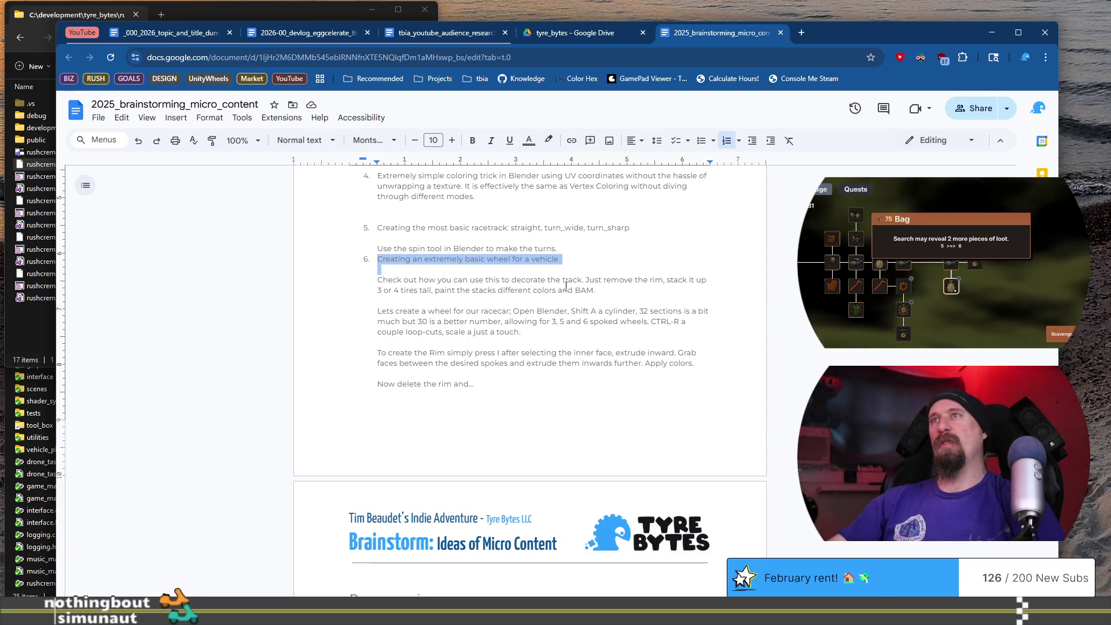
{"action": "mouse_move", "coordinate": [397, 280]}
{"action": "left_mouse_down"}
{"action": "mouse_move", "coordinate": [578, 291]}
{"action": "mouse_move", "coordinate": [689, 333]}
{"action": "mouse_move", "coordinate": [646, 350]}
{"action": "mouse_move", "coordinate": [704, 376]}
{"action": "mouse_move", "coordinate": [672, 368]}
{"action": "left_mouse_up"}
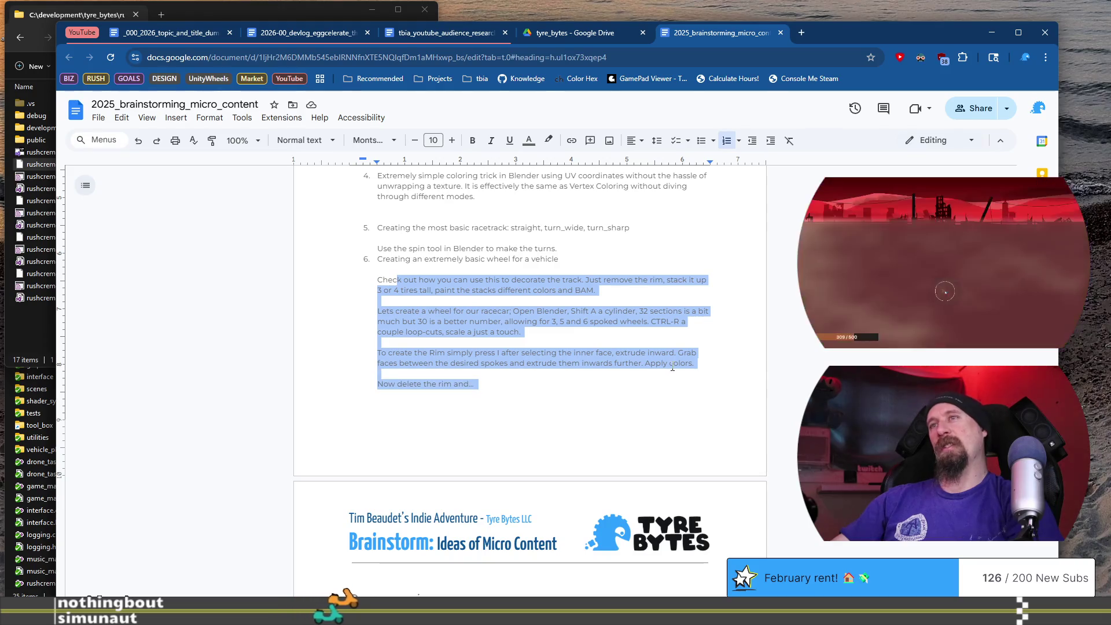
{"action": "left_click", "coordinate": [667, 372]}
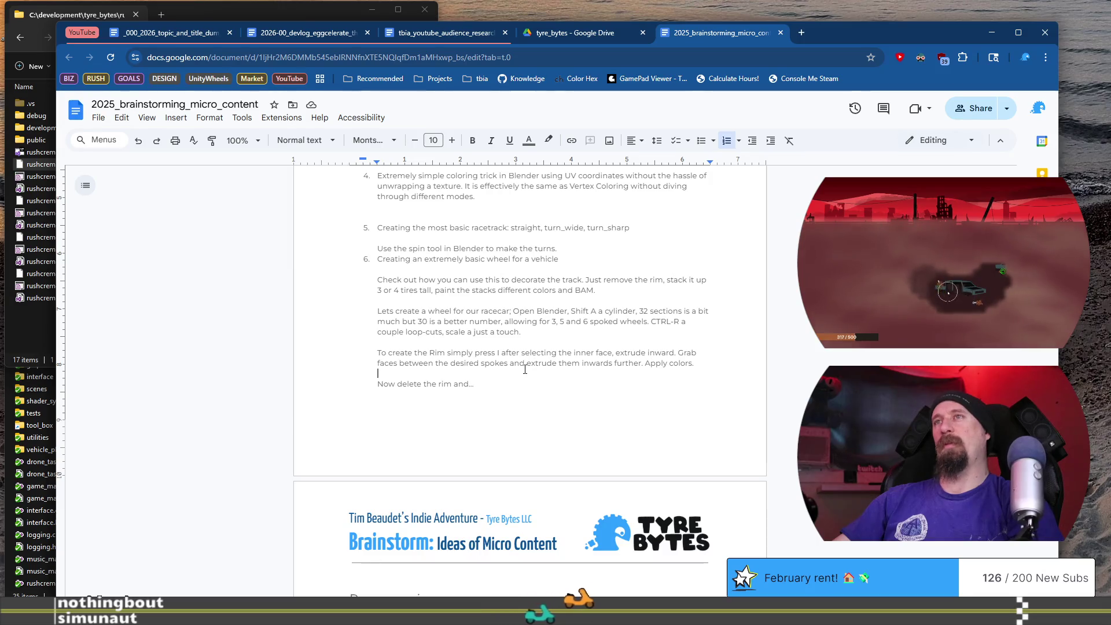
{"action": "left_click_drag", "start_coordinate": [476, 382], "coordinate": [386, 260]}
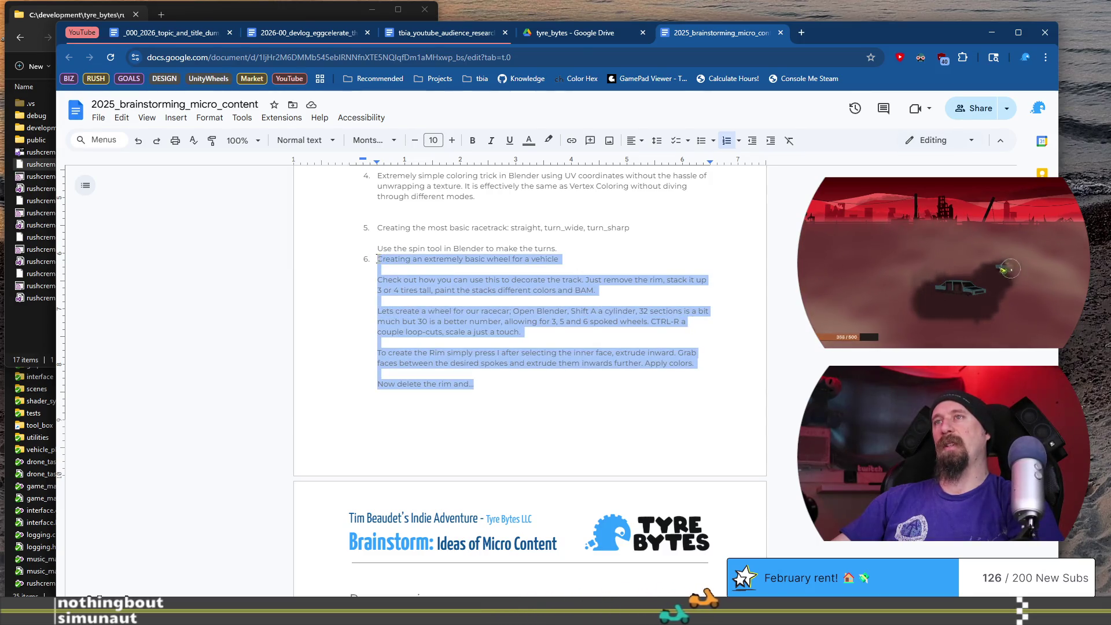
{"action": "right_click", "coordinate": [416, 284]}
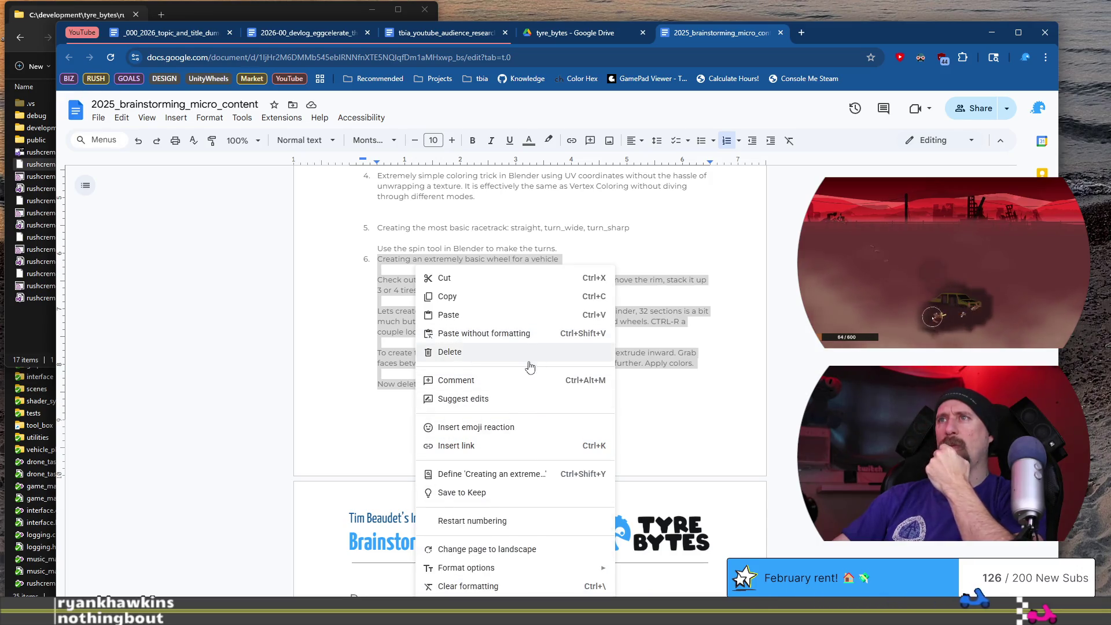
Check Tools > Word count: the selection is 112 of 918 words, then close it
{"action": "left_click", "coordinate": [242, 118]}
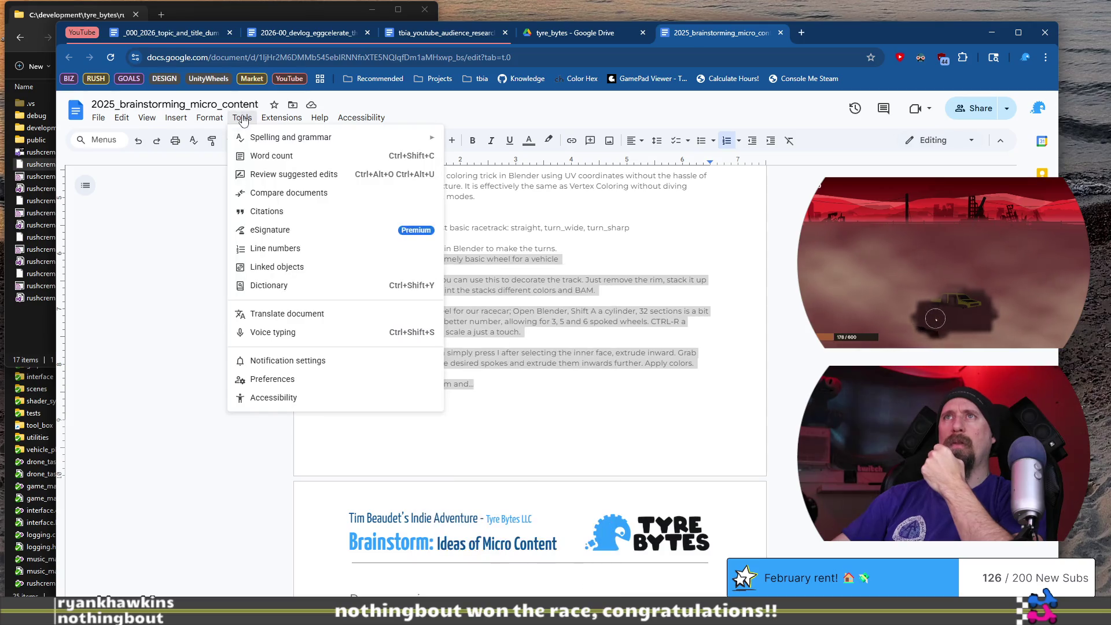
{"action": "left_click", "coordinate": [271, 156]}
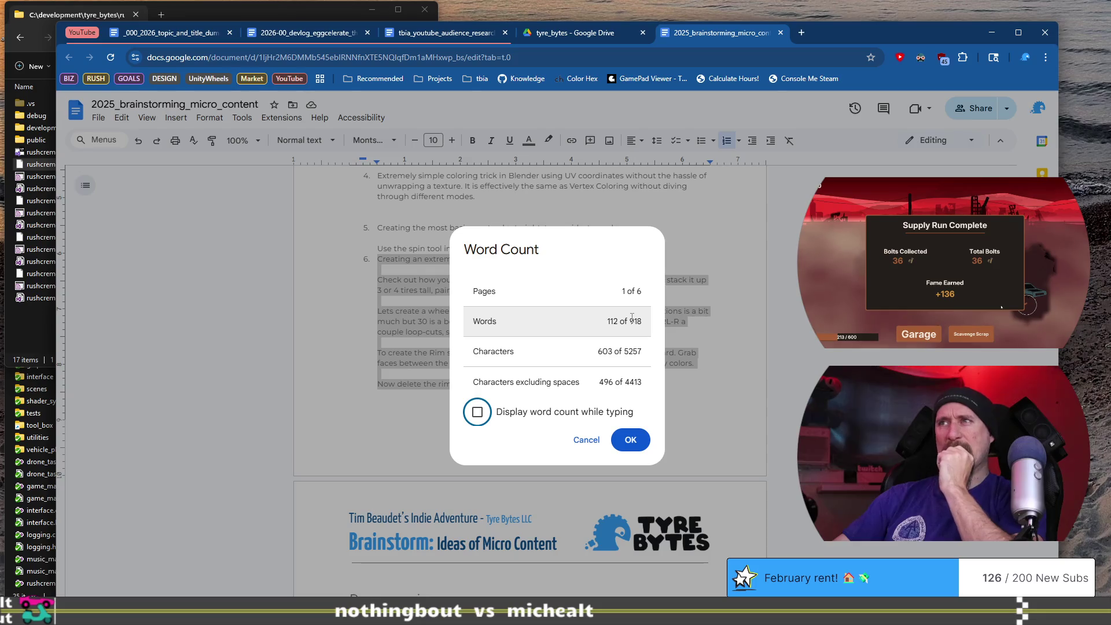
{"action": "left_click", "coordinate": [626, 442]}
{"action": "scroll", "coordinate": [593, 363], "scroll_direction": "up", "scroll_amount": 10}
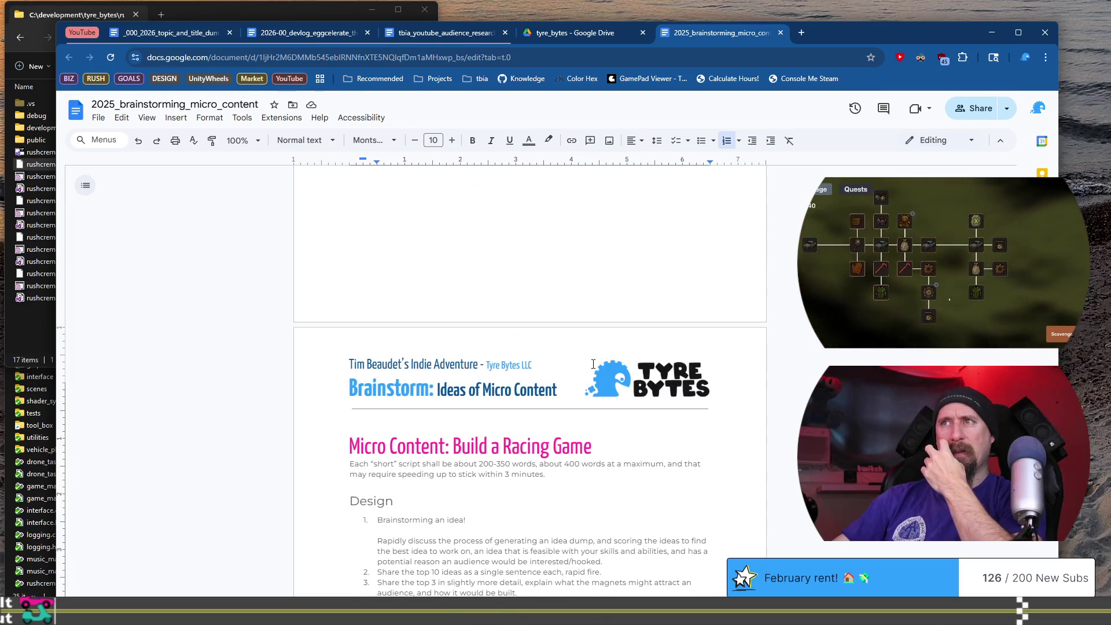
Scroll through the brainstorming doc and place the cursor in the Basic Art list
{"action": "left_click_drag", "start_coordinate": [470, 465], "coordinate": [488, 464]}
{"action": "scroll", "coordinate": [583, 357], "scroll_direction": "down", "scroll_amount": 3}
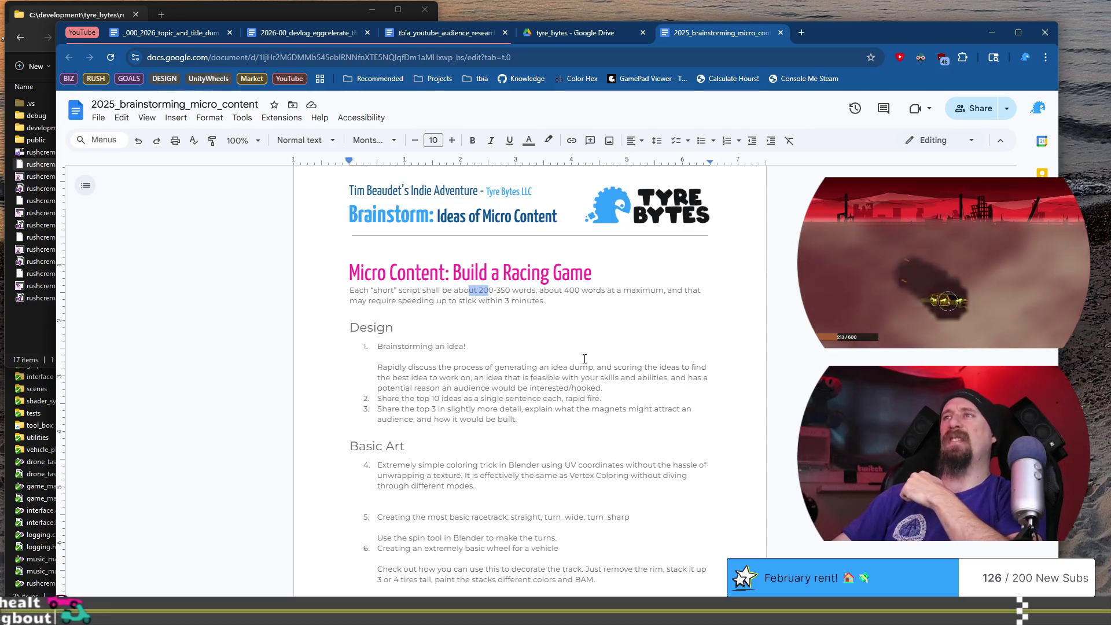
{"action": "scroll", "coordinate": [584, 359], "scroll_direction": "down", "scroll_amount": 2}
{"action": "scroll", "coordinate": [584, 359], "scroll_direction": "up", "scroll_amount": 1}
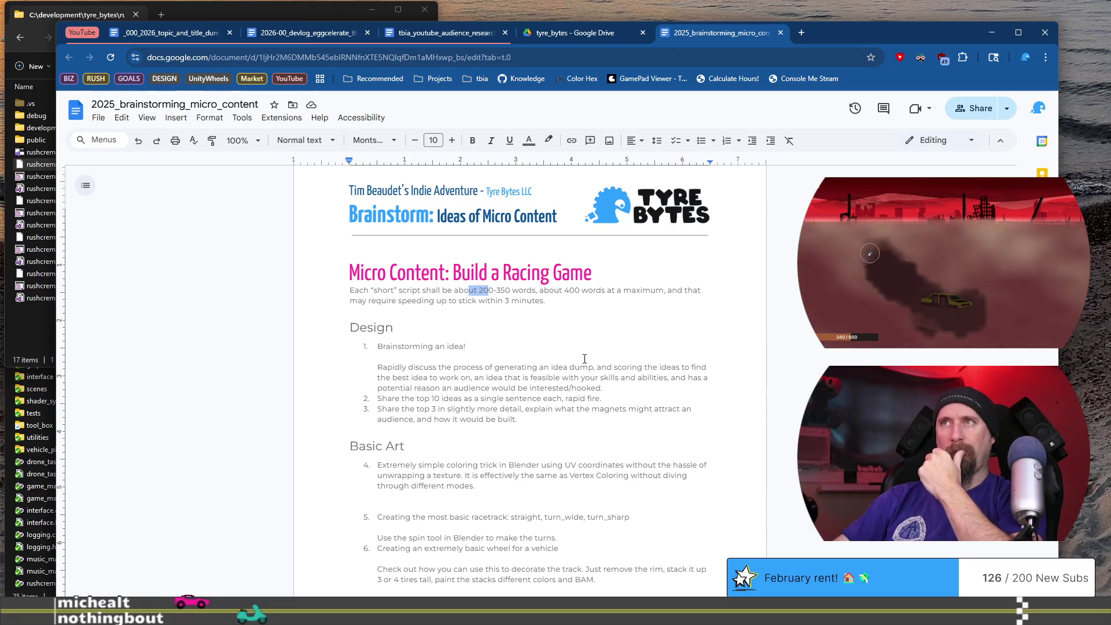
{"action": "scroll", "coordinate": [584, 359], "scroll_direction": "down", "scroll_amount": 5}
{"action": "scroll", "coordinate": [567, 379], "scroll_direction": "up", "scroll_amount": 2}
{"action": "left_click", "coordinate": [564, 384]}
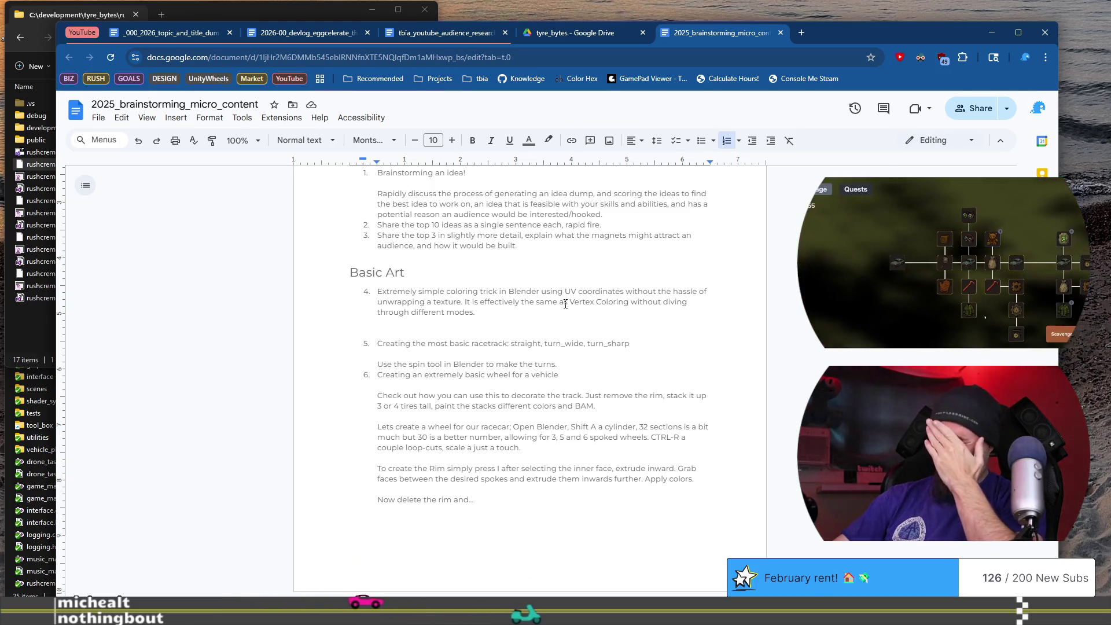
Scroll back to the top of the brainstorming doc and bring up the File menu
{"action": "scroll", "coordinate": [565, 304], "scroll_direction": "up", "scroll_amount": 10}
{"action": "scroll", "coordinate": [565, 304], "scroll_direction": "up", "scroll_amount": 10}
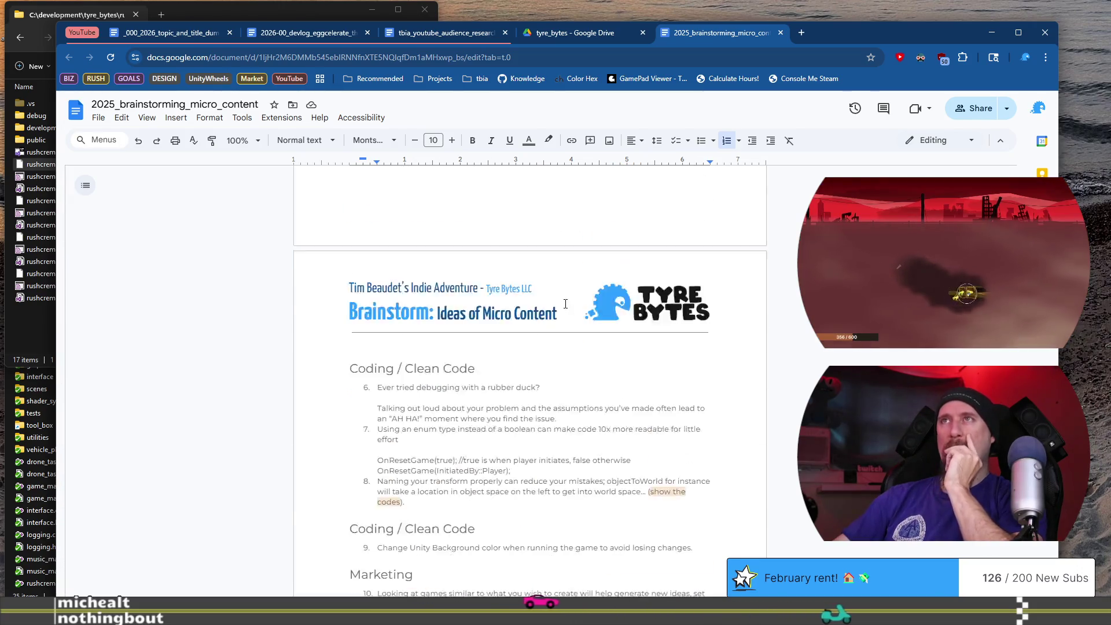
{"action": "scroll", "coordinate": [565, 304], "scroll_direction": "up", "scroll_amount": 2}
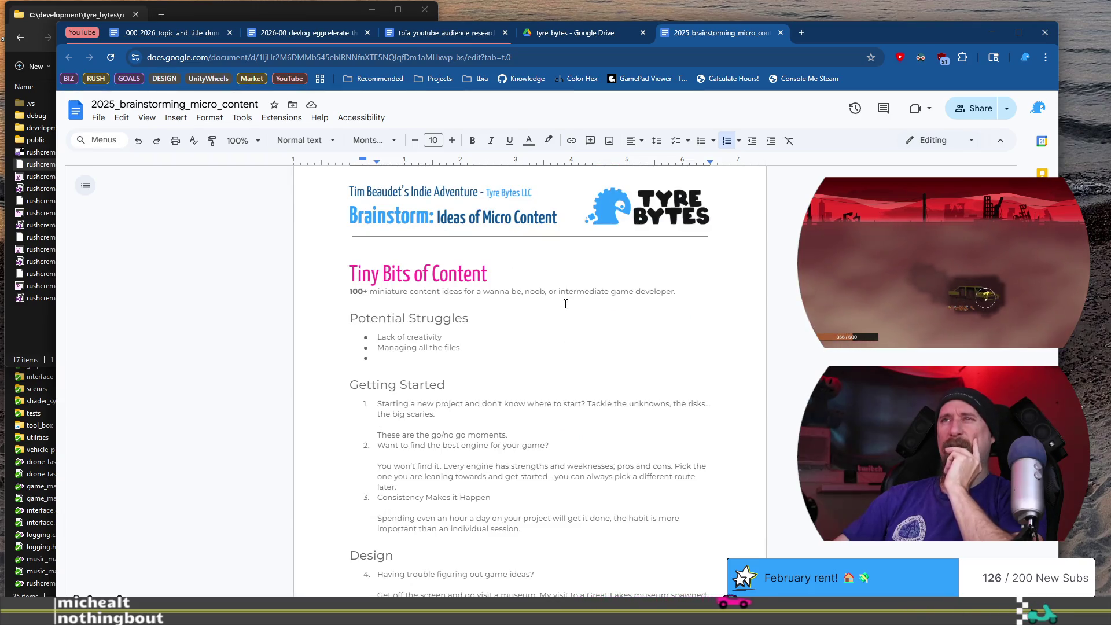
{"action": "scroll", "coordinate": [565, 304], "scroll_direction": "up", "scroll_amount": 10}
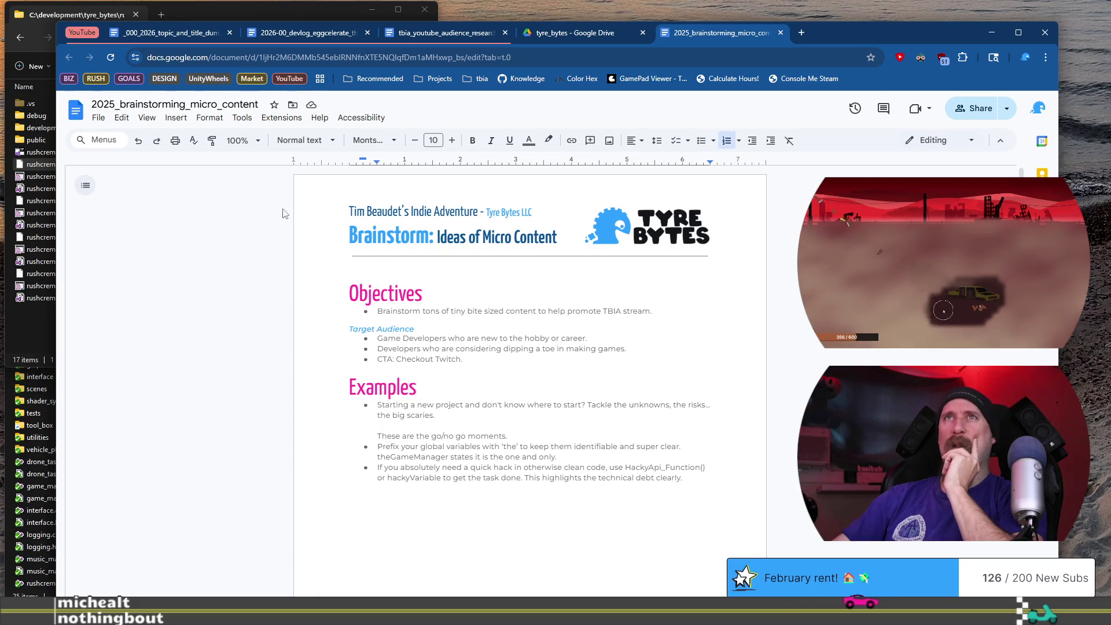
{"action": "left_click", "coordinate": [98, 117]}
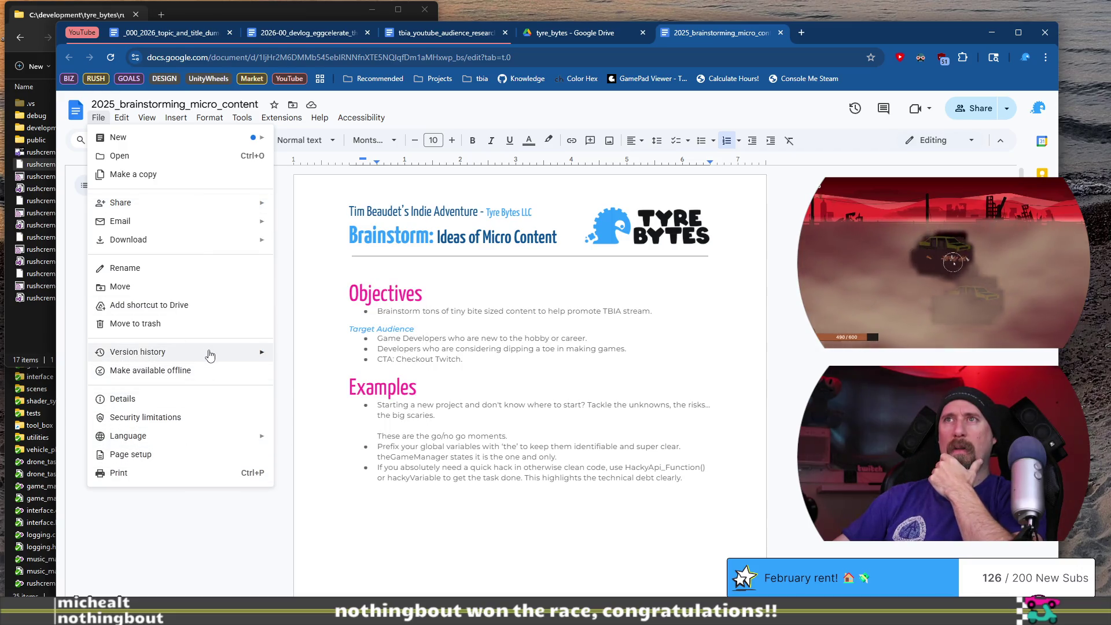
Browse the version history, viewing the January 24, 6:54 AM version, then exit back to editing
{"action": "mouse_move", "coordinate": [210, 353]}
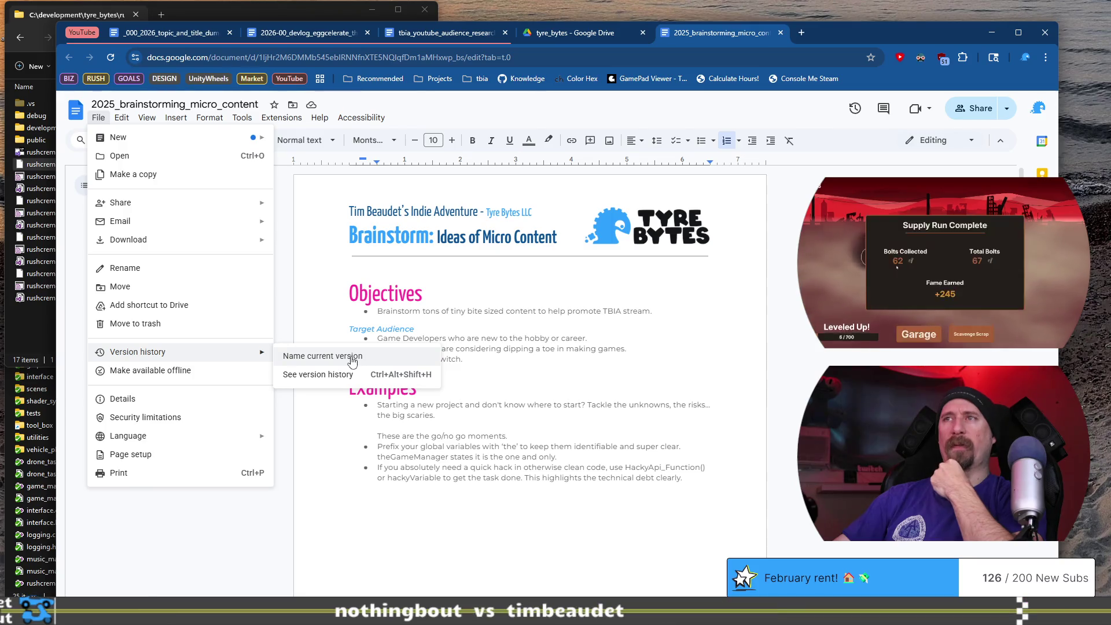
{"action": "left_click", "coordinate": [350, 377]}
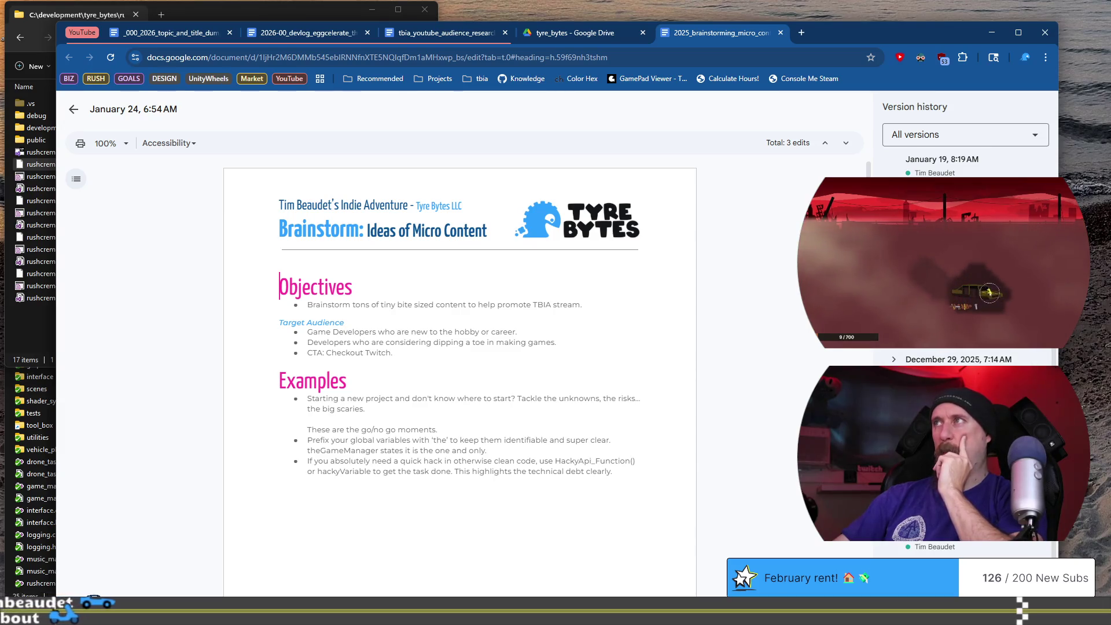
{"action": "key", "text": "End"}
{"action": "key", "text": "ctrl+alt+shift+h"}
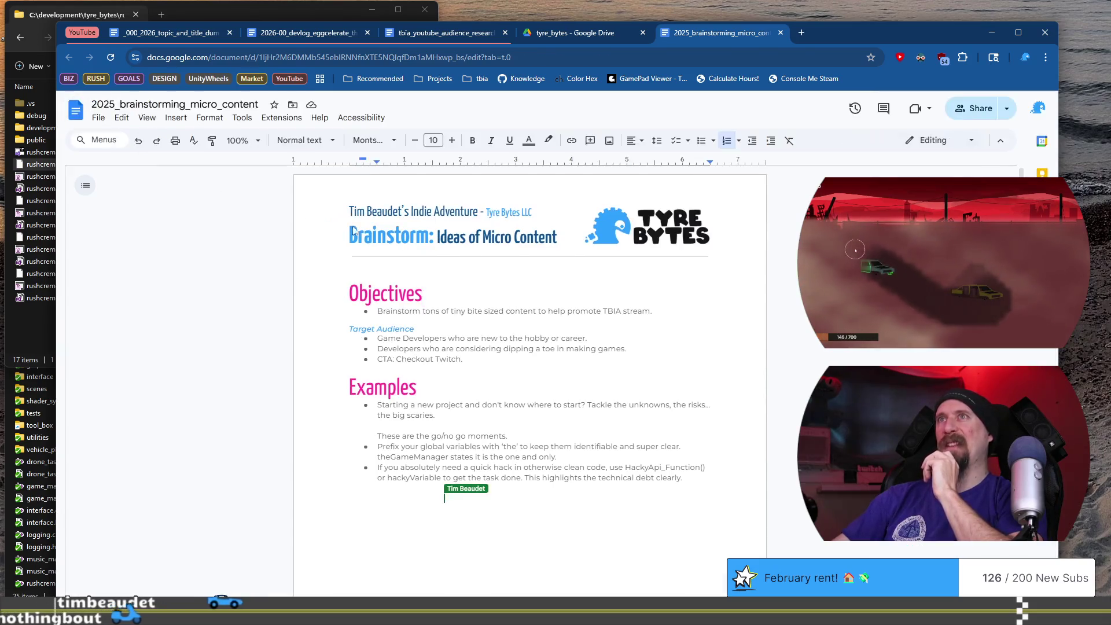
Rename the doc 2026_brainstorming_micro_content and move it from tyre_bytes into tbia_youtube
{"action": "left_click", "coordinate": [115, 109]}
{"action": "type", "text": "6"}
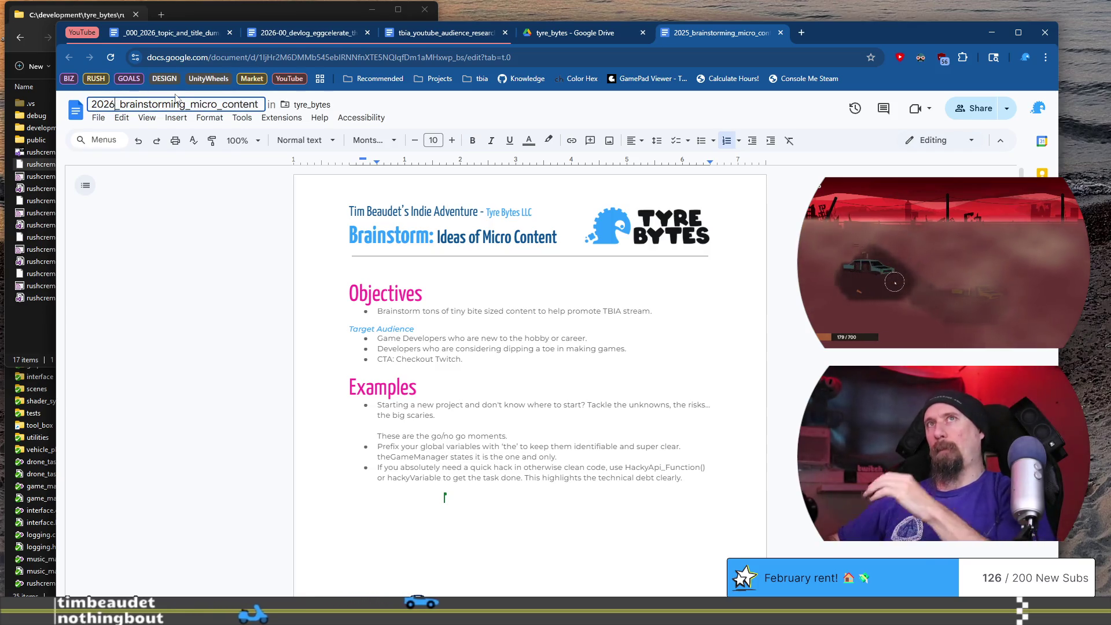
{"action": "key", "text": "Return"}
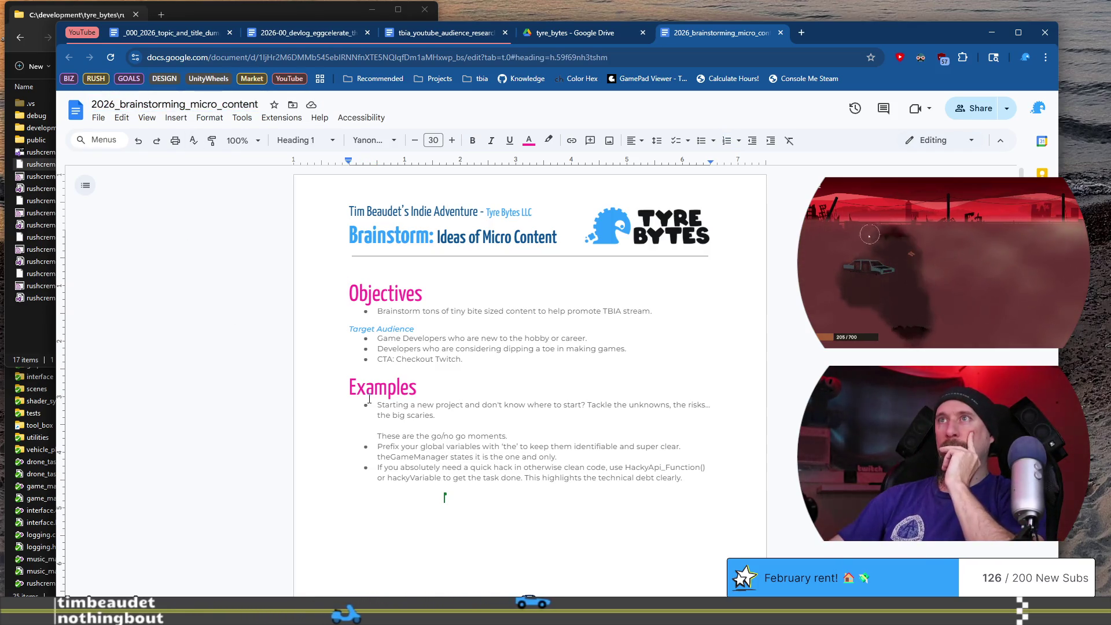
{"action": "scroll", "coordinate": [592, 292], "scroll_direction": "down", "scroll_amount": 8}
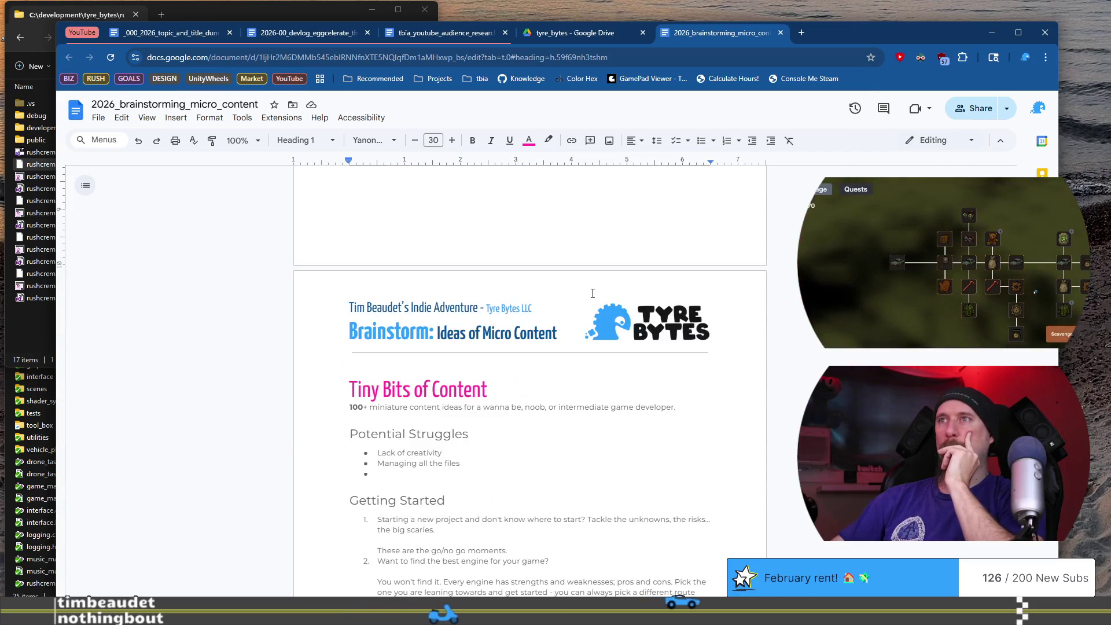
{"action": "left_click", "coordinate": [292, 104]}
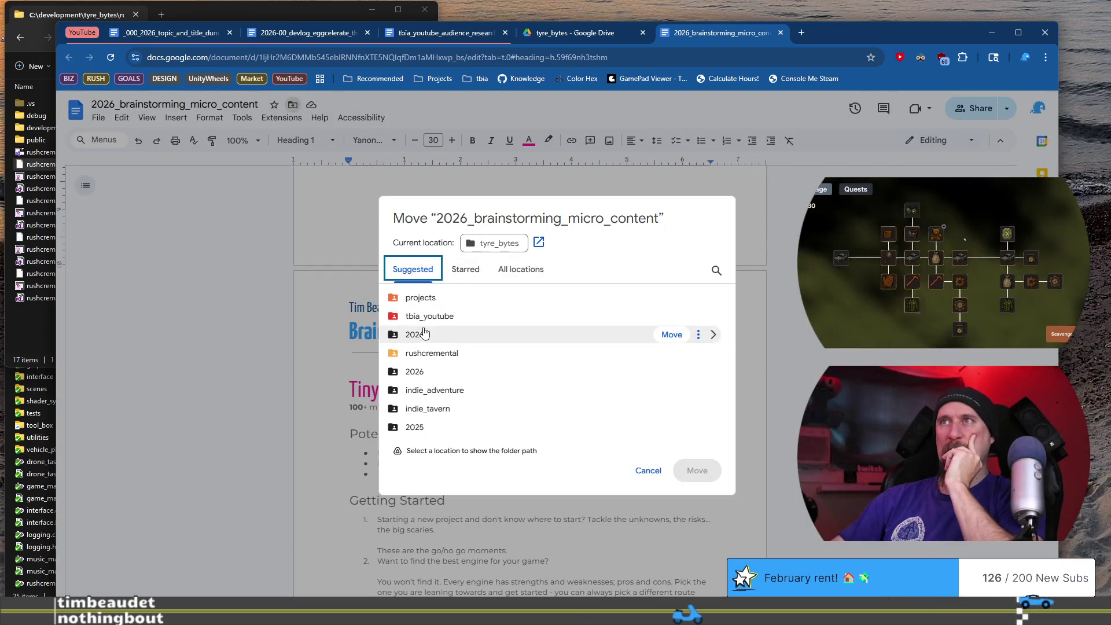
{"action": "mouse_move", "coordinate": [438, 322]}
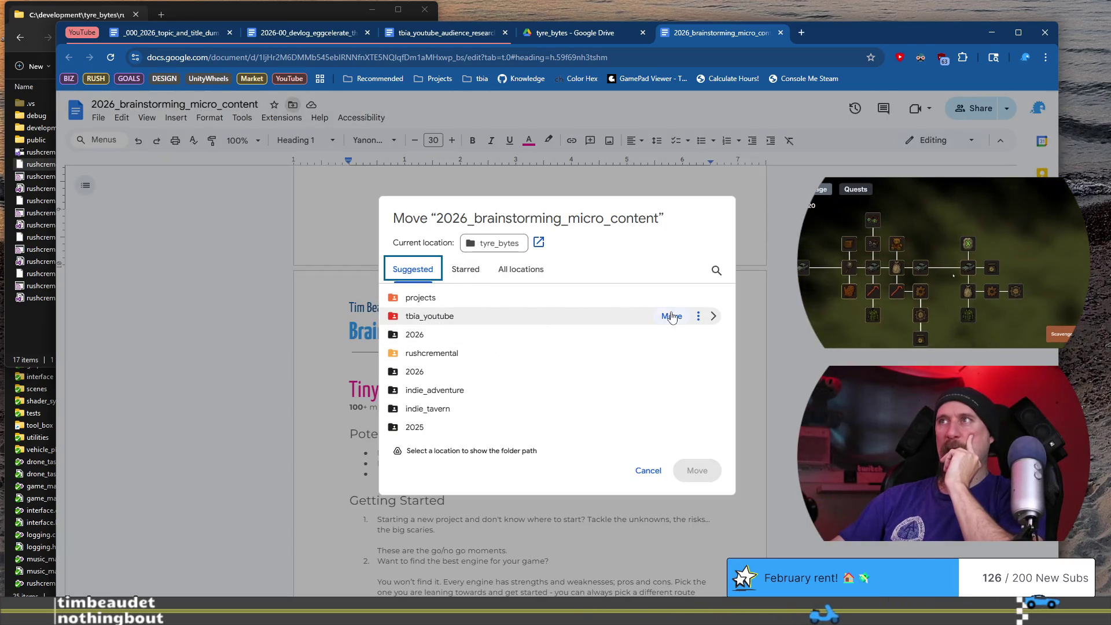
{"action": "left_click", "coordinate": [672, 316]}
{"action": "left_click", "coordinate": [666, 384]}
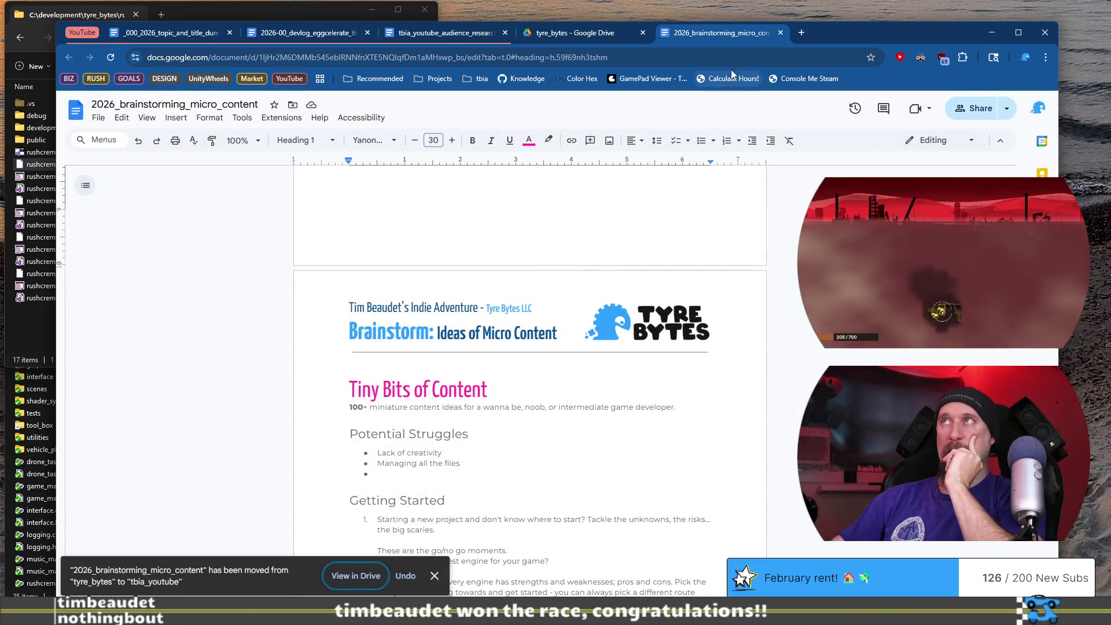
Drag the brainstorming tab to third position, check the devlog and audience research tabs, then return to brainstorming
{"action": "left_click_drag", "start_coordinate": [727, 30], "coordinate": [391, 43]}
{"action": "left_click_drag", "start_coordinate": [307, 44], "coordinate": [307, 44]}
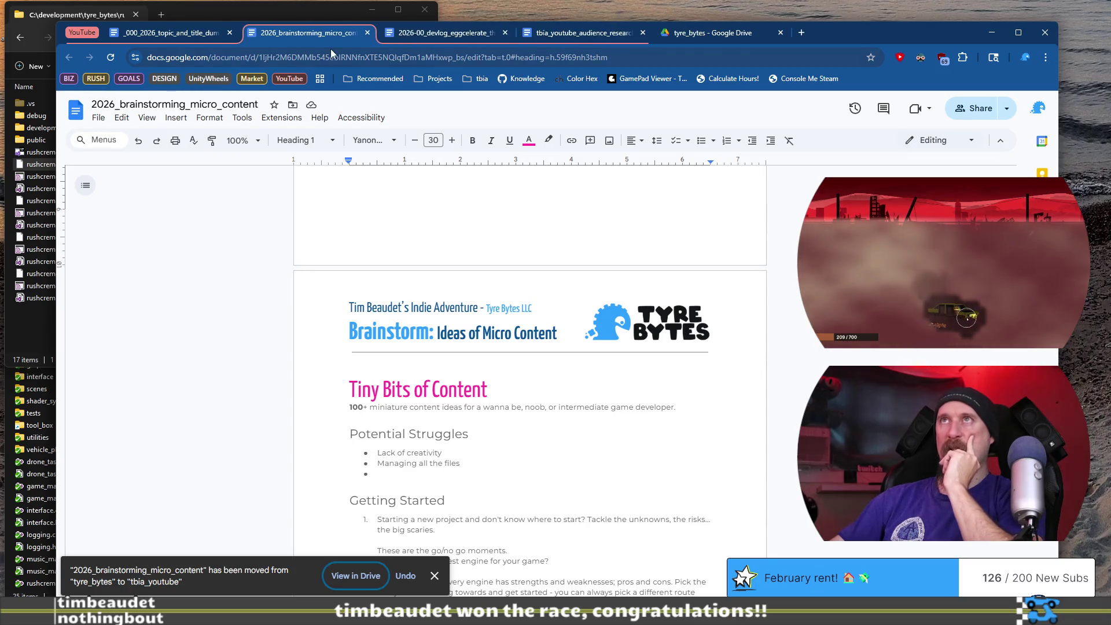
{"action": "left_click", "coordinate": [456, 39]}
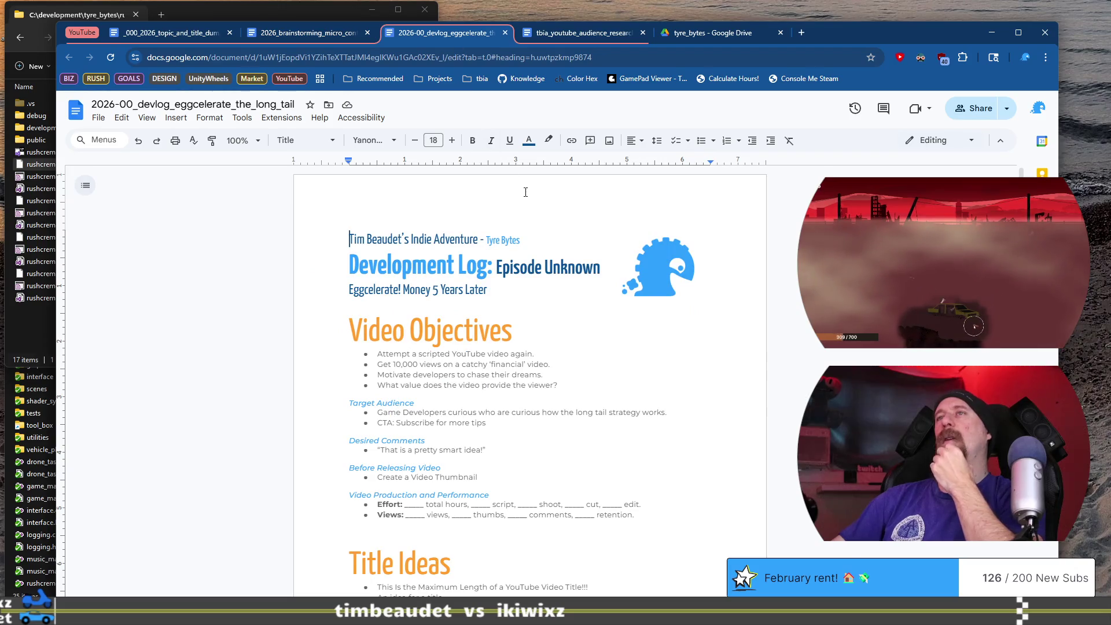
{"action": "left_click", "coordinate": [571, 36]}
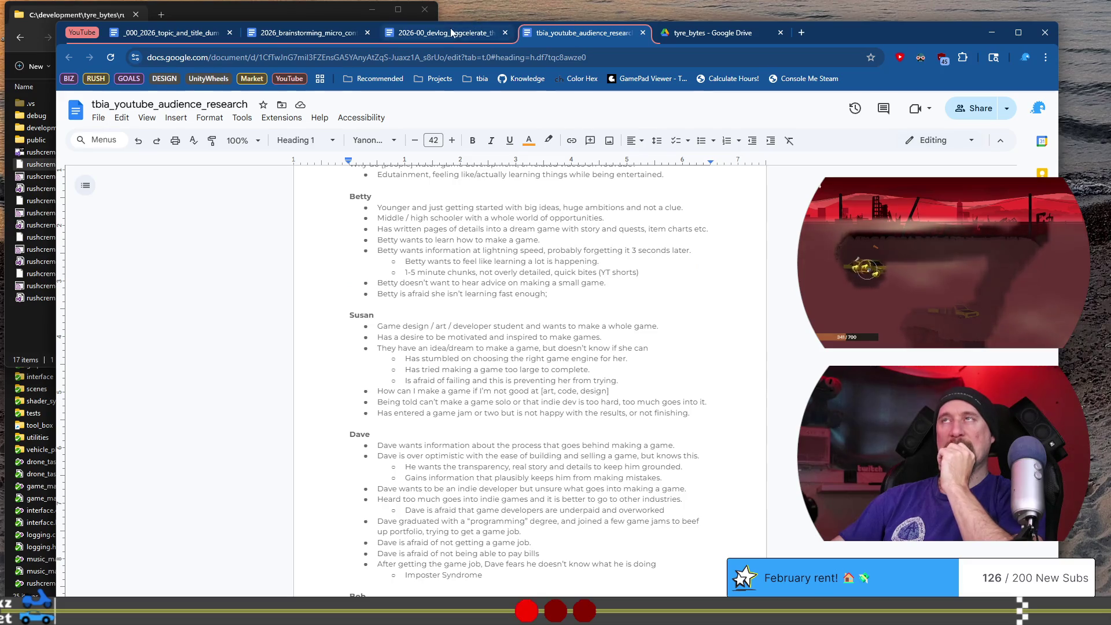
{"action": "left_click", "coordinate": [452, 33]}
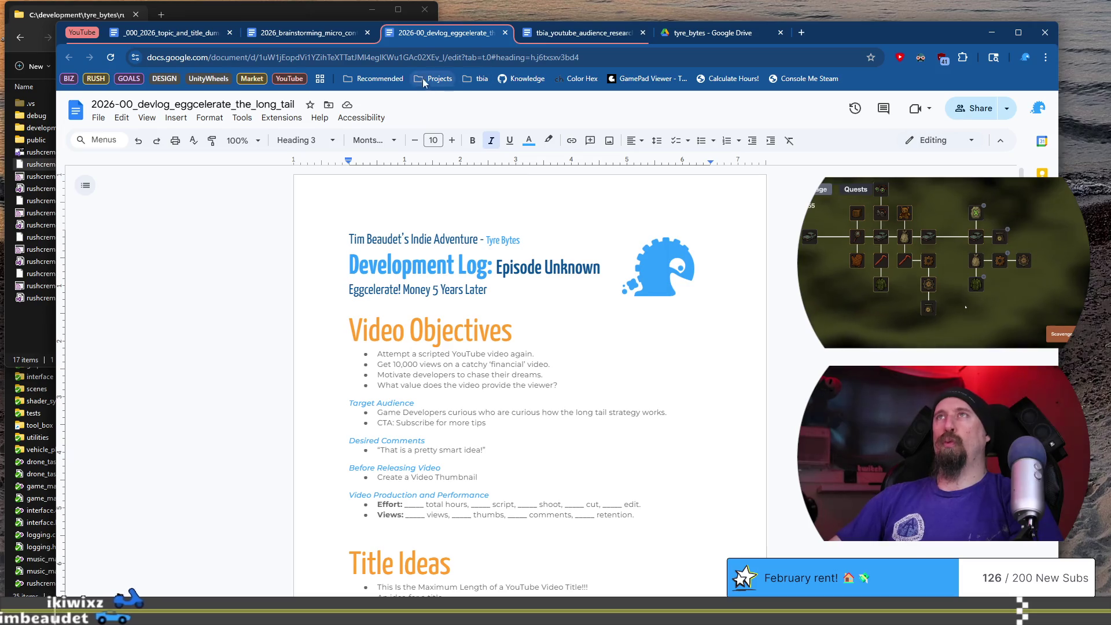
{"action": "left_click", "coordinate": [303, 34]}
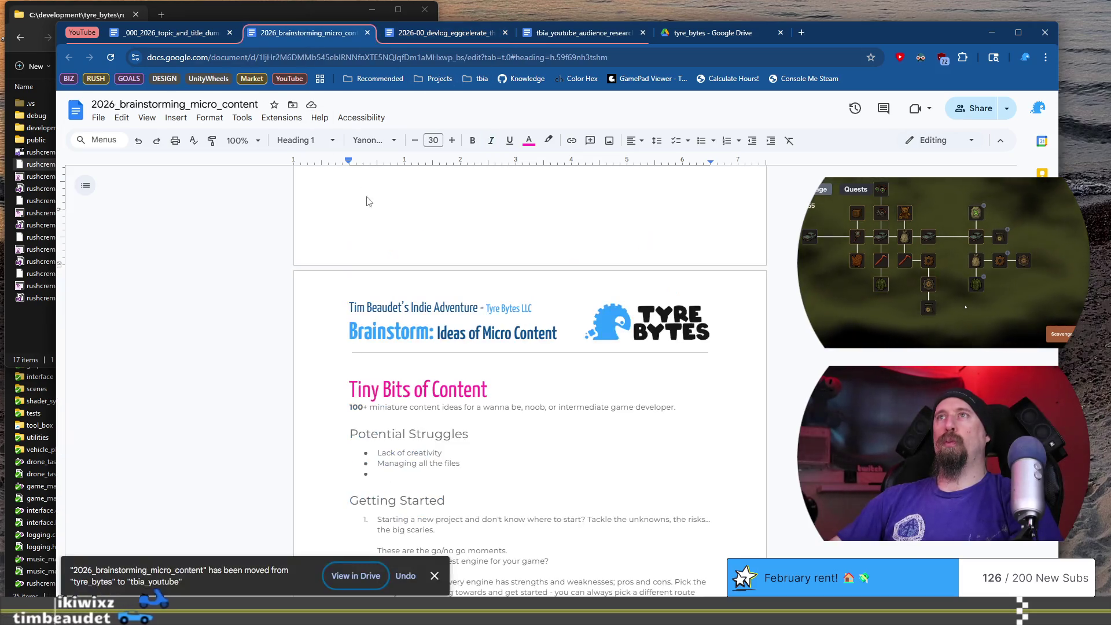
Select the brainstorming doc's header and remove its empty last line
{"action": "left_click", "coordinate": [357, 299]}
{"action": "key", "text": "ctrl+a"}
{"action": "key", "text": "ctrl+c"}
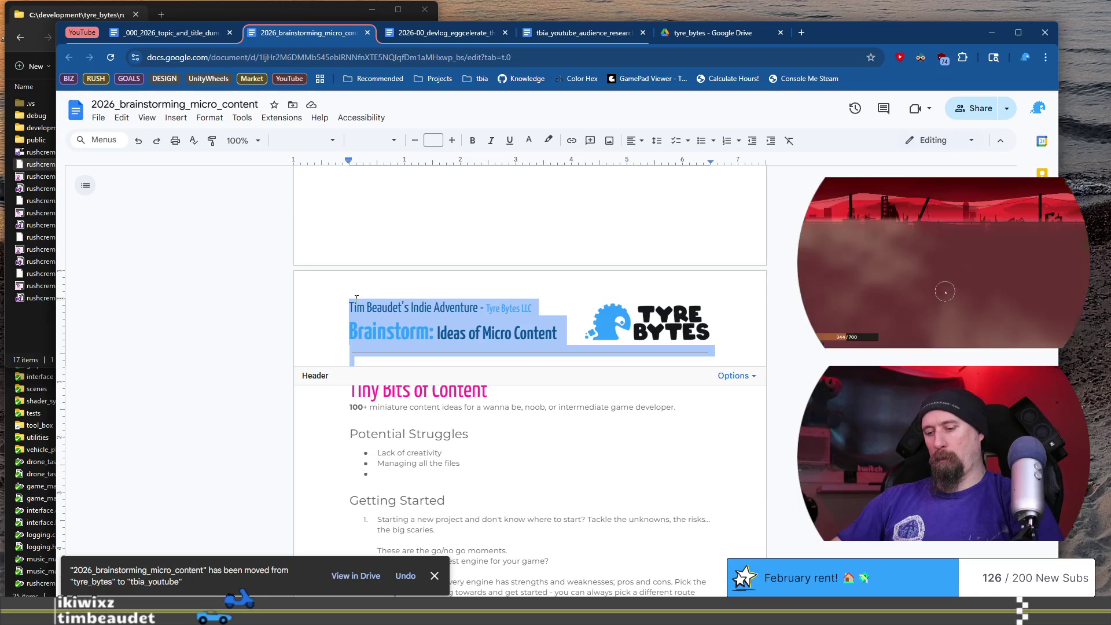
{"action": "key", "text": "Right"}
{"action": "key", "text": "BackSpace"}
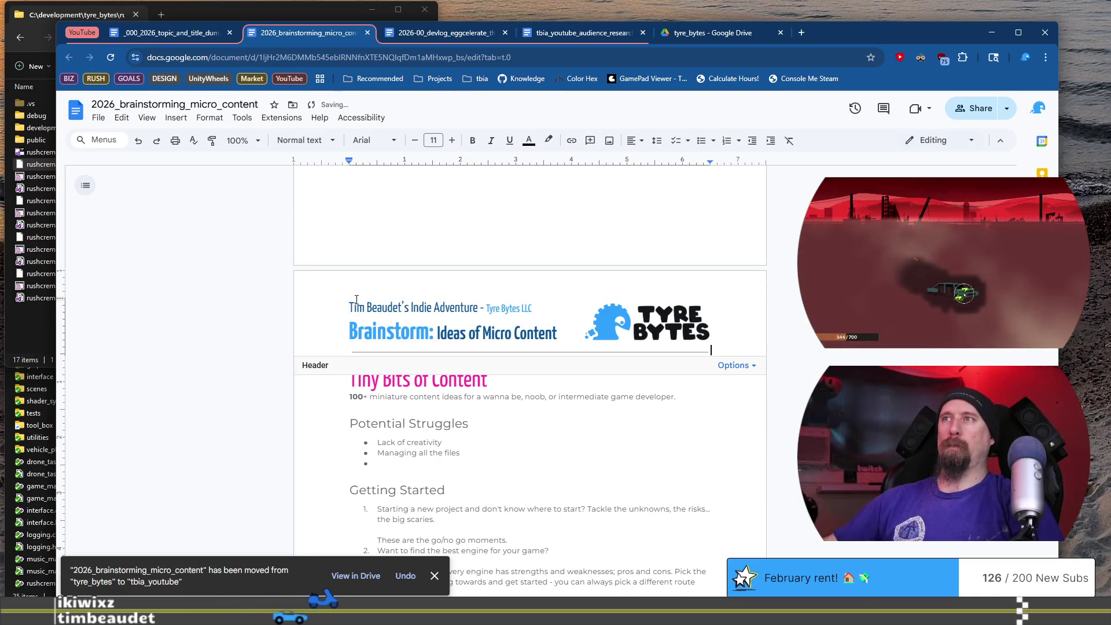
{"action": "left_click", "coordinate": [560, 452]}
{"action": "key", "text": "ctrl+z"}
{"action": "key", "text": "ctrl+z"}
{"action": "key", "text": "ctrl+z"}
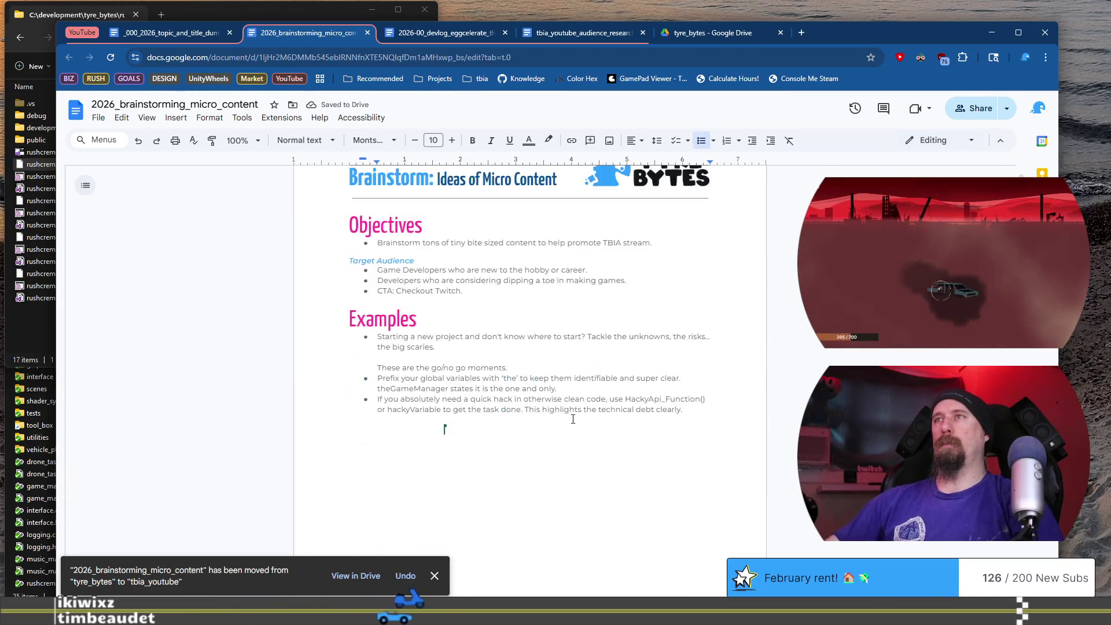
Replace the devlog's header with the copied Tyre Bytes brainstorm header
{"action": "left_click", "coordinate": [466, 33]}
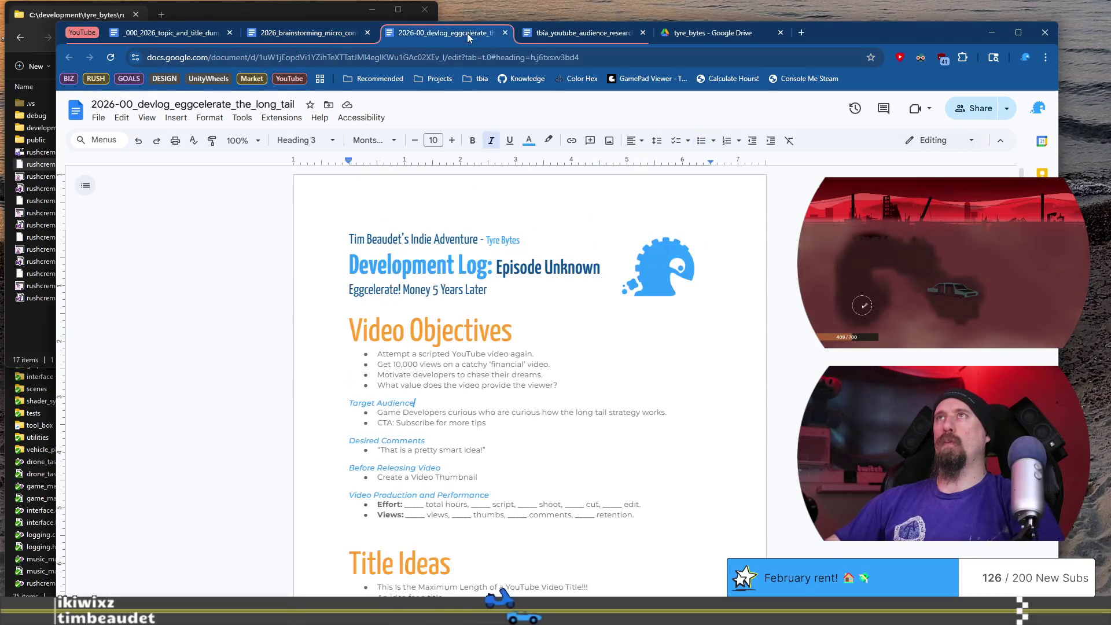
{"action": "double_click", "coordinate": [440, 201]}
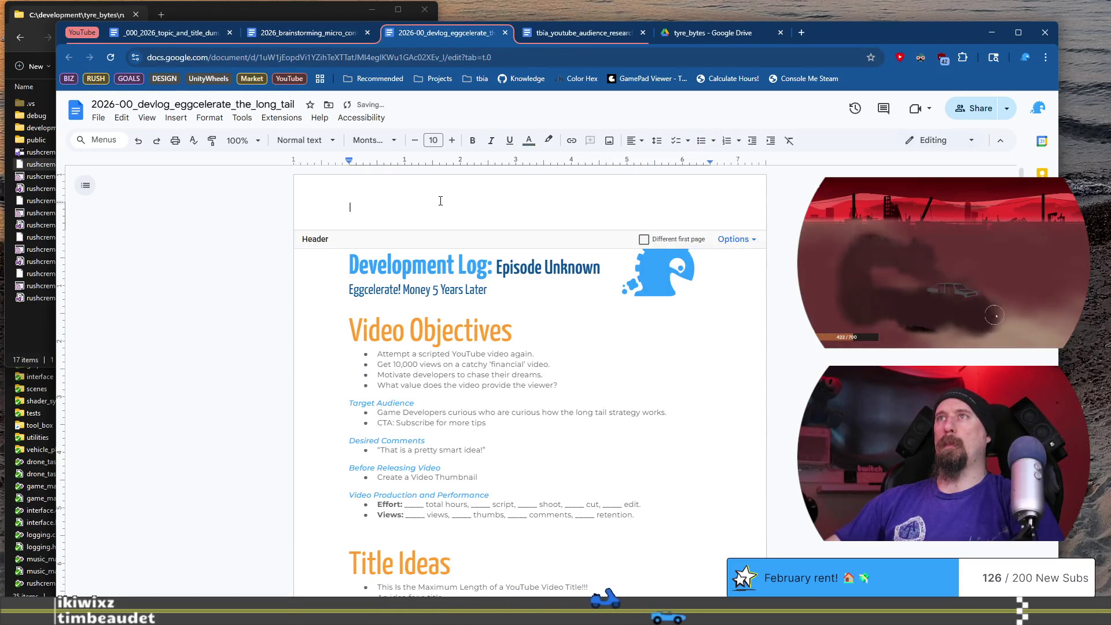
{"action": "key", "text": "ctrl+a"}
{"action": "key", "text": "ctrl+v"}
{"action": "key", "text": "BackSpace"}
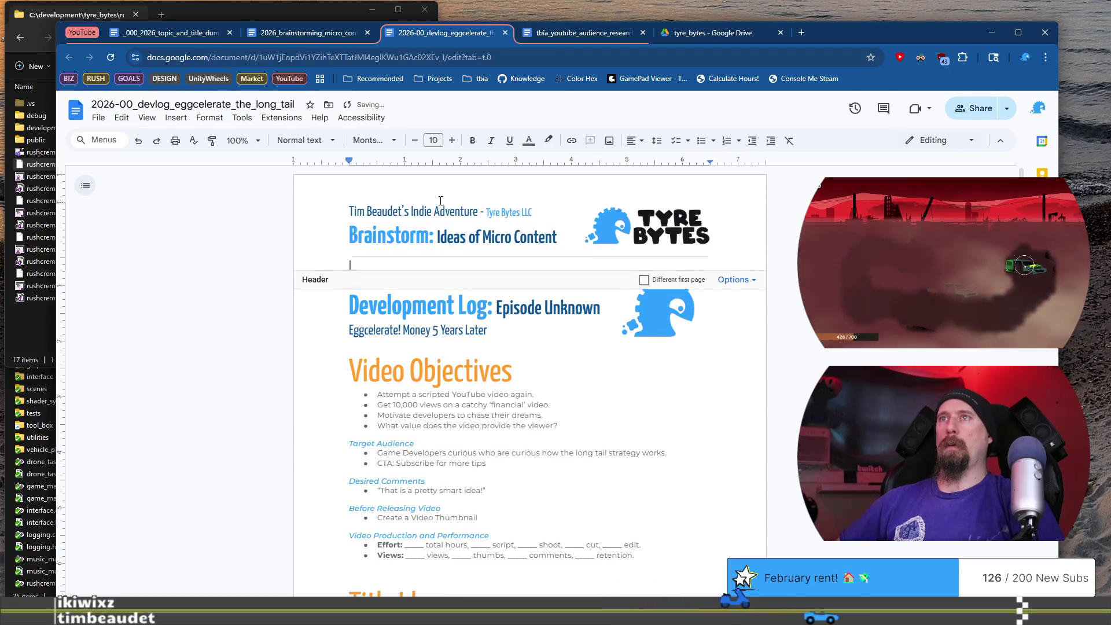
Retitle the devlog header to 'DevLog: Eggcelerate! 5 Years Later'
{"action": "key", "text": "Up"}
{"action": "key", "text": "Home"}
{"action": "key", "text": "ctrl+shift+Right"}
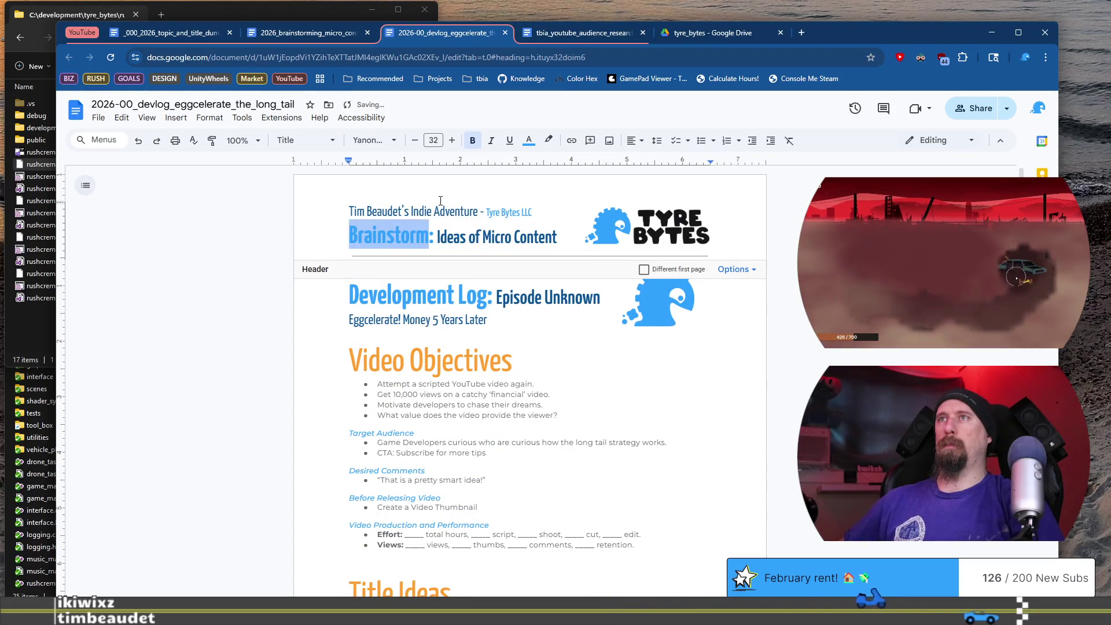
{"action": "type", "text": "Dec"}
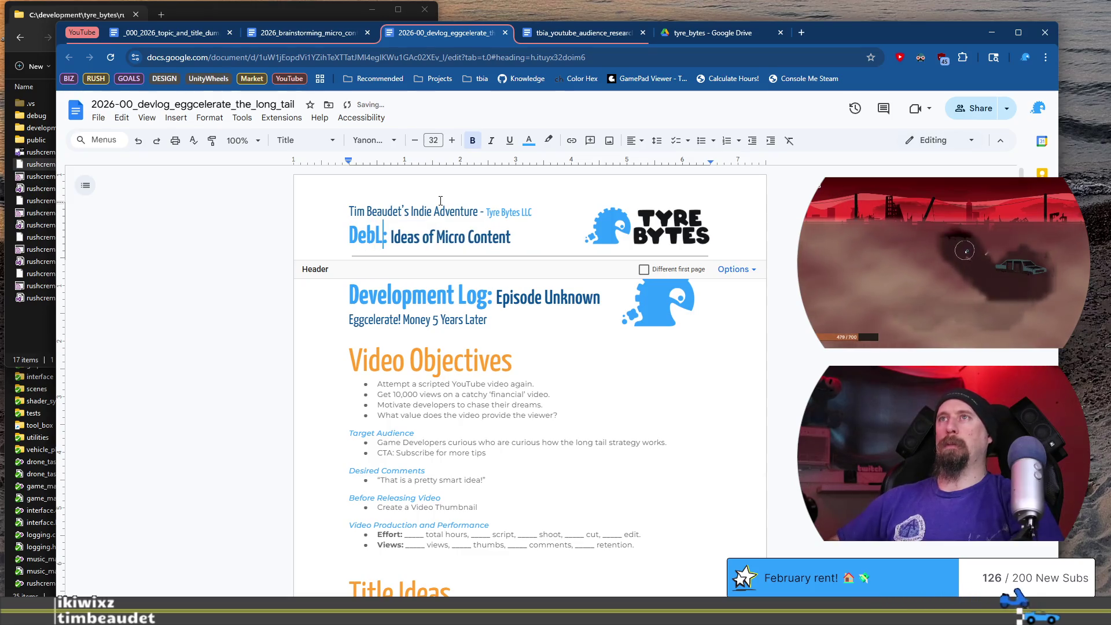
{"action": "key", "text": "BackSpace"}
{"action": "key", "text": "BackSpace"}
{"action": "type", "text": "vLog"}
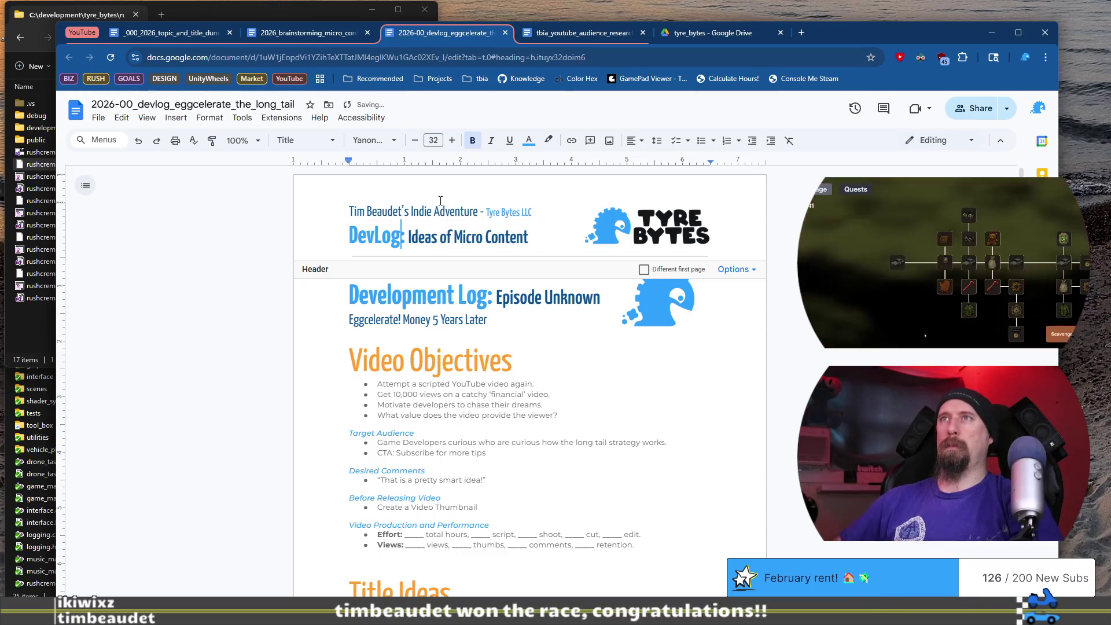
{"action": "key", "text": "ctrl+shift+Right"}
{"action": "key", "text": "ctrl+shift+Right"}
{"action": "key", "text": "ctrl+shift+Right"}
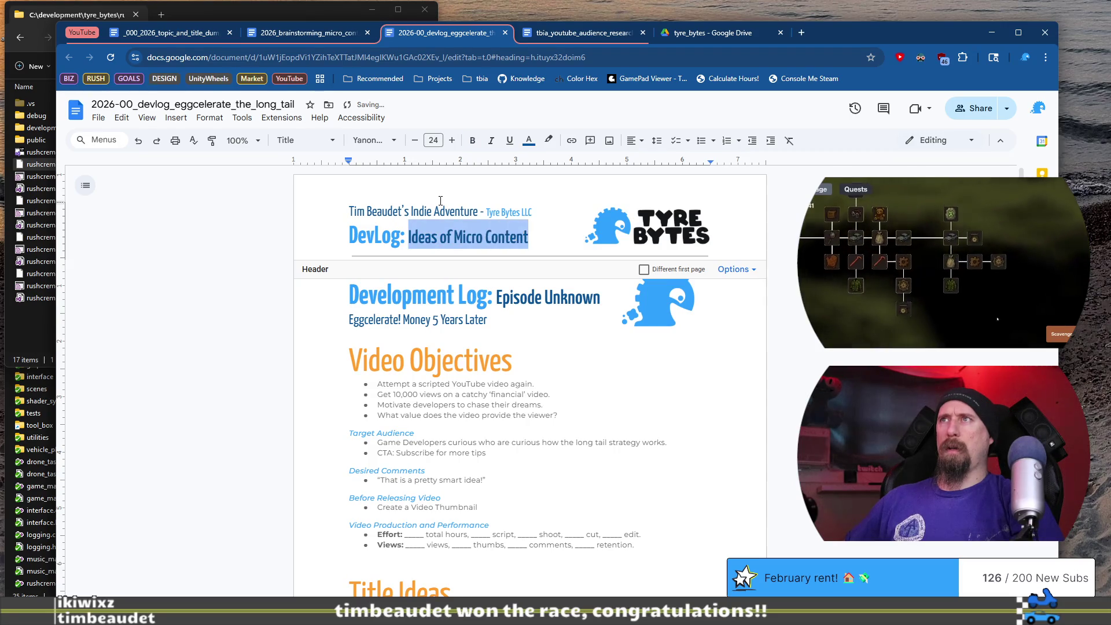
{"action": "type", "text": "Eggcelerate! 5 Years La"}
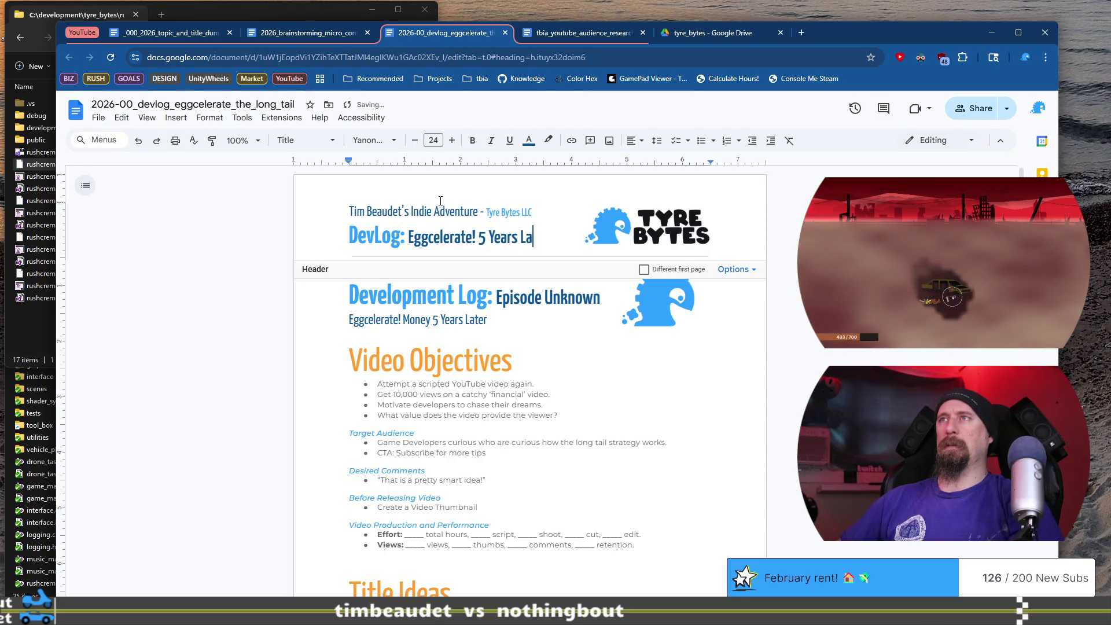
{"action": "type", "text": "ter"}
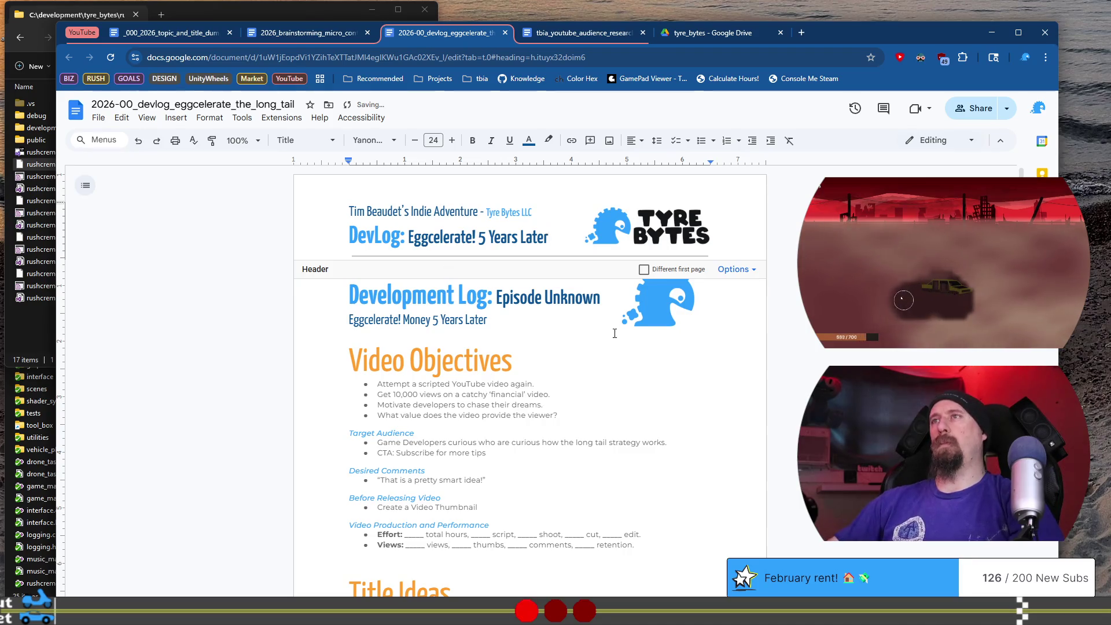
Delete the old 'Development Log: Episode Unknown' title block from the devlog body
{"action": "left_click", "coordinate": [582, 323]}
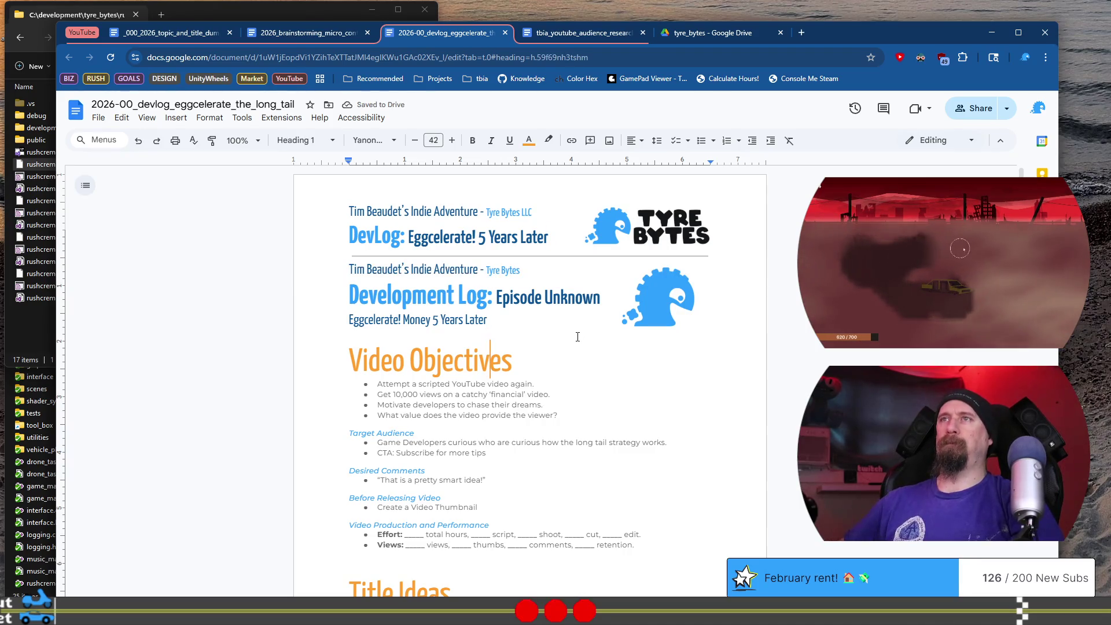
{"action": "key", "text": "shift+Home"}
{"action": "key", "text": "shift+Up"}
{"action": "key", "text": "shift+Up"}
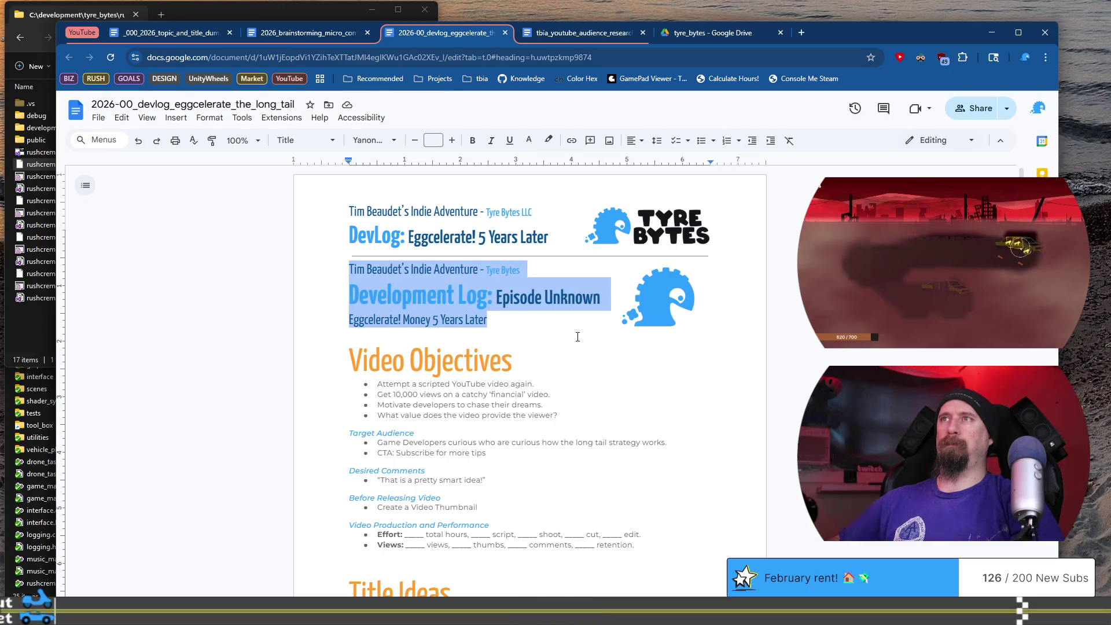
{"action": "key", "text": "Delete"}
{"action": "key", "text": "Delete"}
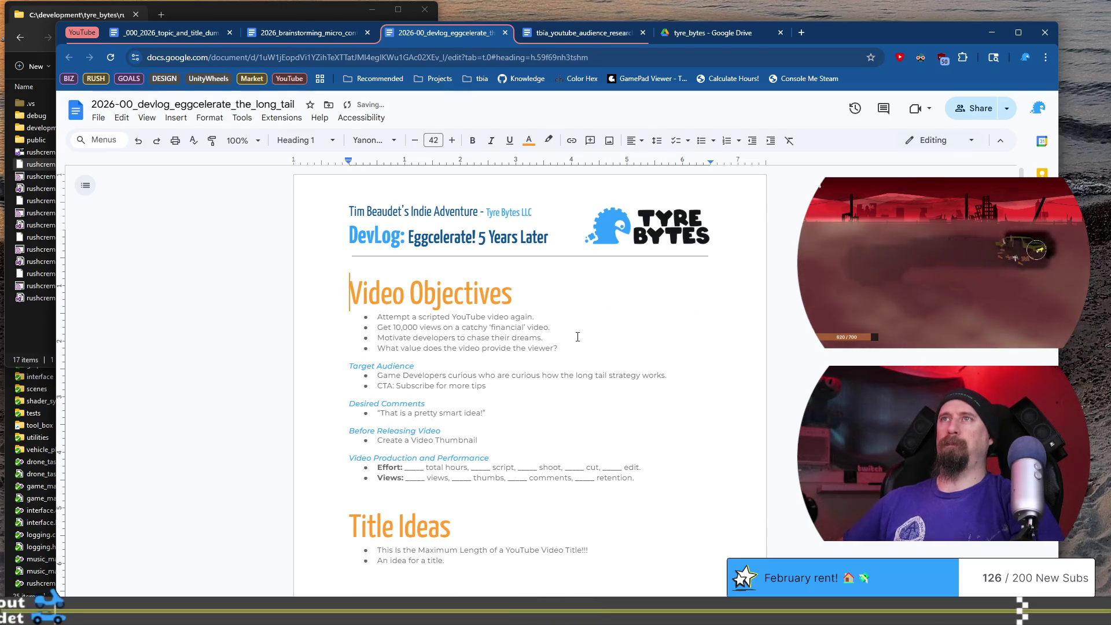
{"action": "double_click", "coordinate": [551, 255]}
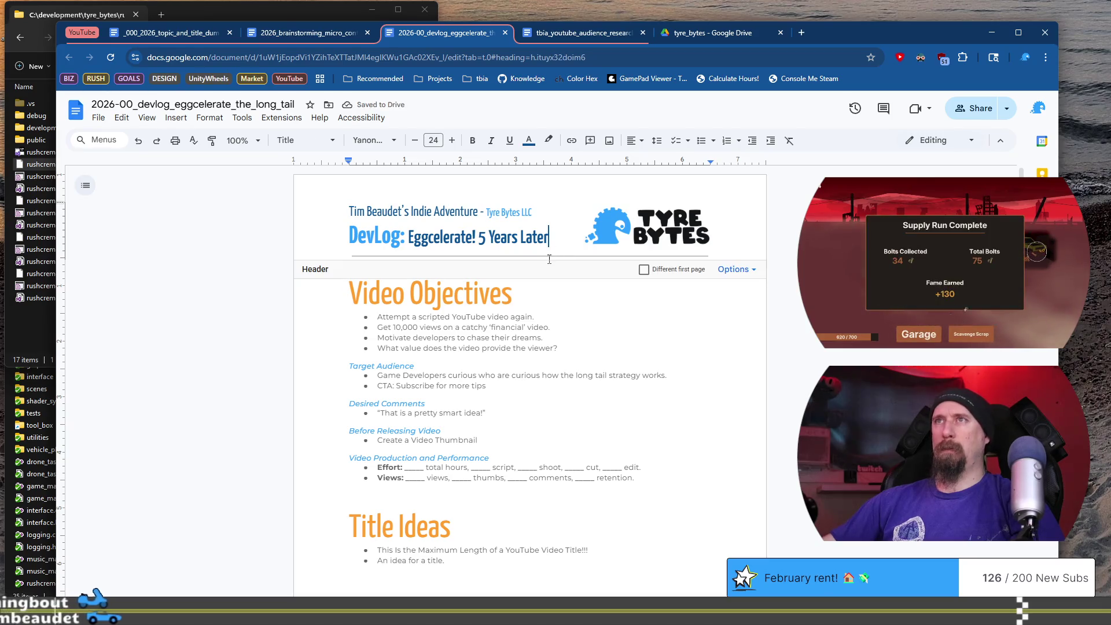
Colour the Video Objectives heading magenta-pink with hex ff0099
{"action": "left_click", "coordinate": [552, 308]}
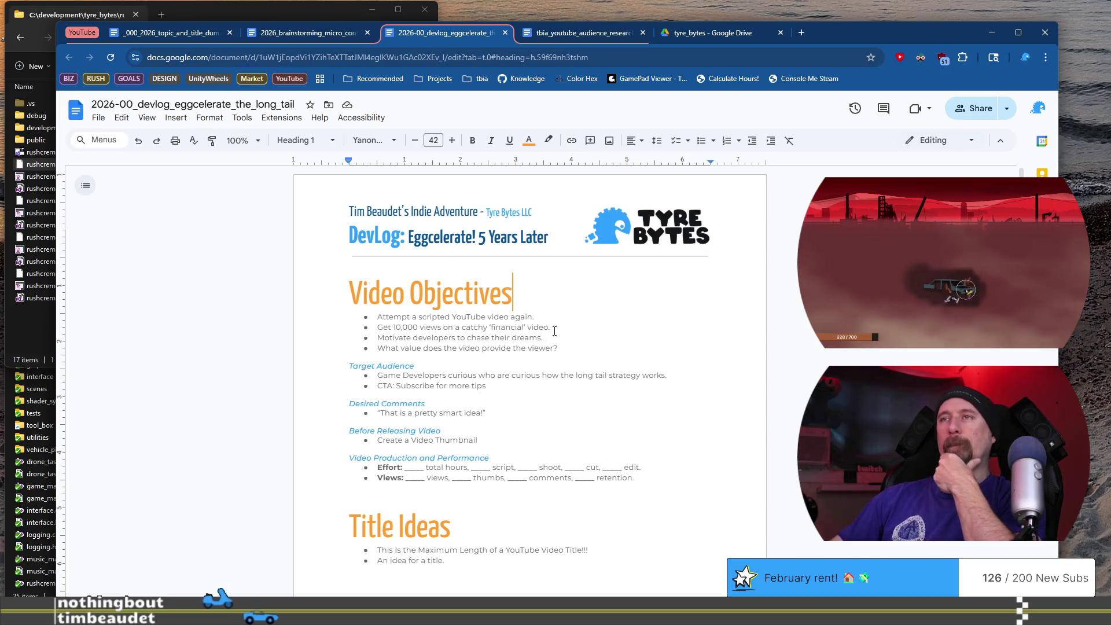
{"action": "triple_click", "coordinate": [386, 272]}
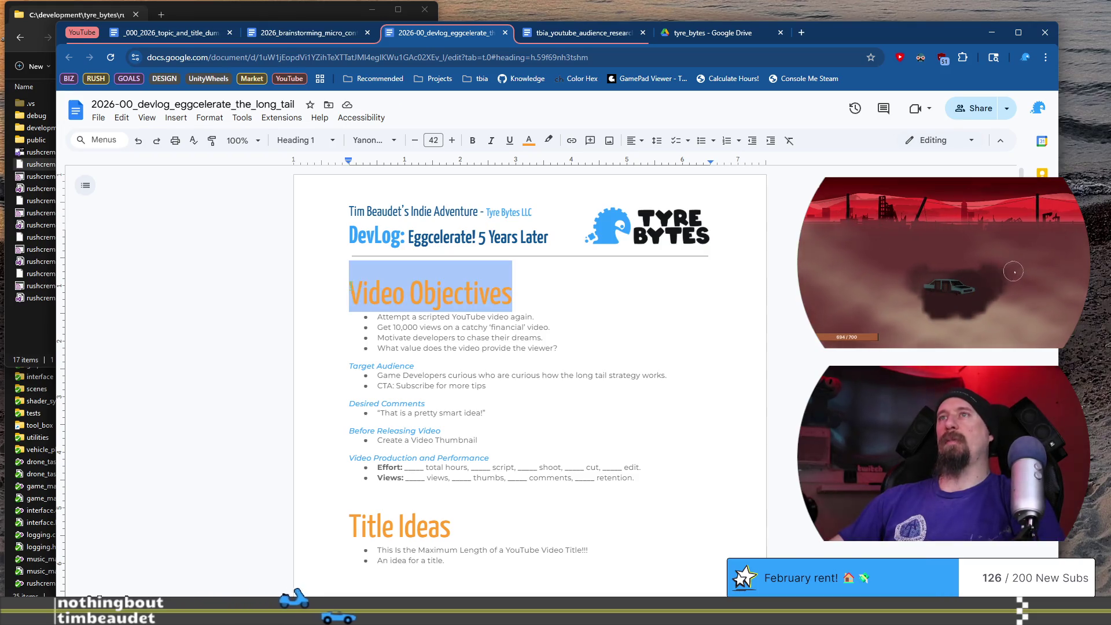
{"action": "left_click", "coordinate": [528, 141]}
{"action": "left_click", "coordinate": [558, 279]}
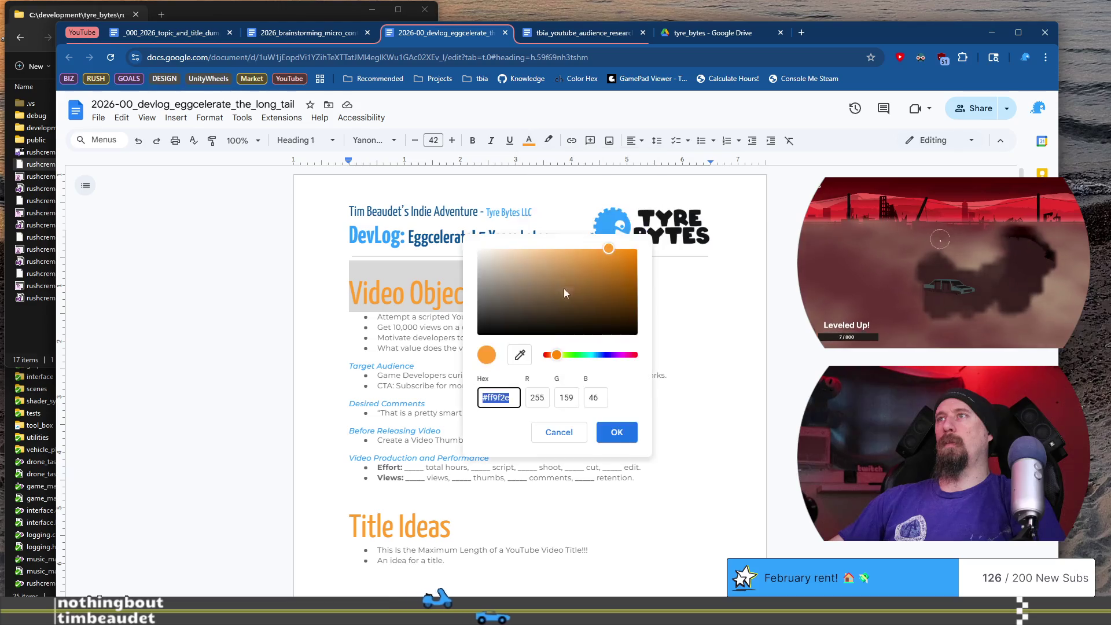
{"action": "type", "text": "ff0099"}
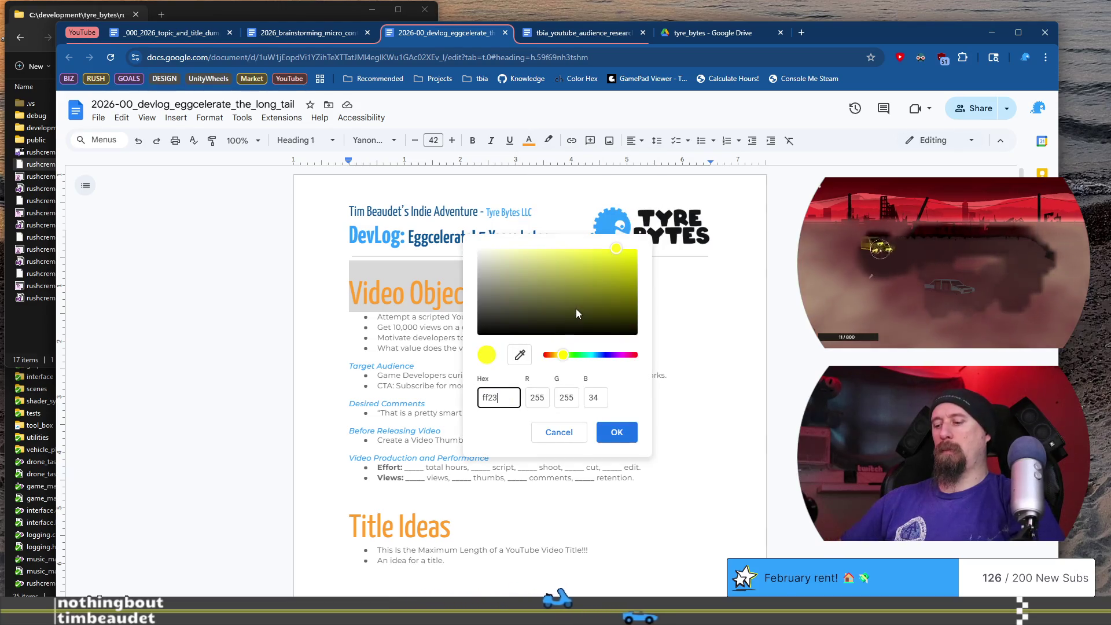
{"action": "key", "text": "Return"}
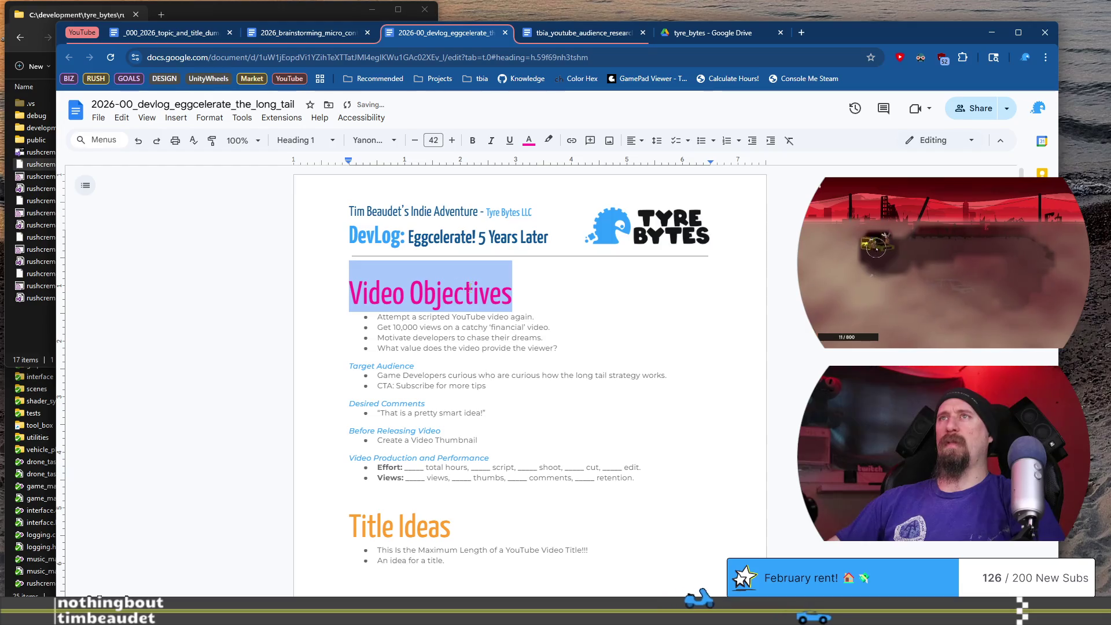
Shrink the heading to size 35 and update Heading 1 to match it
{"action": "left_click", "coordinate": [415, 141]}
{"action": "left_click", "coordinate": [416, 141]}
{"action": "left_click", "coordinate": [416, 141]}
{"action": "left_click", "coordinate": [416, 142]}
{"action": "left_click", "coordinate": [416, 141]}
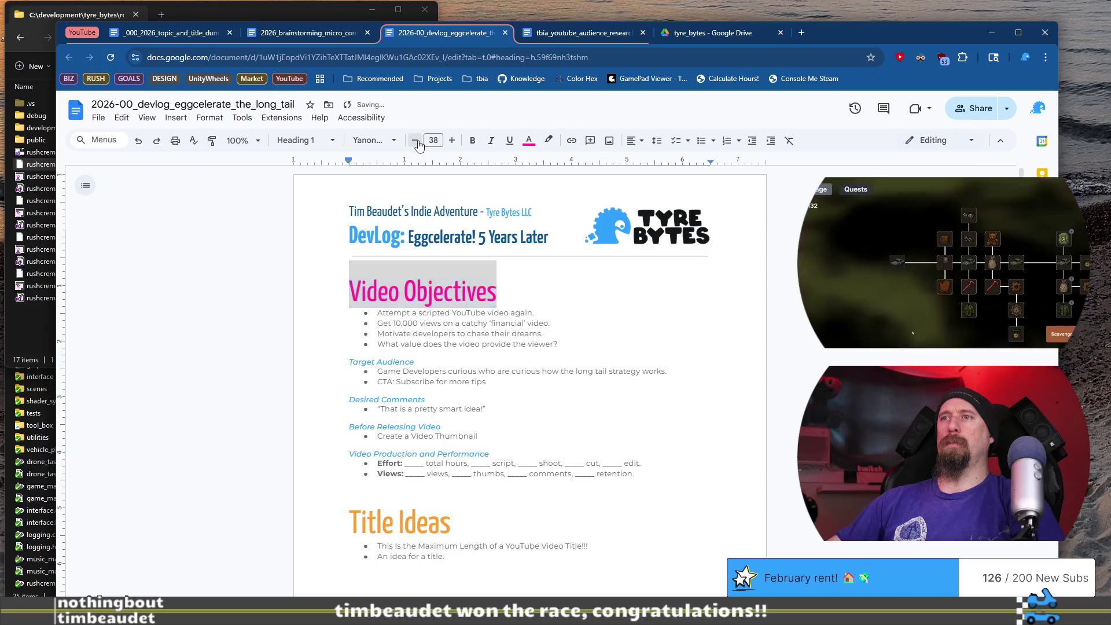
{"action": "left_click", "coordinate": [416, 142]}
{"action": "left_click", "coordinate": [416, 141]}
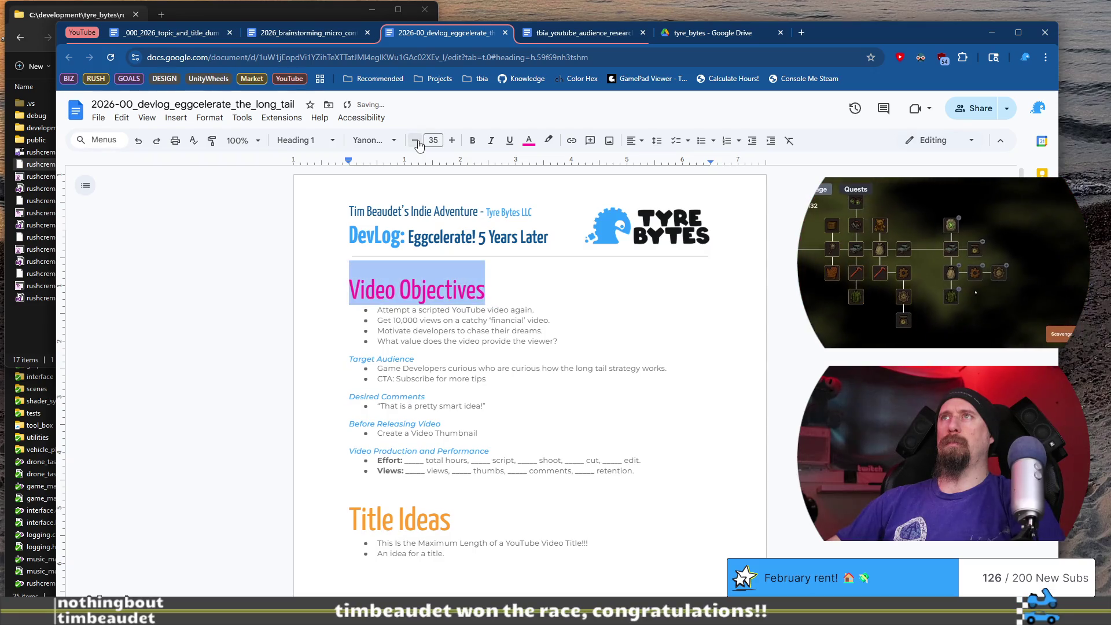
{"action": "left_click", "coordinate": [304, 140]}
{"action": "mouse_move", "coordinate": [344, 316]}
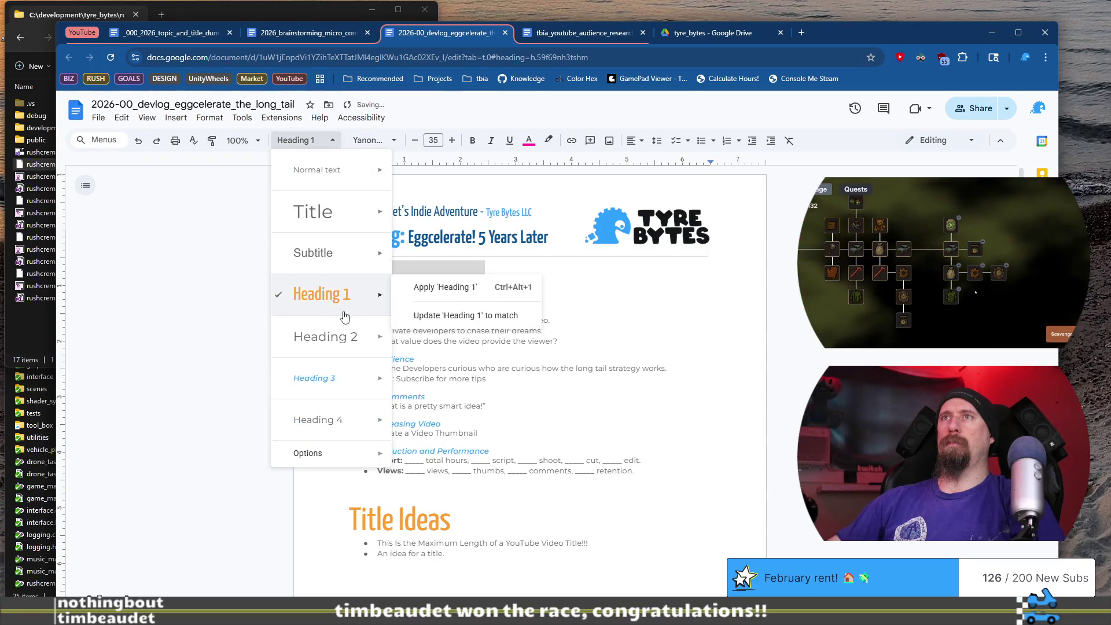
{"action": "left_click", "coordinate": [461, 317]}
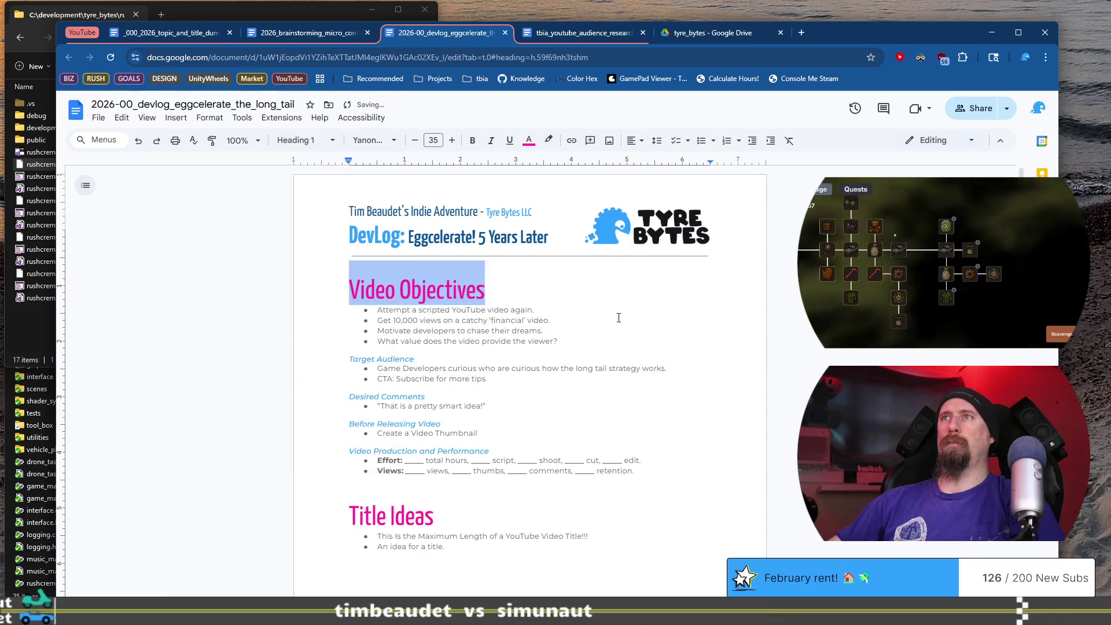
{"action": "left_click", "coordinate": [618, 314]}
{"action": "scroll", "coordinate": [619, 314], "scroll_direction": "down", "scroll_amount": 4}
{"action": "scroll", "coordinate": [619, 315], "scroll_direction": "down", "scroll_amount": 10}
Apply the pink Heading 1 style to The Script heading
{"action": "scroll", "coordinate": [619, 314], "scroll_direction": "up", "scroll_amount": 5}
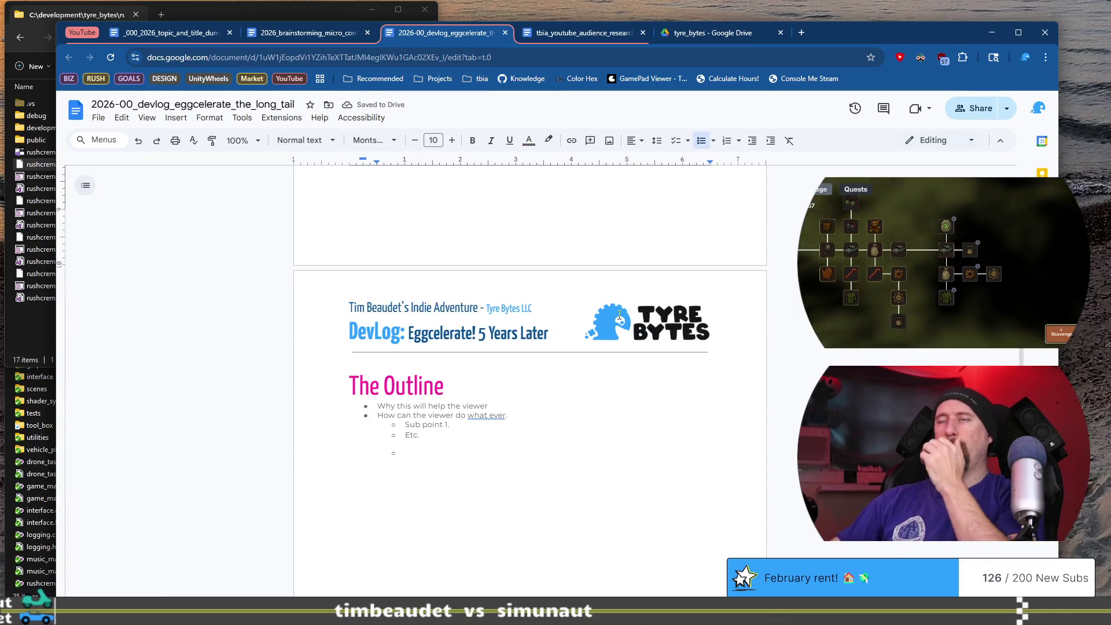
{"action": "scroll", "coordinate": [619, 314], "scroll_direction": "down", "scroll_amount": 10}
{"action": "left_click_drag", "start_coordinate": [456, 351], "coordinate": [347, 354]}
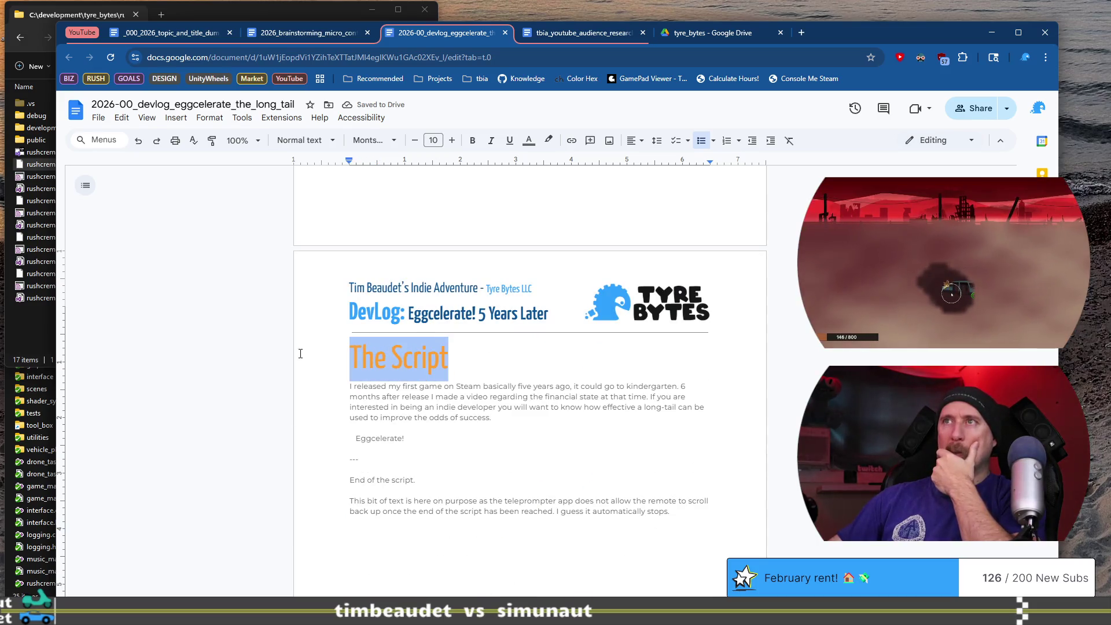
{"action": "left_click", "coordinate": [305, 139]}
{"action": "left_click", "coordinate": [327, 293]}
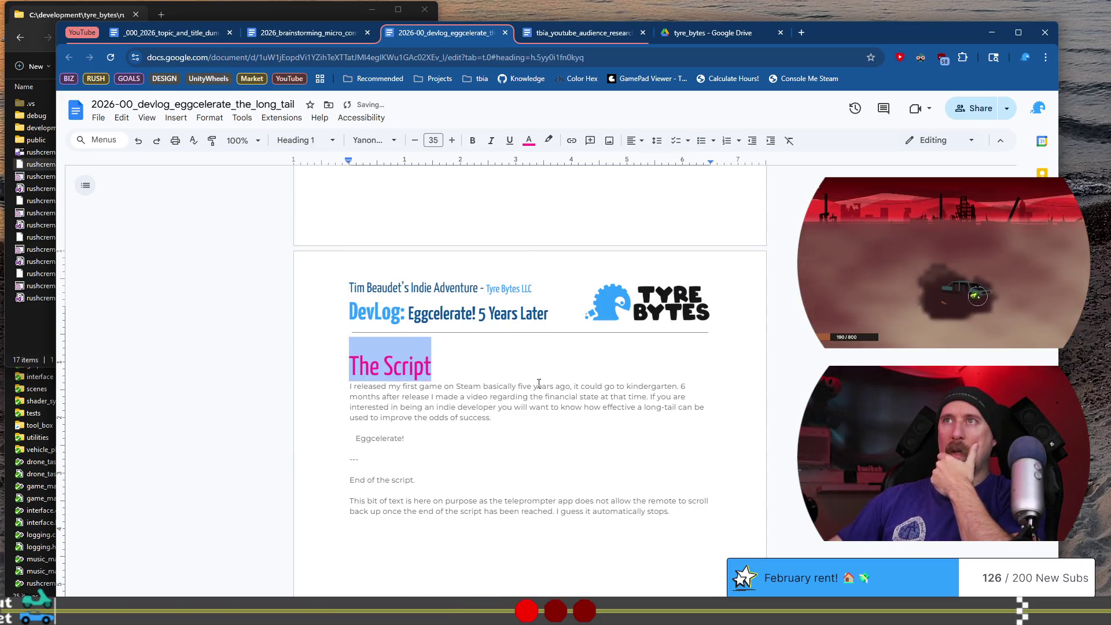
{"action": "left_click", "coordinate": [551, 417]}
{"action": "scroll", "coordinate": [552, 418], "scroll_direction": "down", "scroll_amount": 2}
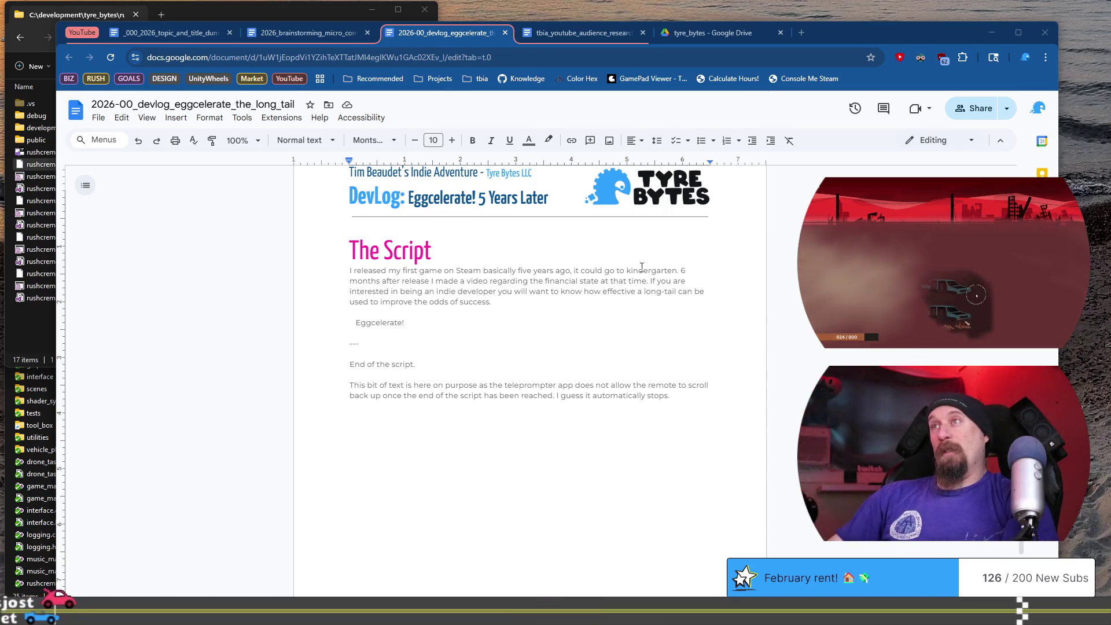
{"action": "left_click", "coordinate": [678, 275]}
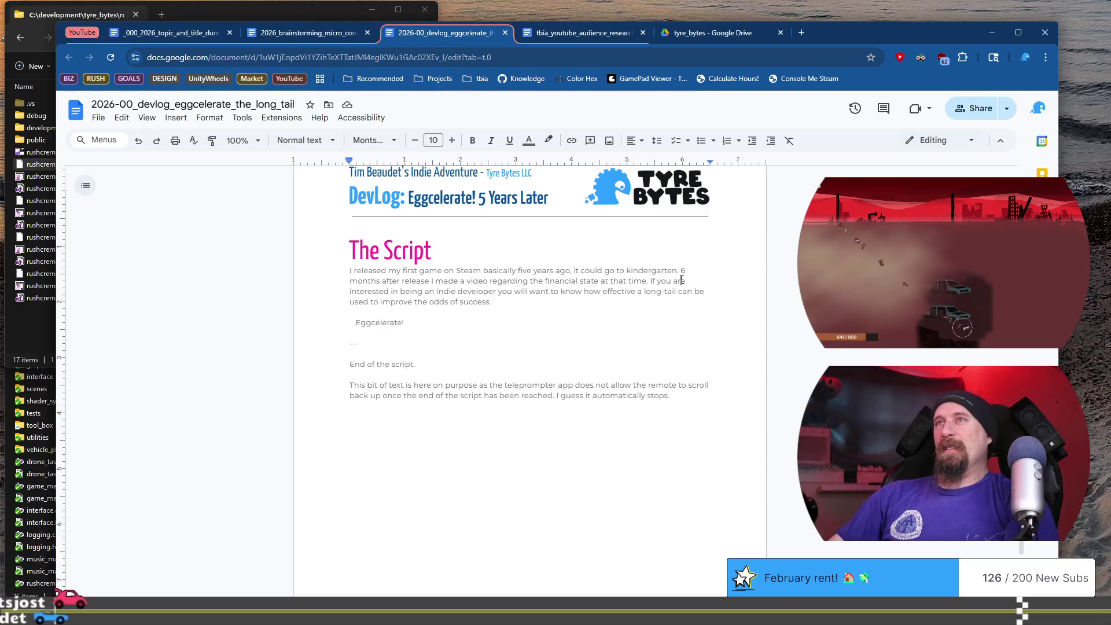
Edit the script paragraph's long-tail sentence, adding then removing a period after 'can be'
{"action": "left_click", "coordinate": [507, 281]}
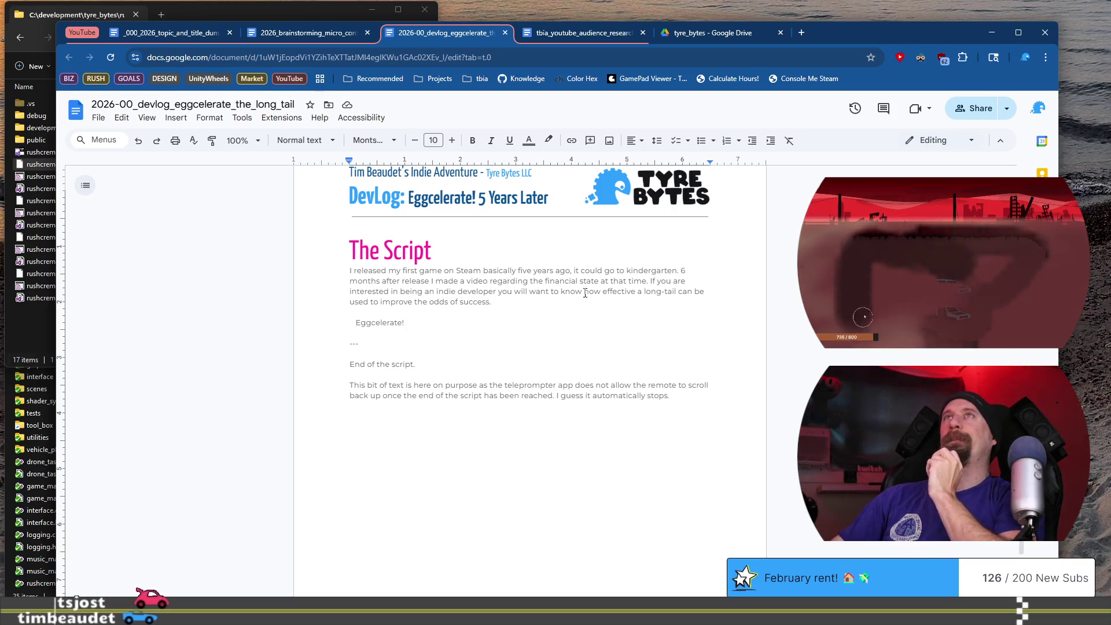
{"action": "key", "text": "alt+Tab"}
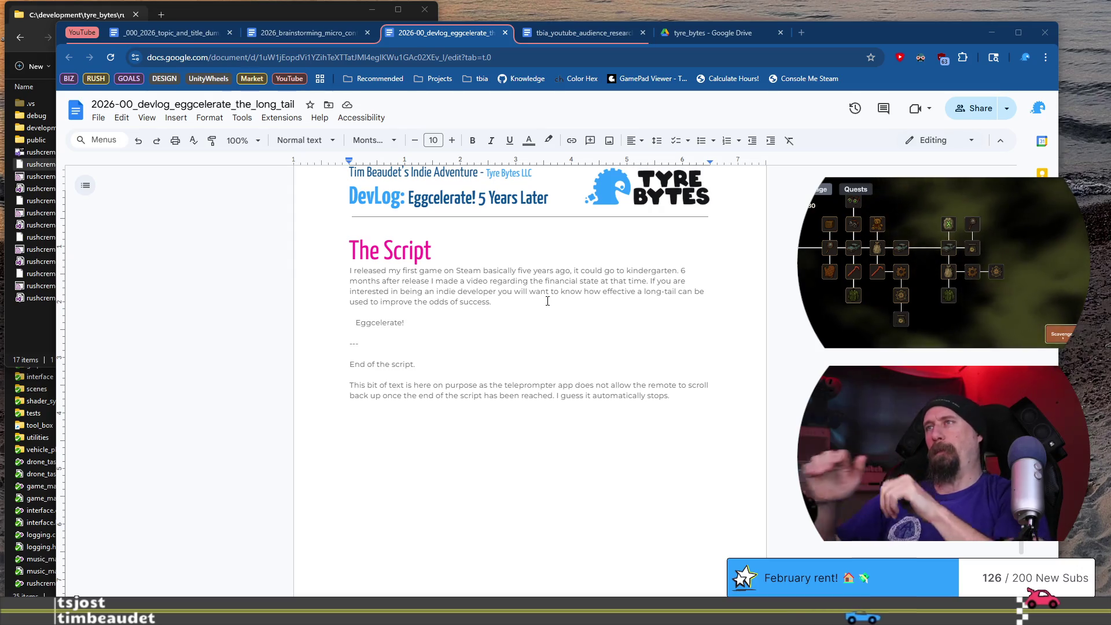
{"action": "left_click_drag", "start_coordinate": [514, 289], "coordinate": [638, 296]}
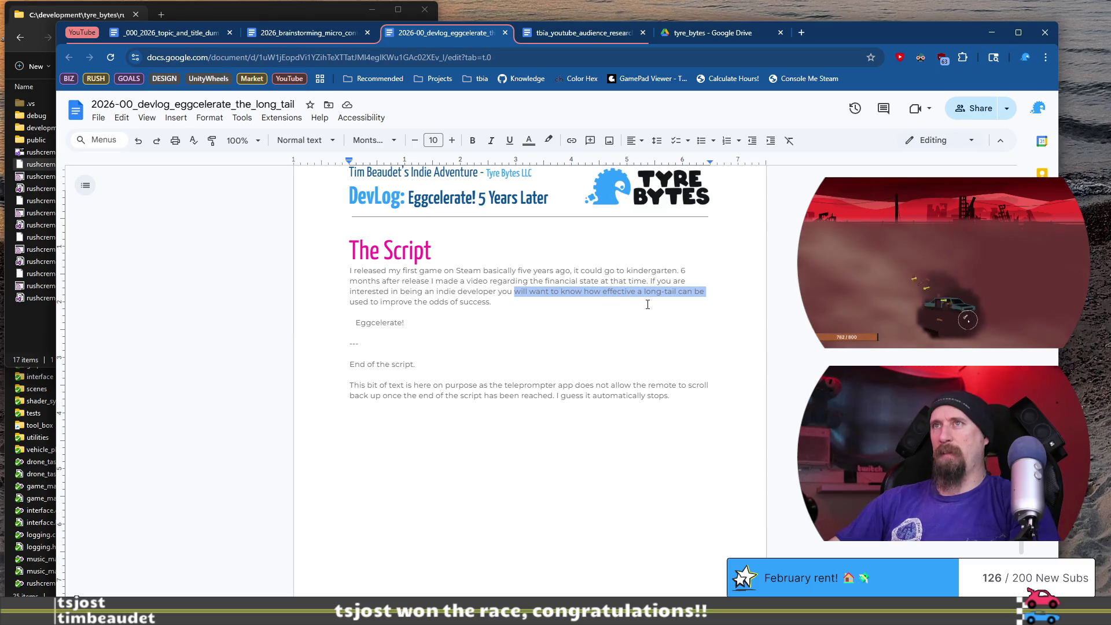
{"action": "left_click", "coordinate": [648, 304]}
{"action": "left_click", "coordinate": [704, 291]}
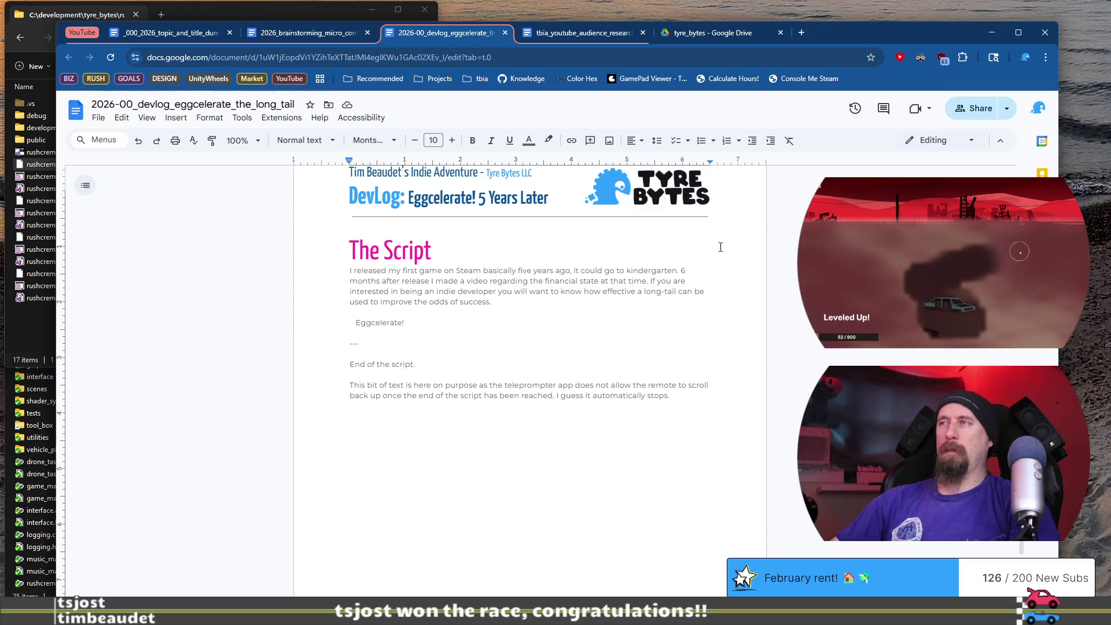
{"action": "type", "text": "."}
{"action": "key", "text": "BackSpace"}
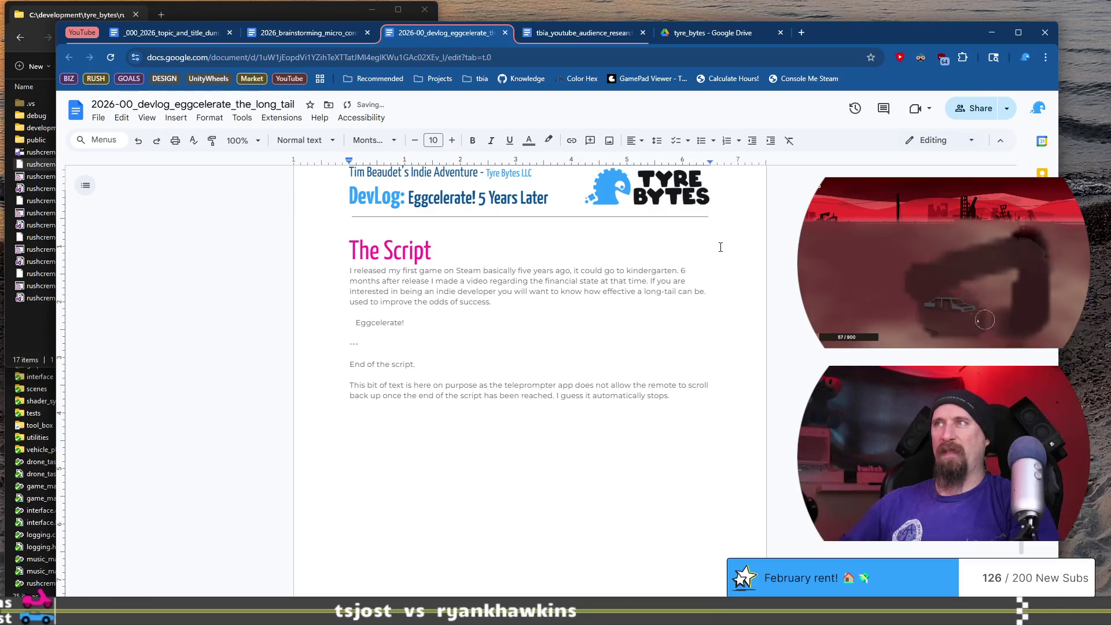
{"action": "key", "text": "Down"}
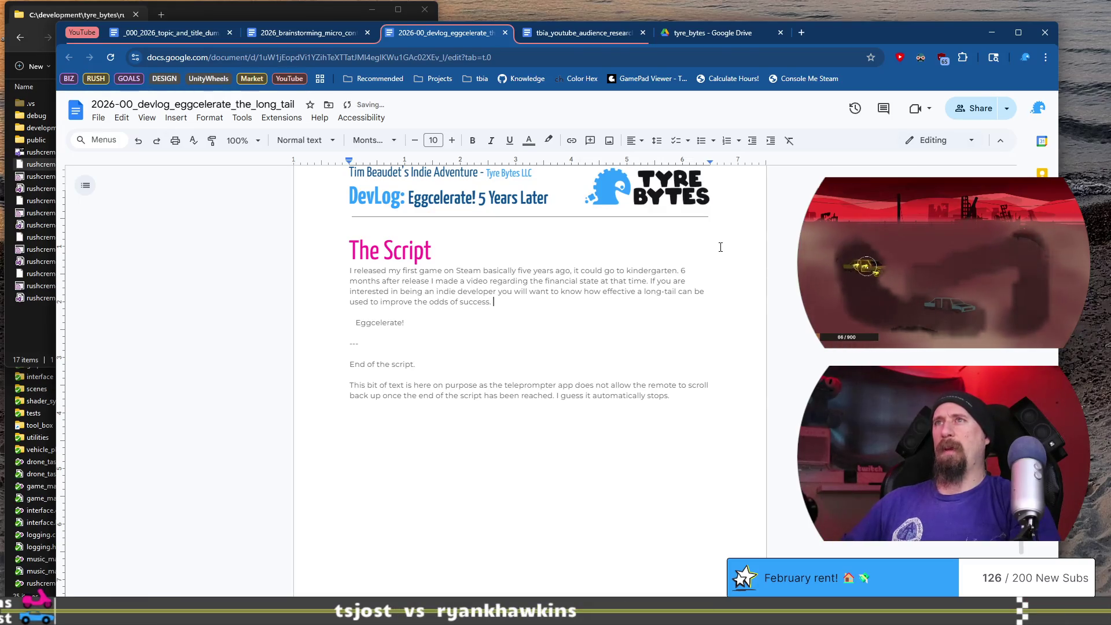
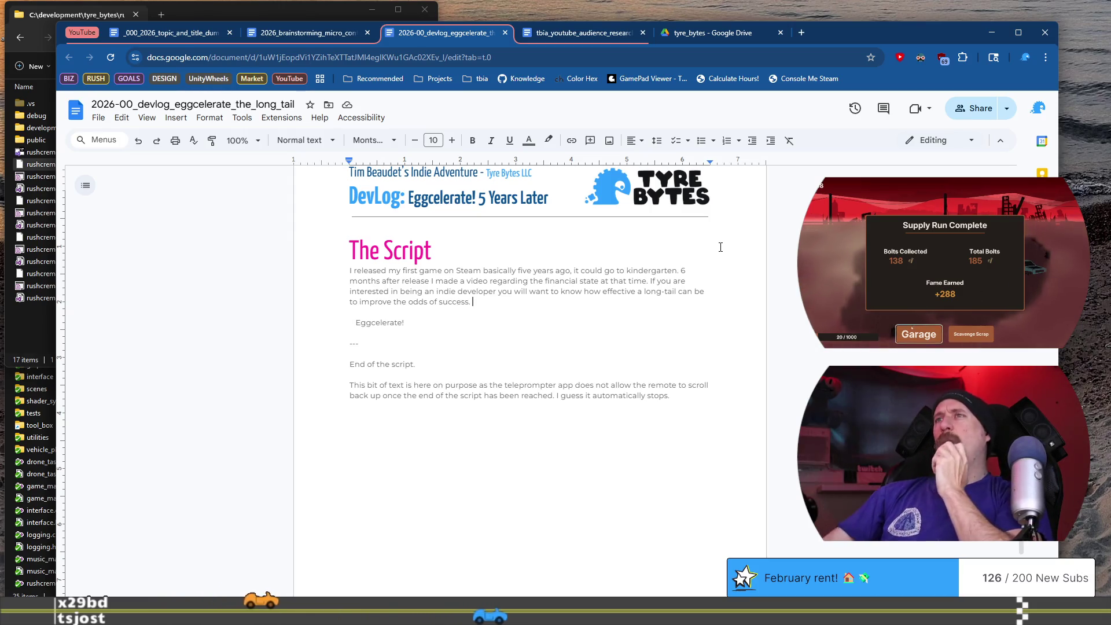
Scroll up to the Video Objectives and set the document zoom to 135%
{"action": "scroll", "coordinate": [716, 340], "scroll_direction": "up", "scroll_amount": 12}
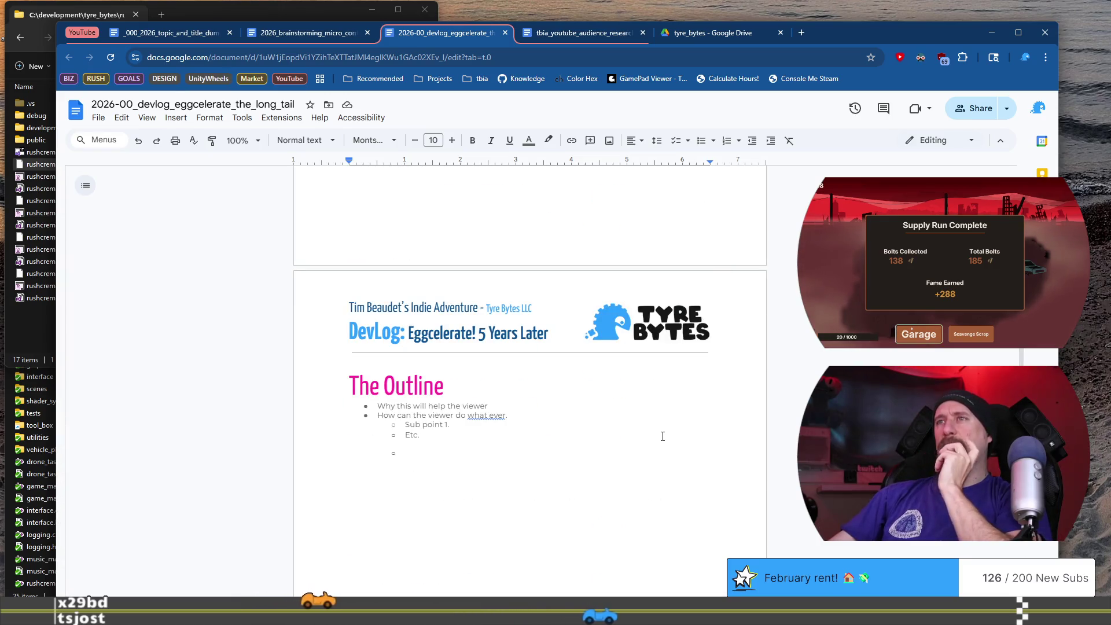
{"action": "scroll", "coordinate": [661, 436], "scroll_direction": "up", "scroll_amount": 10}
{"action": "left_click_drag", "start_coordinate": [383, 309], "coordinate": [575, 313]}
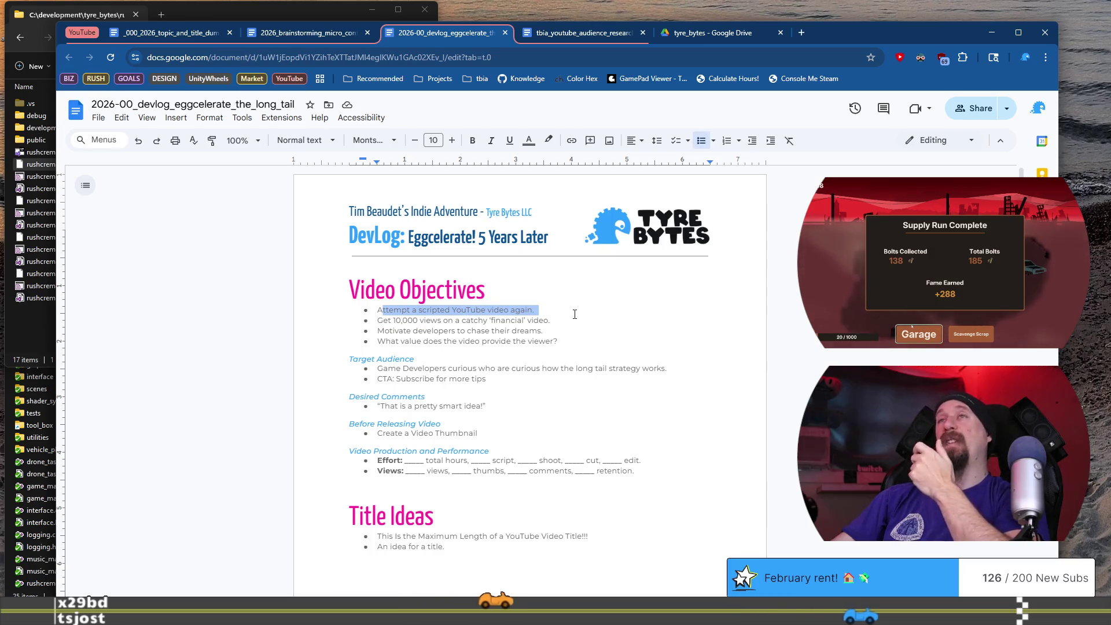
{"action": "left_click", "coordinate": [237, 142]}
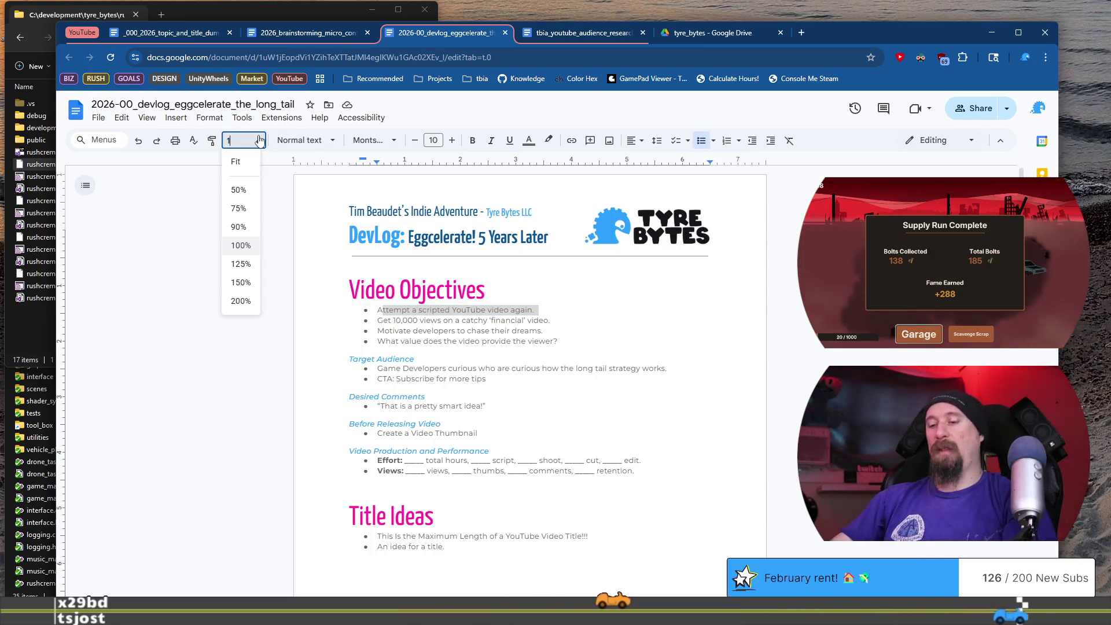
{"action": "type", "text": "135"}
{"action": "key", "text": "Return"}
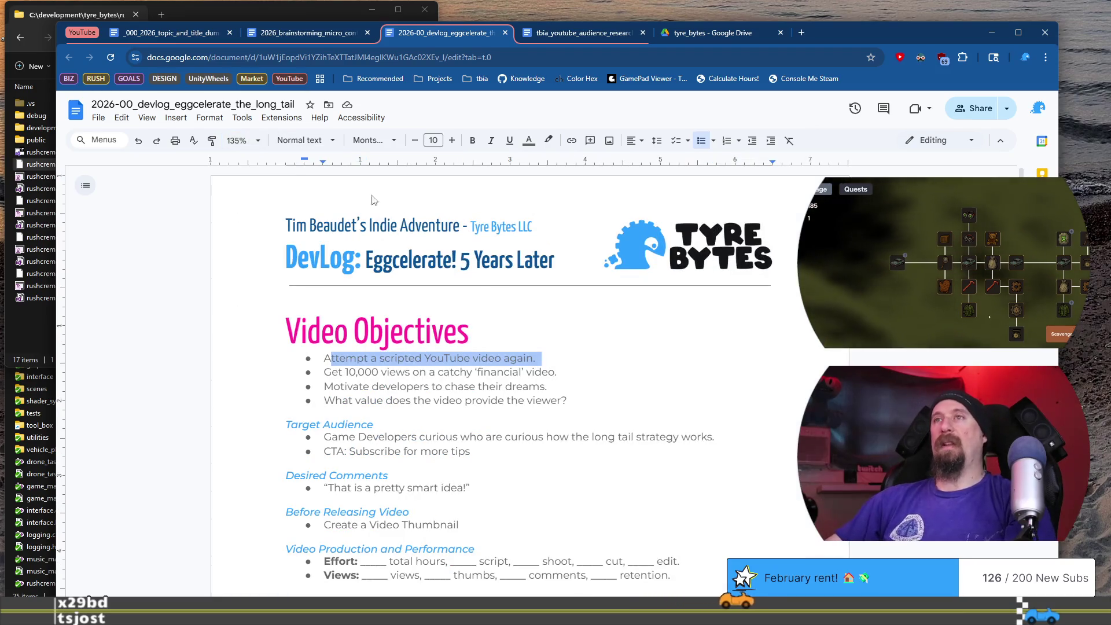
Add the bullet 'Bring life to the YouTube channel.' below the first objective
{"action": "left_click", "coordinate": [646, 355]}
{"action": "key", "text": "Return"}
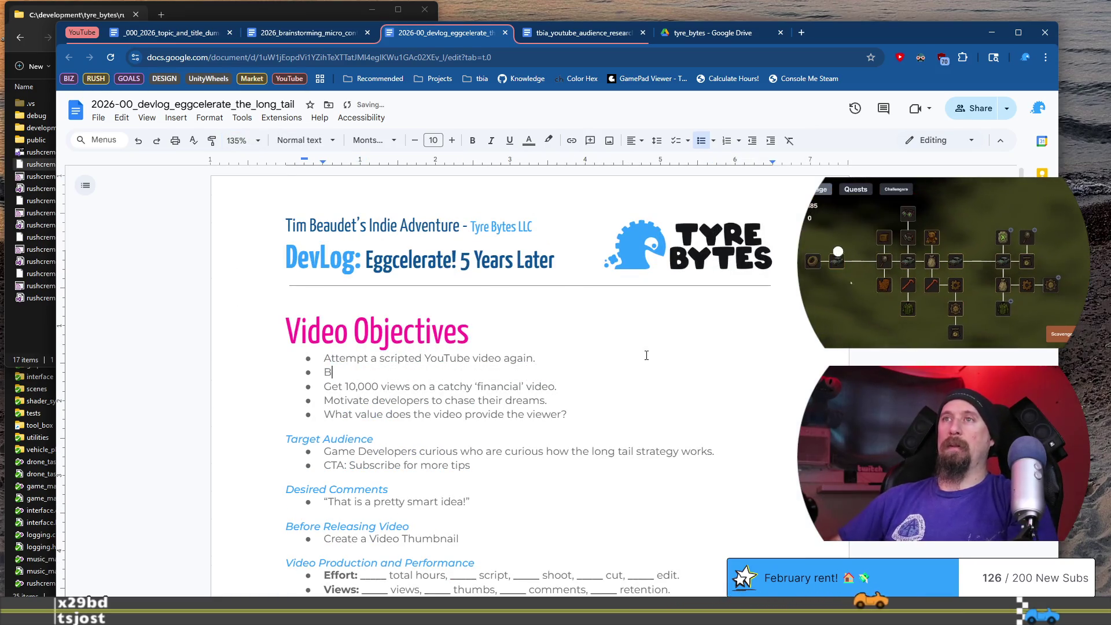
{"action": "type", "text": "Bring lik"}
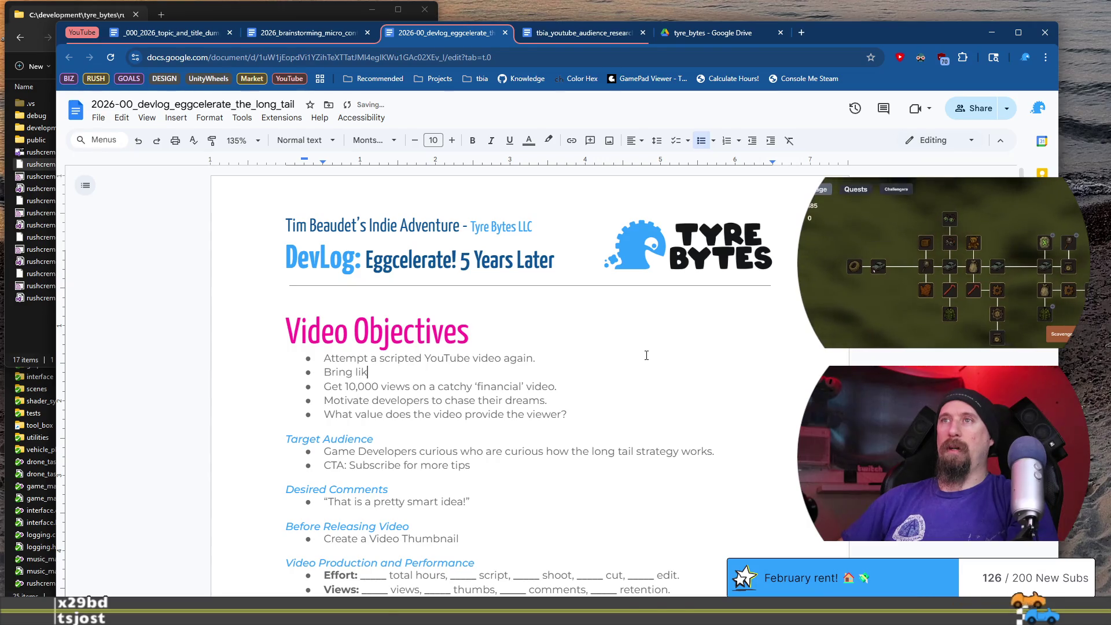
{"action": "key", "text": "BackSpace"}
{"action": "type", "text": "fe to the YouTube channel"}
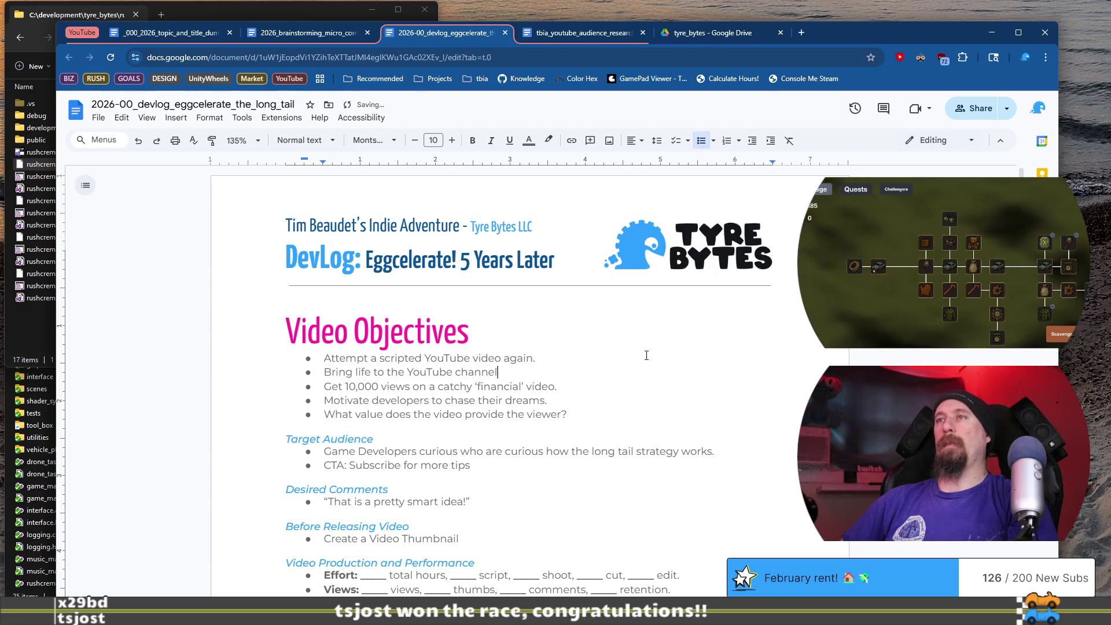
{"action": "type", "text": "."}
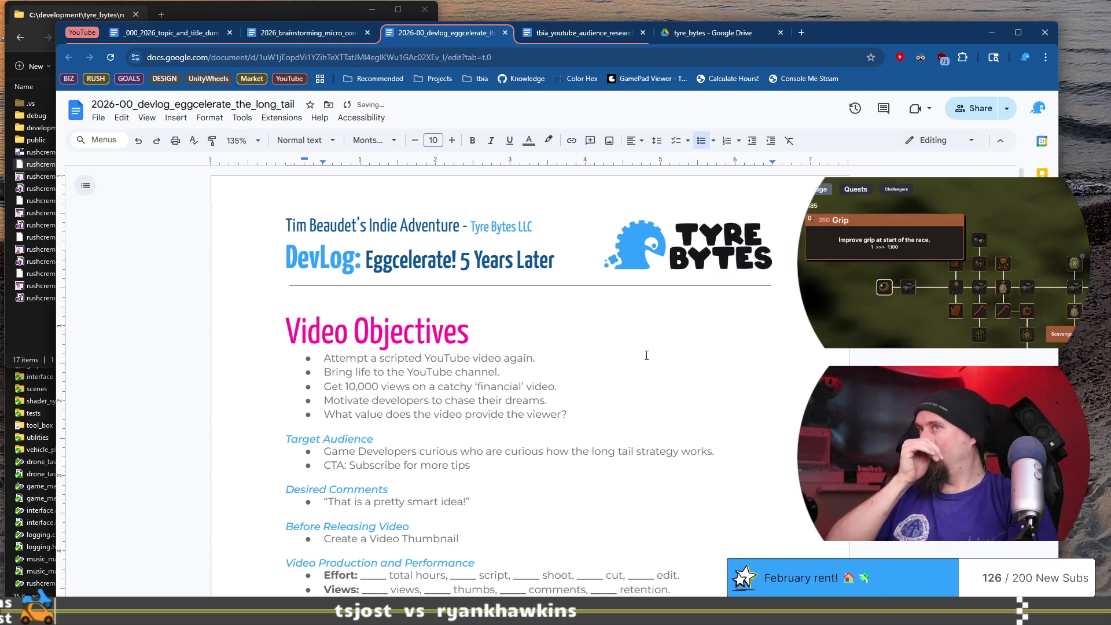
{"action": "key", "text": "Return"}
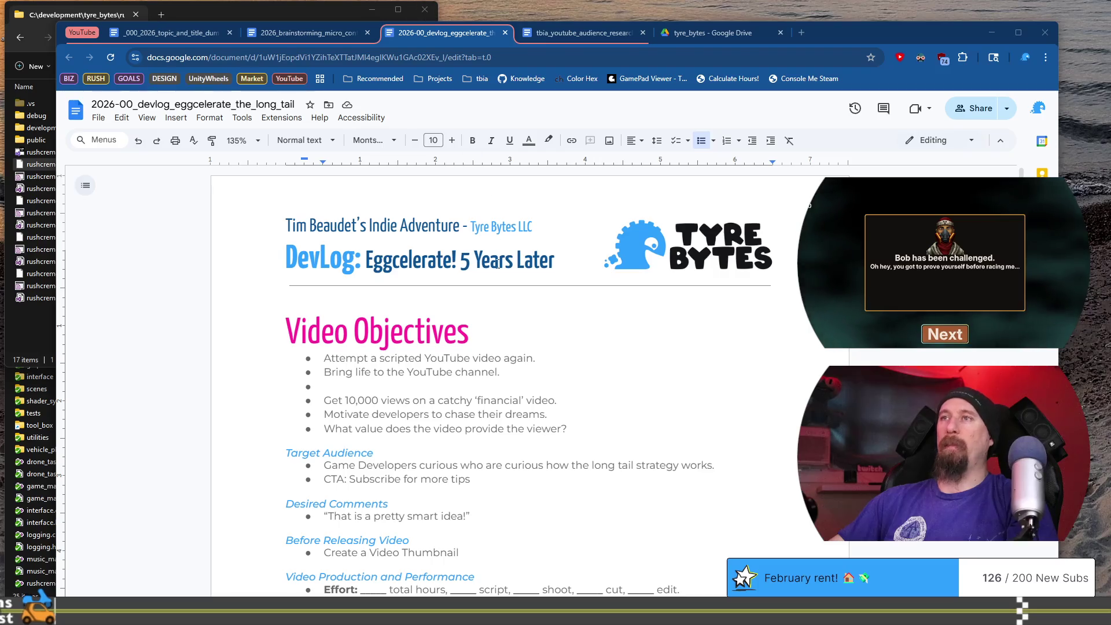
{"action": "left_click", "coordinate": [529, 382]}
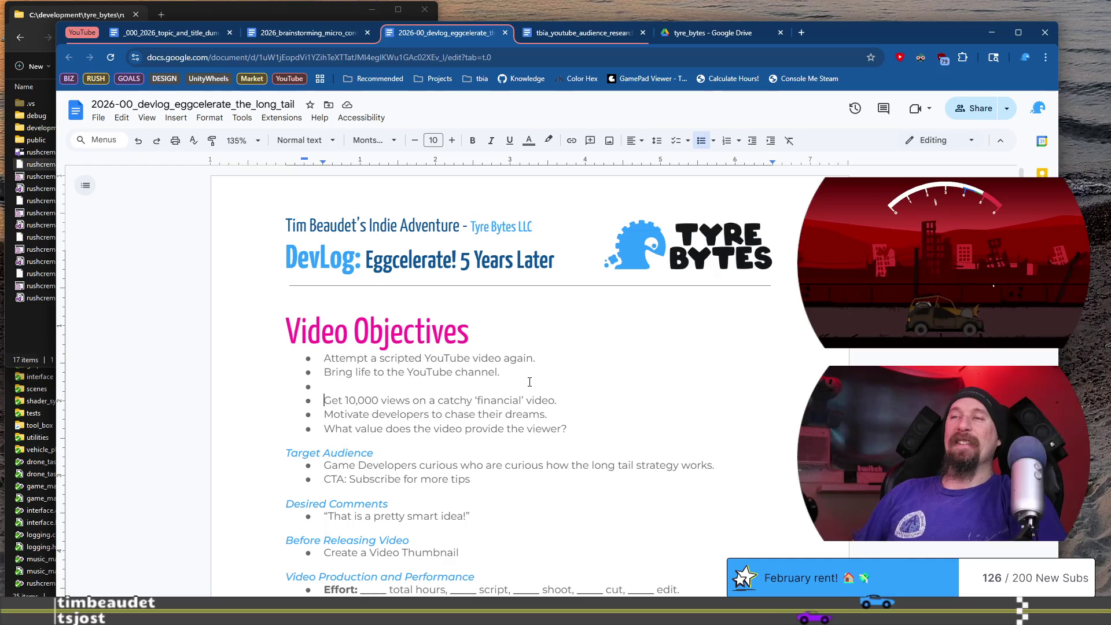
Delete the empty bullet above the 10,000 views objective and select that objective's line
{"action": "key", "text": "BackSpace"}
{"action": "key", "text": "shift+End"}
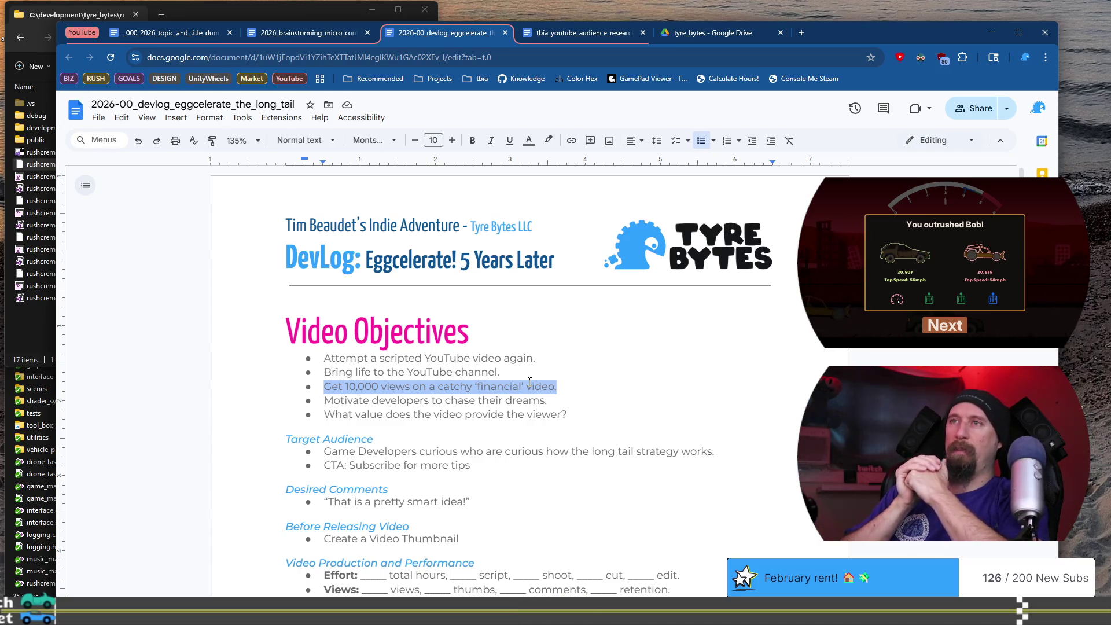
Fix the channel objective's ending and insert 'back' after 'life'
{"action": "key", "text": "Up"}
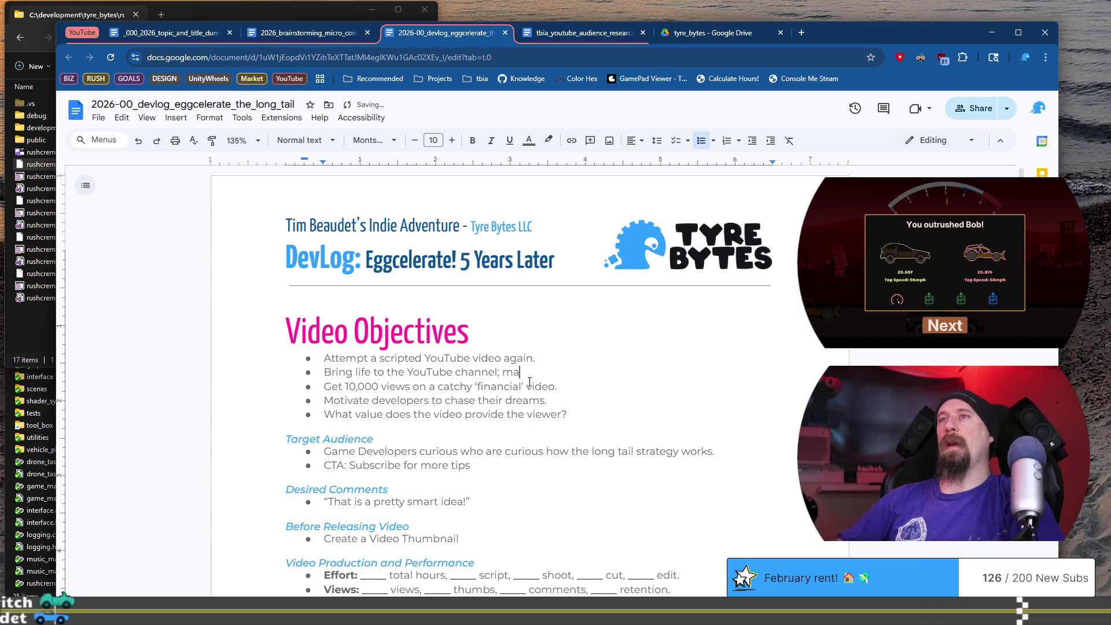
{"action": "key", "text": "BackSpace"}
{"action": "key", "text": "BackSpace"}
{"action": "type", "text": "."}
{"action": "key", "text": "Home"}
{"action": "key", "text": "ctrl+Right"}
{"action": "key", "text": "ctrl+Right"}
{"action": "type", "text": "back"}
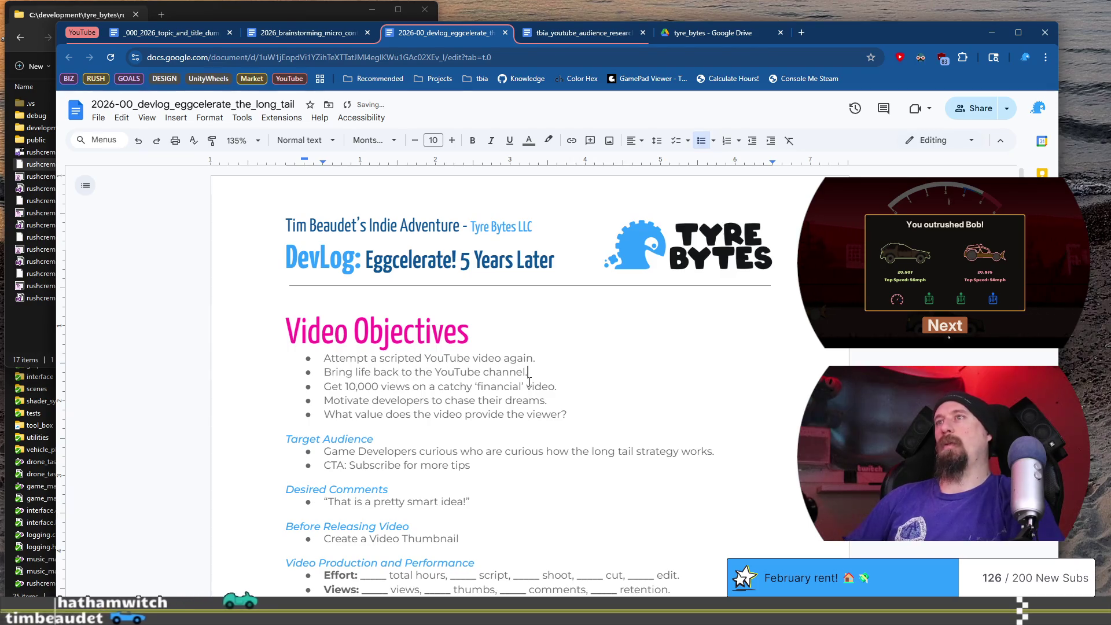
Remove the accidental empty bullet and briefly select the 'Motivate developers' objective
{"action": "key", "text": "Return"}
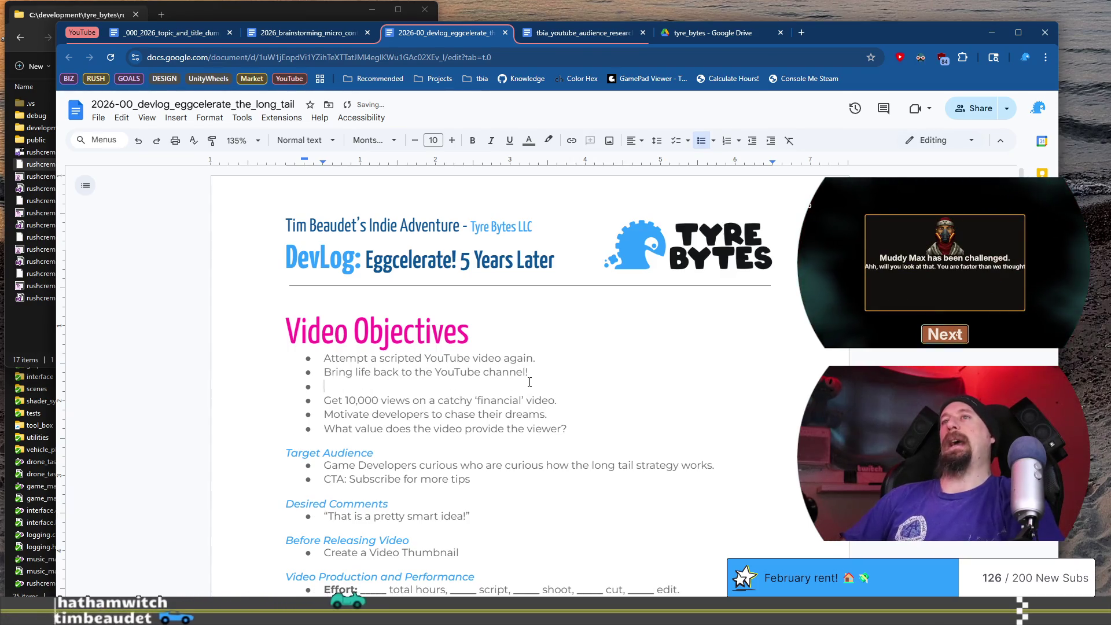
{"action": "key", "text": "BackSpace"}
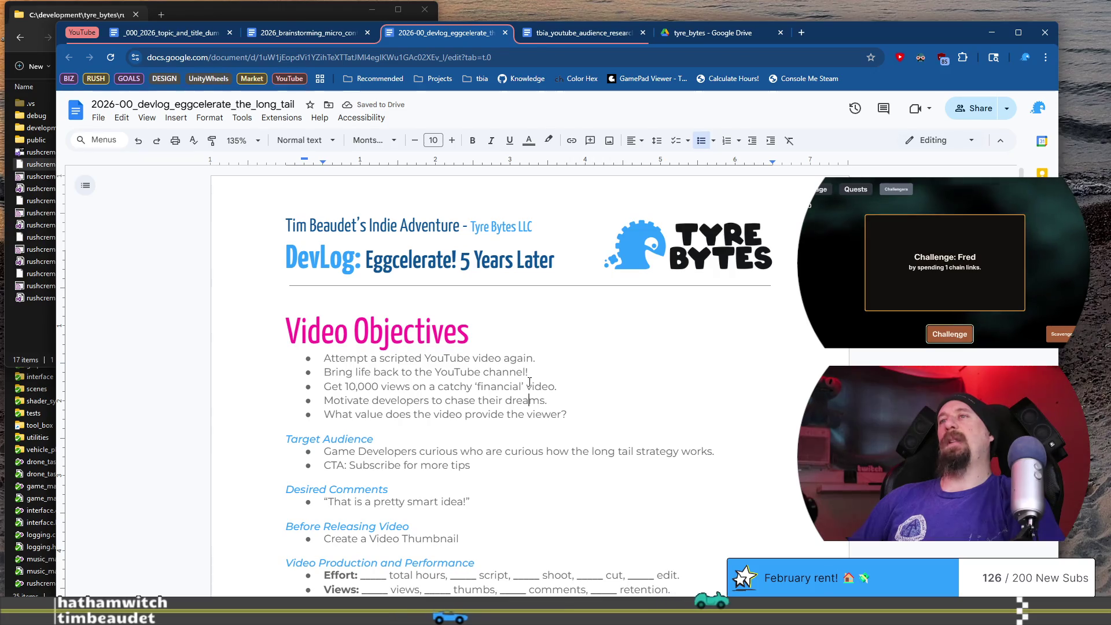
{"action": "key", "text": "Home"}
{"action": "key", "text": "shift+End"}
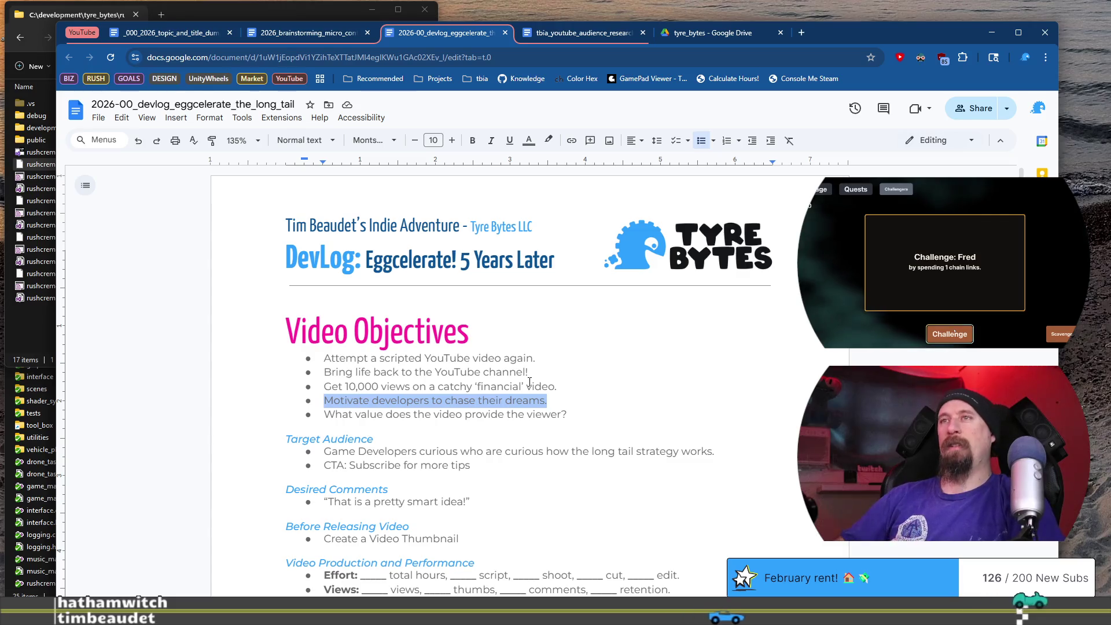
{"action": "key", "text": "Left"}
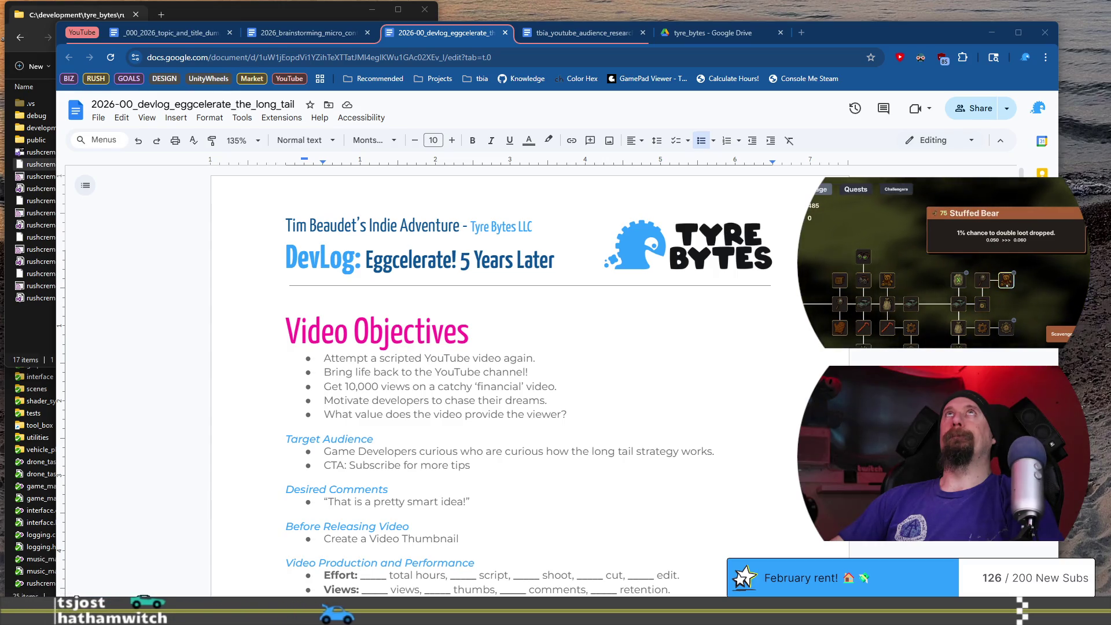
Add a sub-bullet line under 'What value does the video provide the viewer?', undoing an accidental deletion
{"action": "left_click", "coordinate": [605, 412]}
{"action": "left_click", "coordinate": [613, 395]}
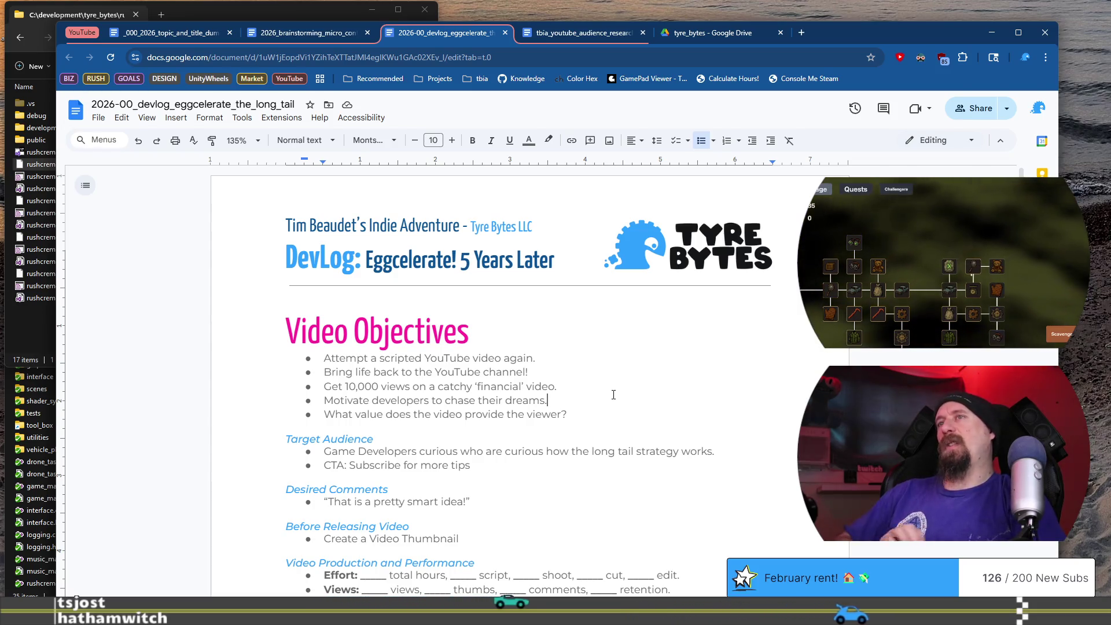
{"action": "key", "text": "Down"}
{"action": "key", "text": "End"}
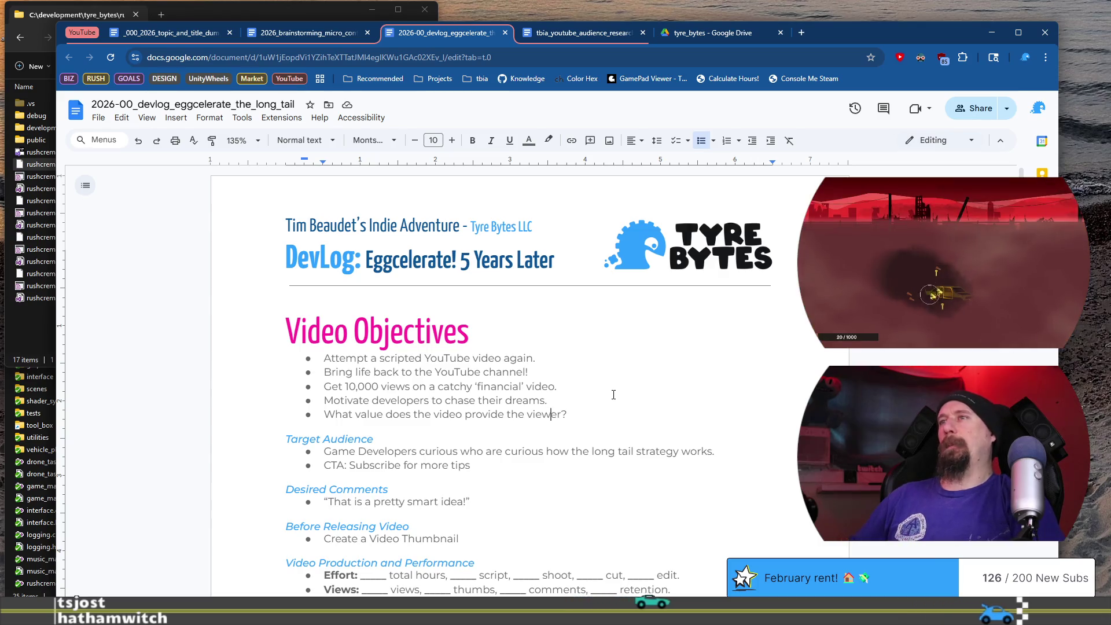
{"action": "key", "text": "Return"}
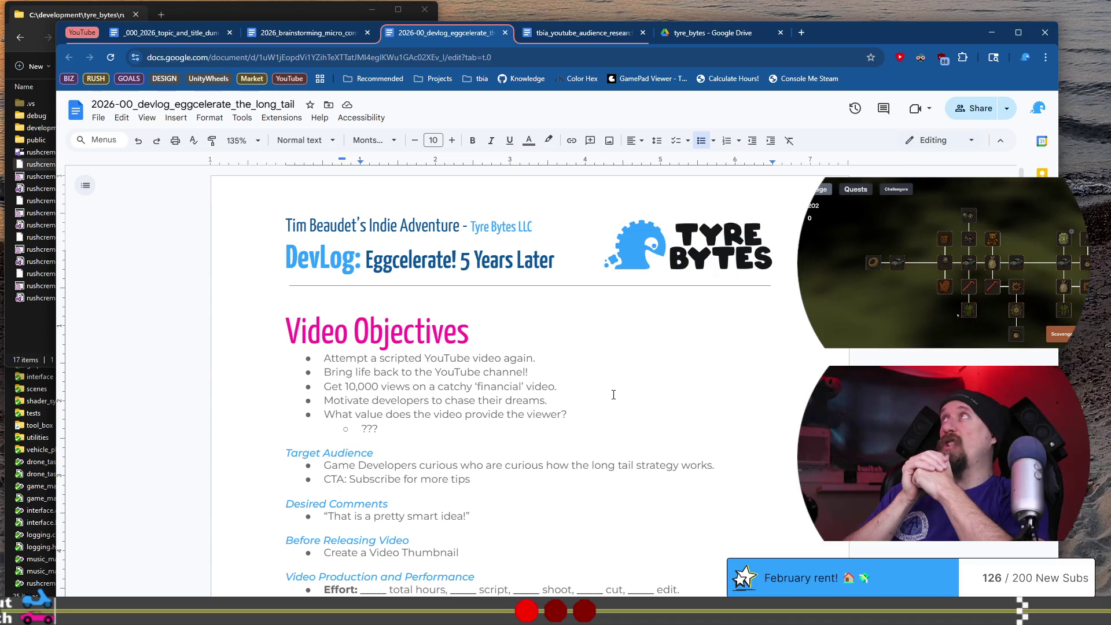
{"action": "type", "text": "???"}
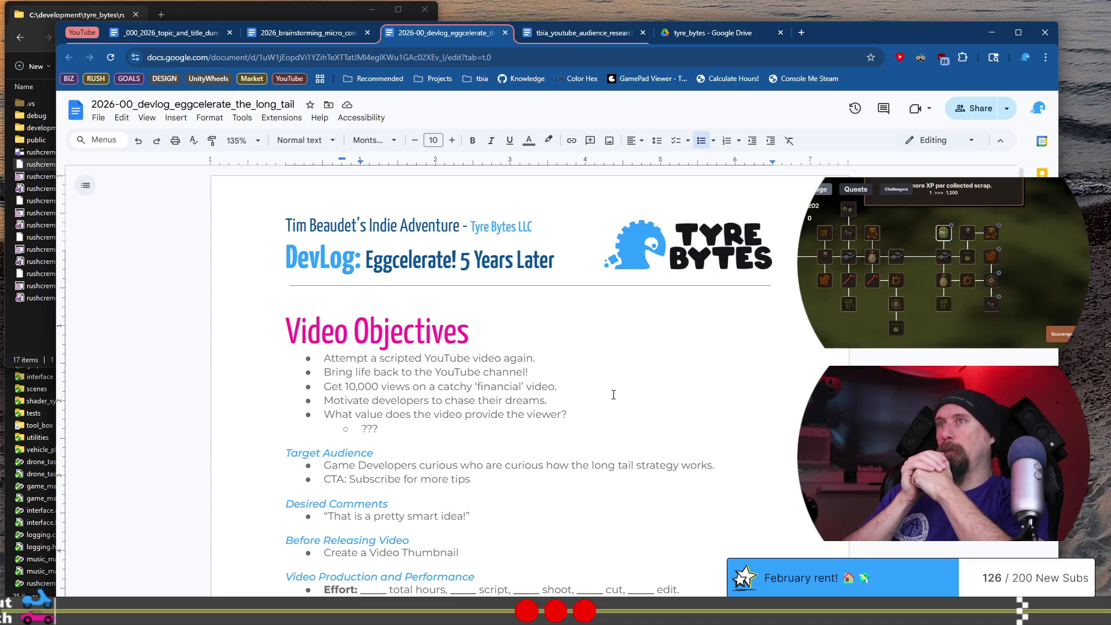
{"action": "key", "text": "shift+Up"}
{"action": "key", "text": "shift+Home"}
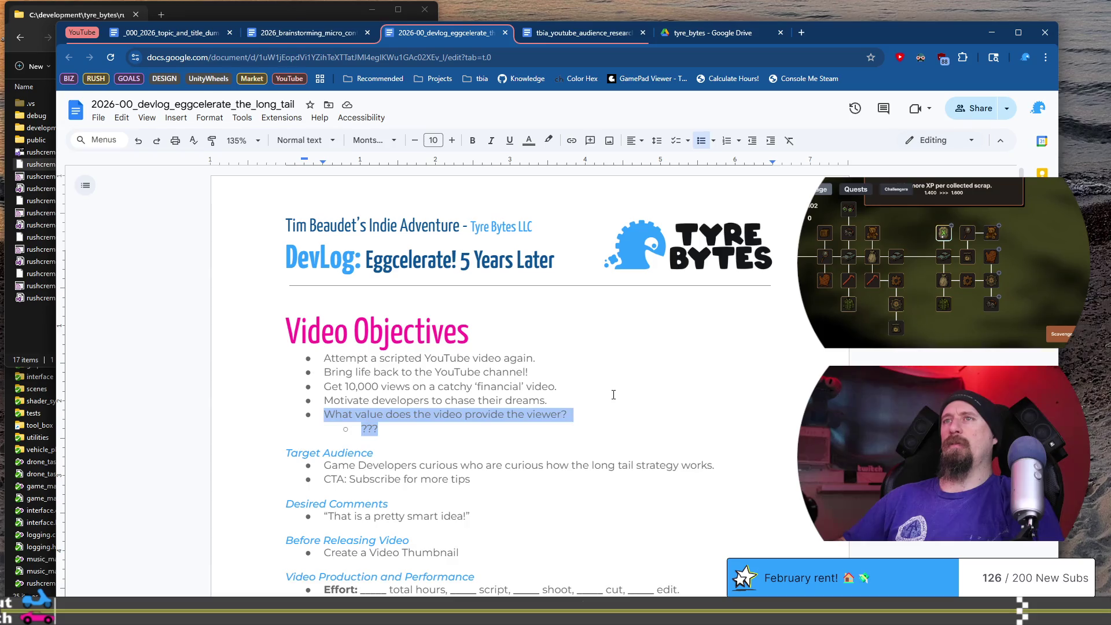
{"action": "key", "text": "BackSpace"}
{"action": "key", "text": "BackSpace"}
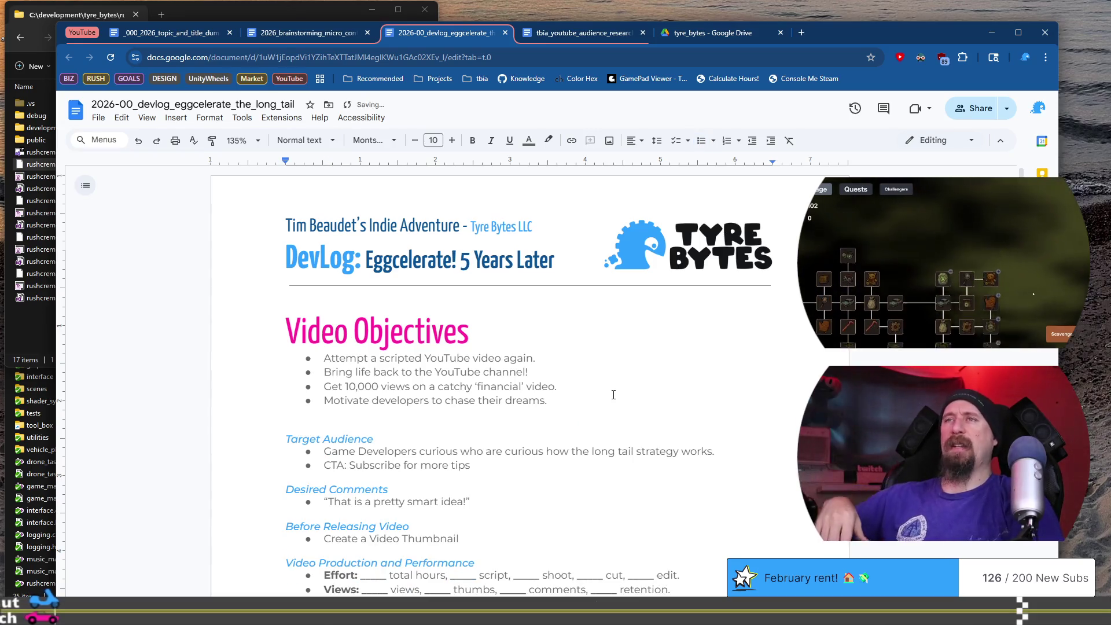
{"action": "key", "text": "ctrl+z"}
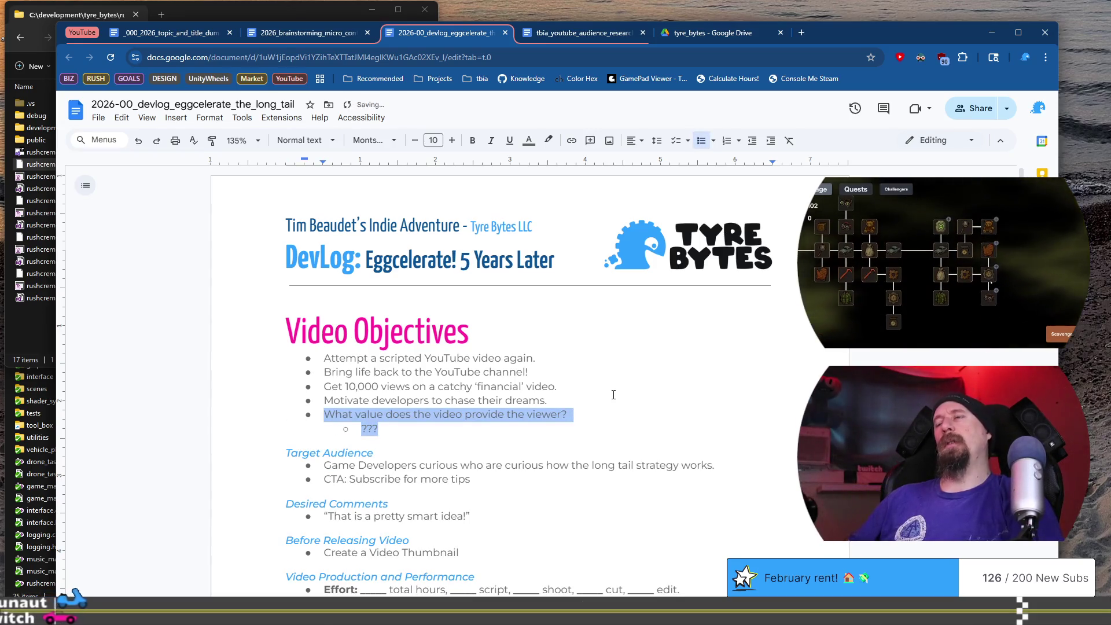
{"action": "key", "text": "Right"}
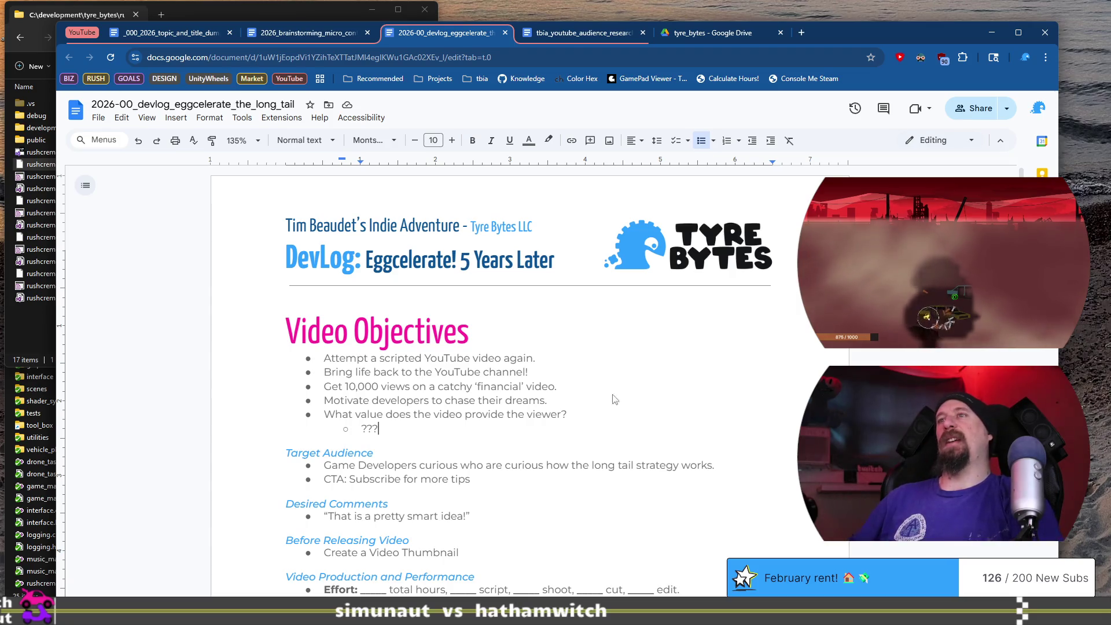
Rework the Target Audience bullet's wording, trying 'who' and 'about' around 'curious'
{"action": "key", "text": "Down"}
{"action": "key", "text": "Down"}
{"action": "key", "text": "Down"}
{"action": "key", "text": "ctrl+Right"}
{"action": "key", "text": "ctrl+Right"}
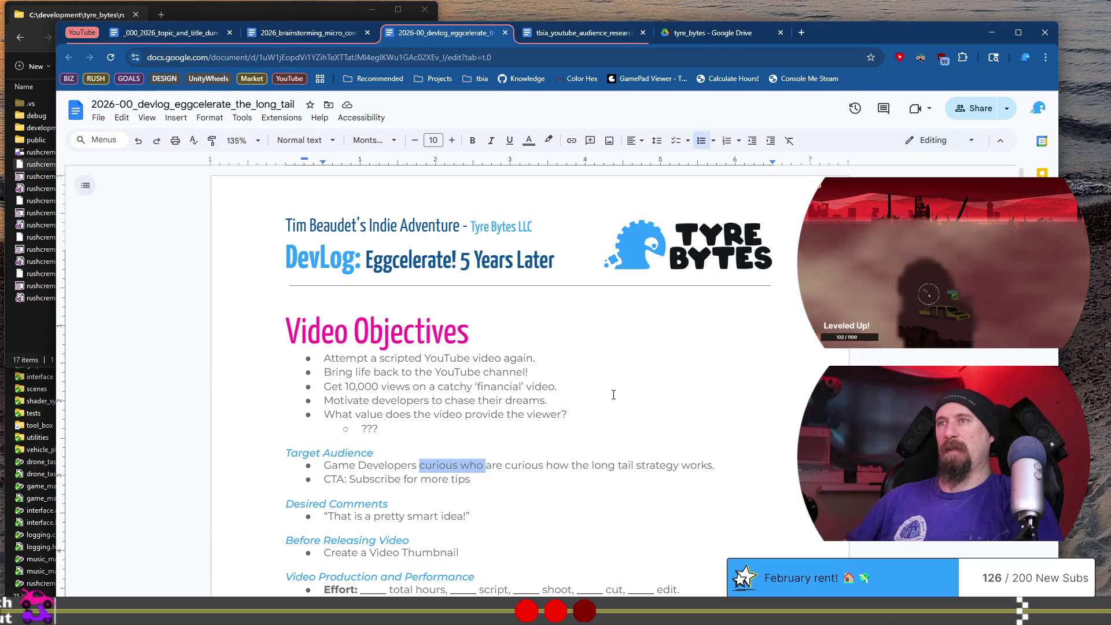
{"action": "type", "text": "who"}
{"action": "key", "text": "ctrl+Right"}
{"action": "key", "text": "ctrl+Right"}
{"action": "key", "text": "ctrl+Right"}
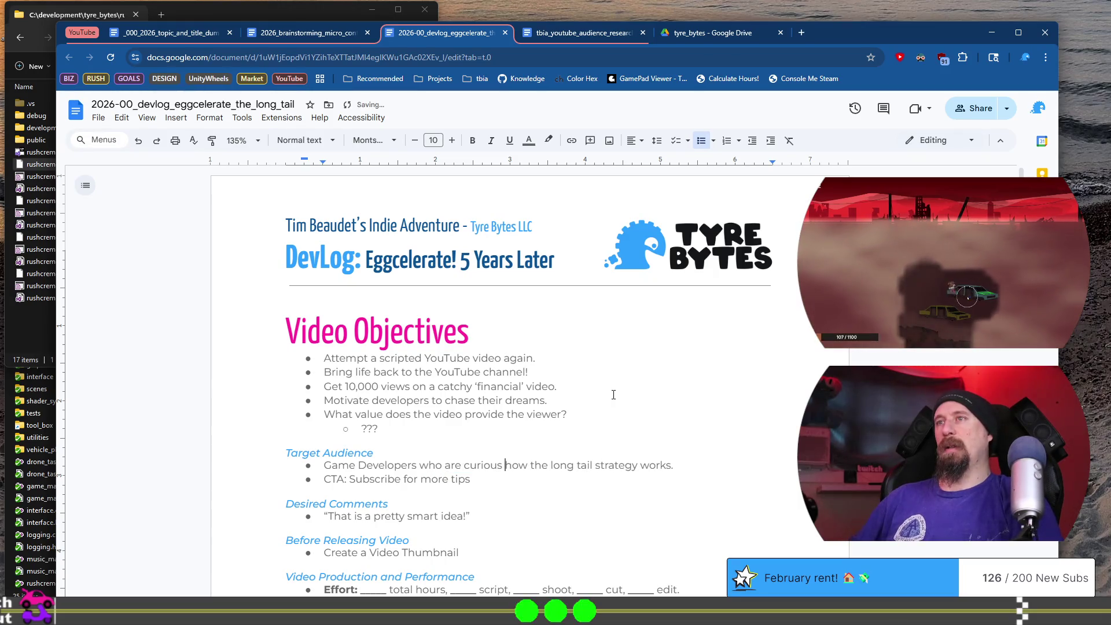
{"action": "key", "text": "ctrl+Right"}
{"action": "key", "text": "ctrl+Left"}
{"action": "key", "text": "ctrl+Left"}
{"action": "key", "text": "ctrl+Left"}
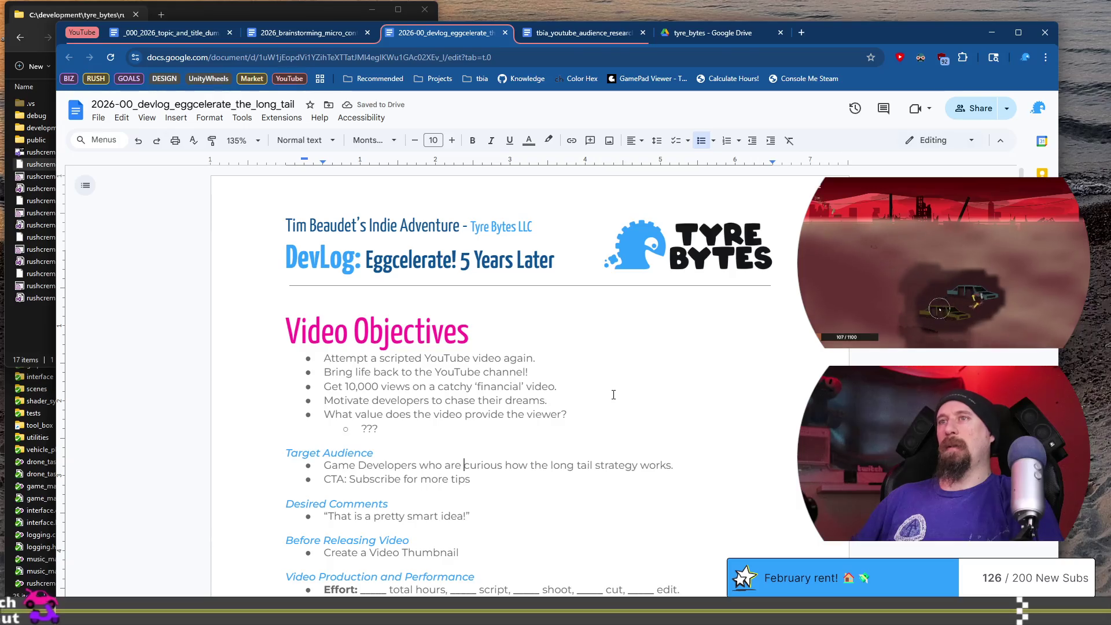
{"action": "key", "text": "ctrl+BackSpace"}
{"action": "key", "text": "ctrl+BackSpace"}
{"action": "key", "text": "ctrl+Right"}
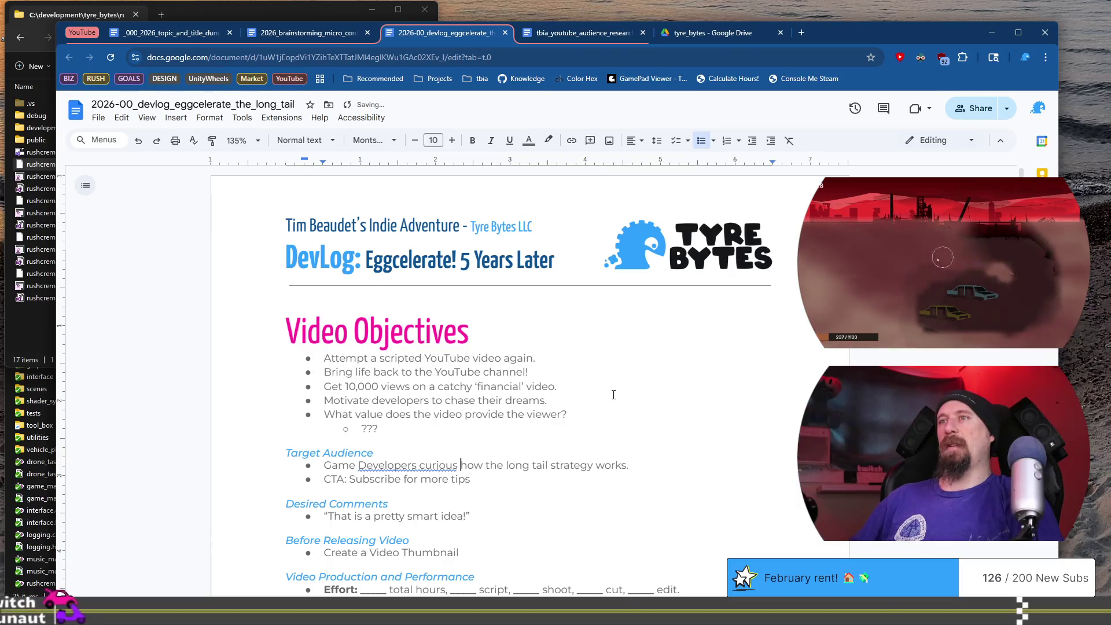
{"action": "type", "text": "about"}
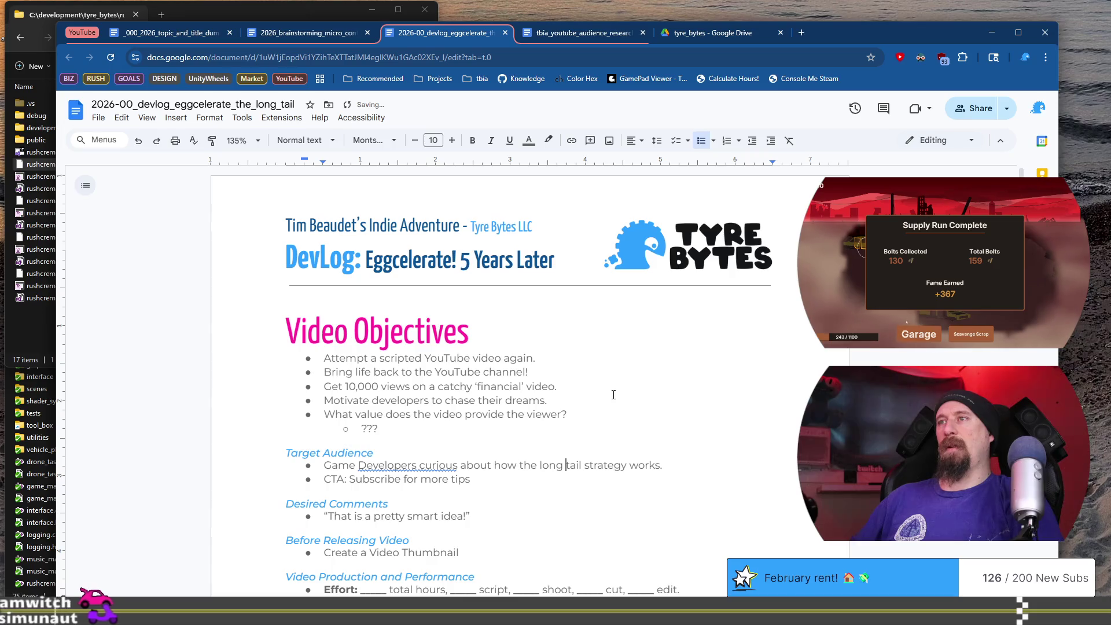
{"action": "key", "text": "End"}
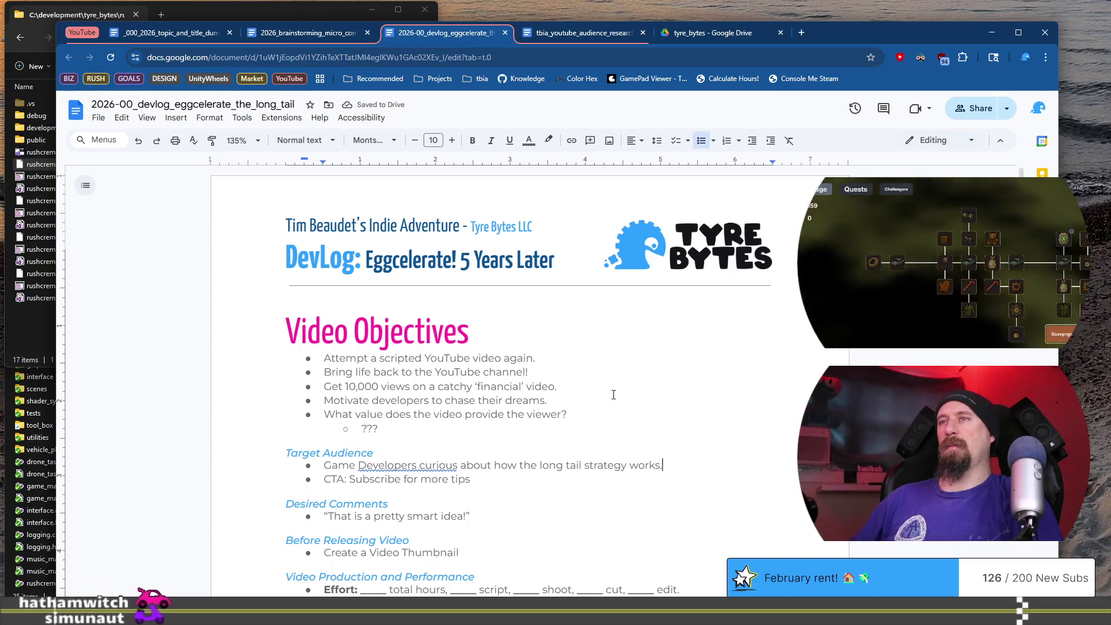
Accept the 'Developers are curious' grammar suggestion and add 'who' before 'are'
{"action": "right_click", "coordinate": [388, 466]}
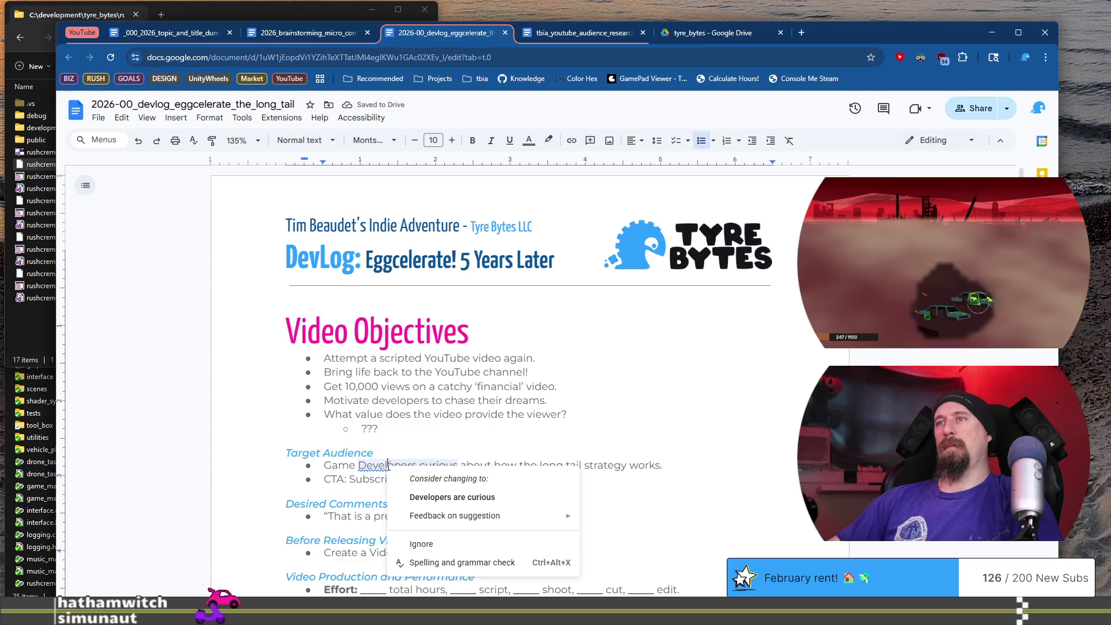
{"action": "left_click", "coordinate": [452, 497]}
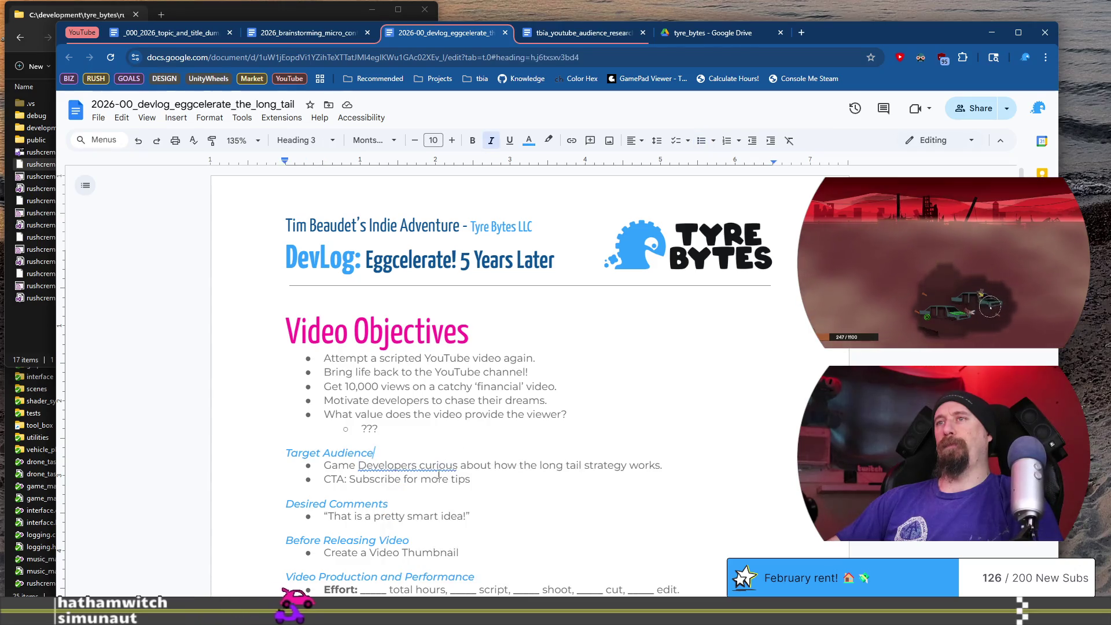
{"action": "type", "text": "who are"}
{"action": "key", "text": "Down"}
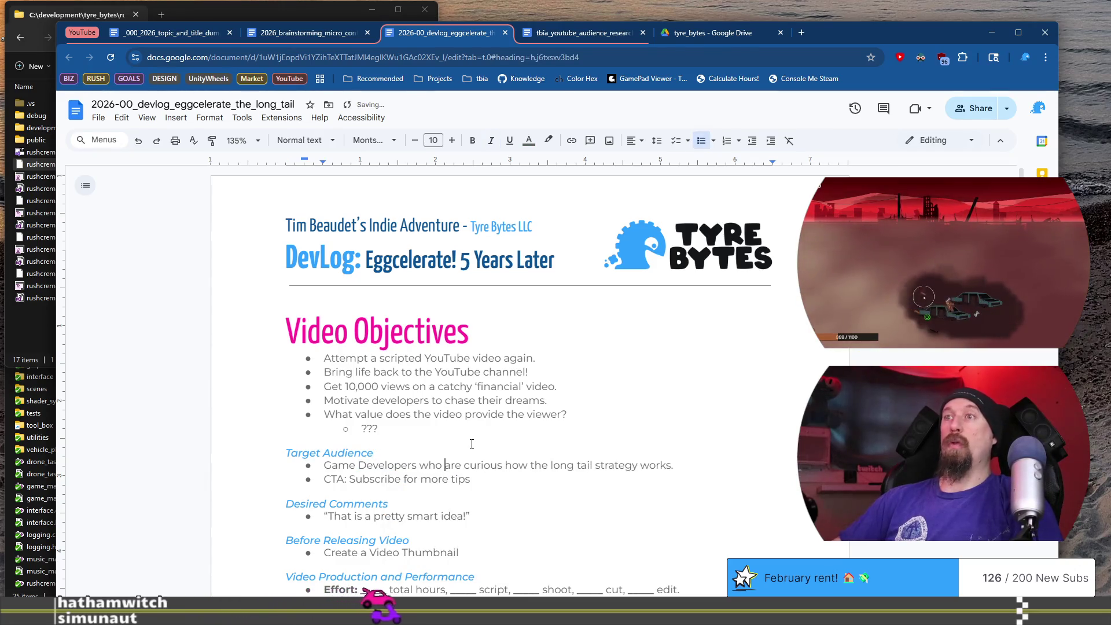
Replace the placeholder title idea with 'My Game Is Going to Kin'
{"action": "scroll", "coordinate": [472, 444], "scroll_direction": "down", "scroll_amount": 2}
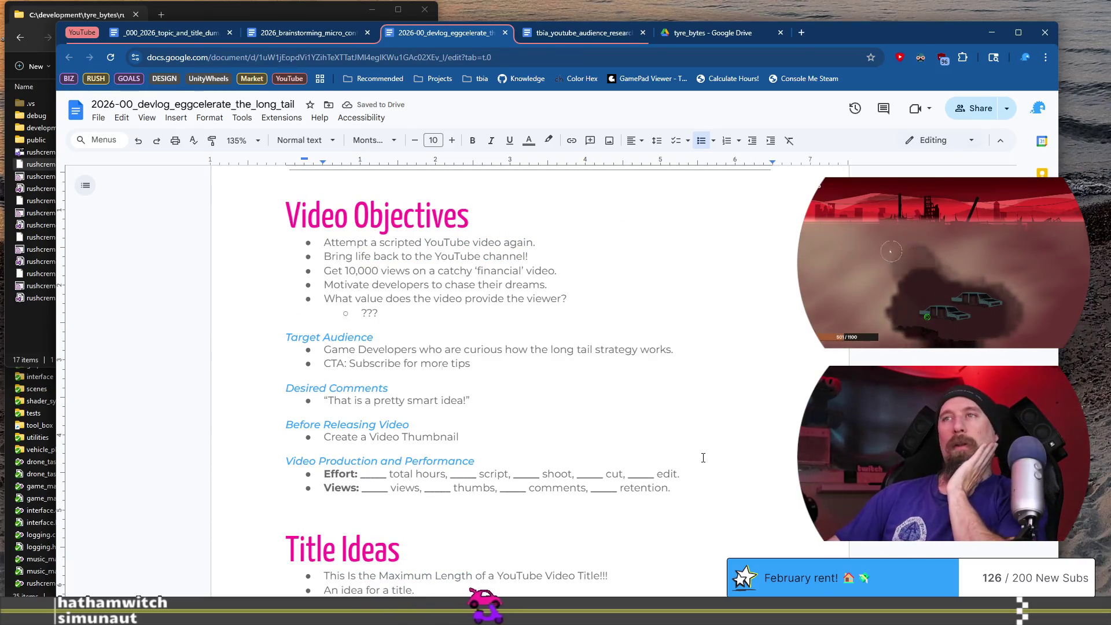
{"action": "scroll", "coordinate": [629, 404], "scroll_direction": "down", "scroll_amount": 2}
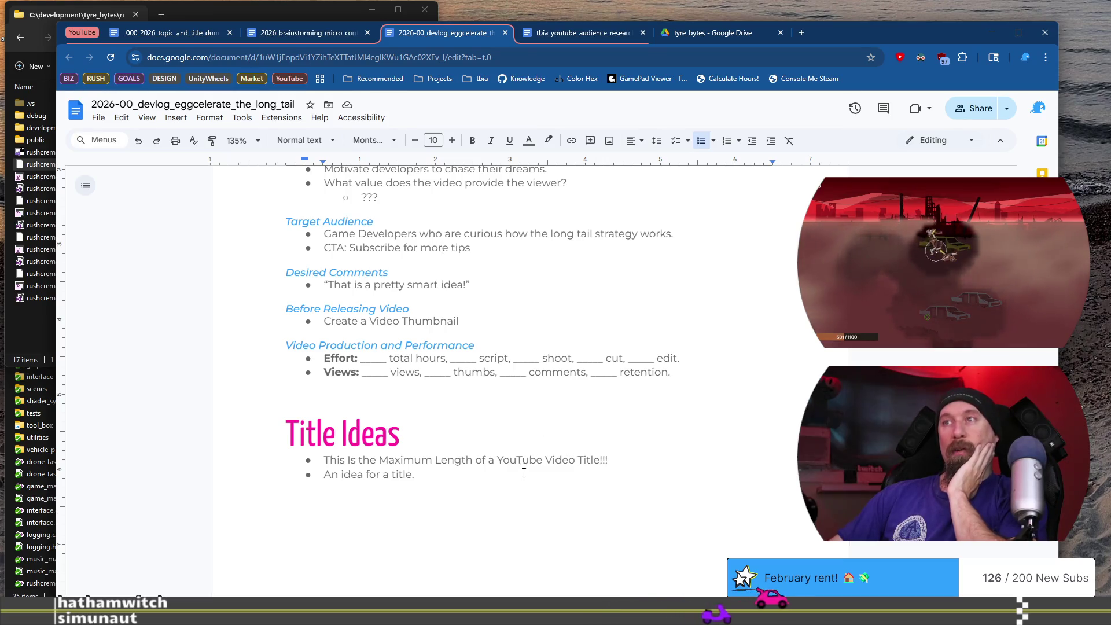
{"action": "scroll", "coordinate": [524, 474], "scroll_direction": "up", "scroll_amount": 2}
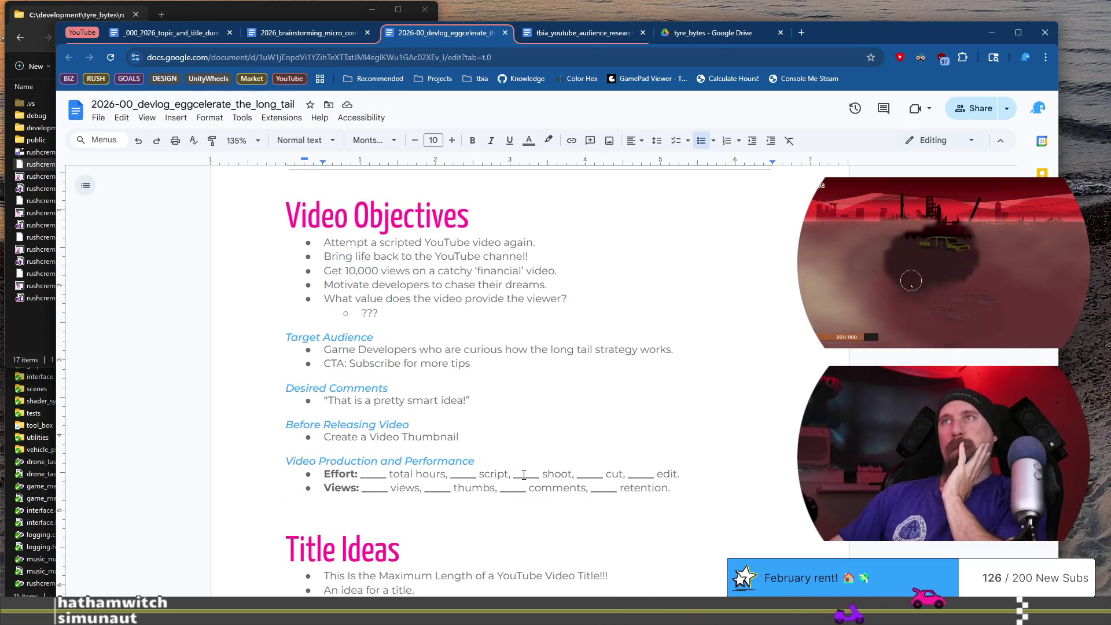
{"action": "scroll", "coordinate": [523, 474], "scroll_direction": "down", "scroll_amount": 1}
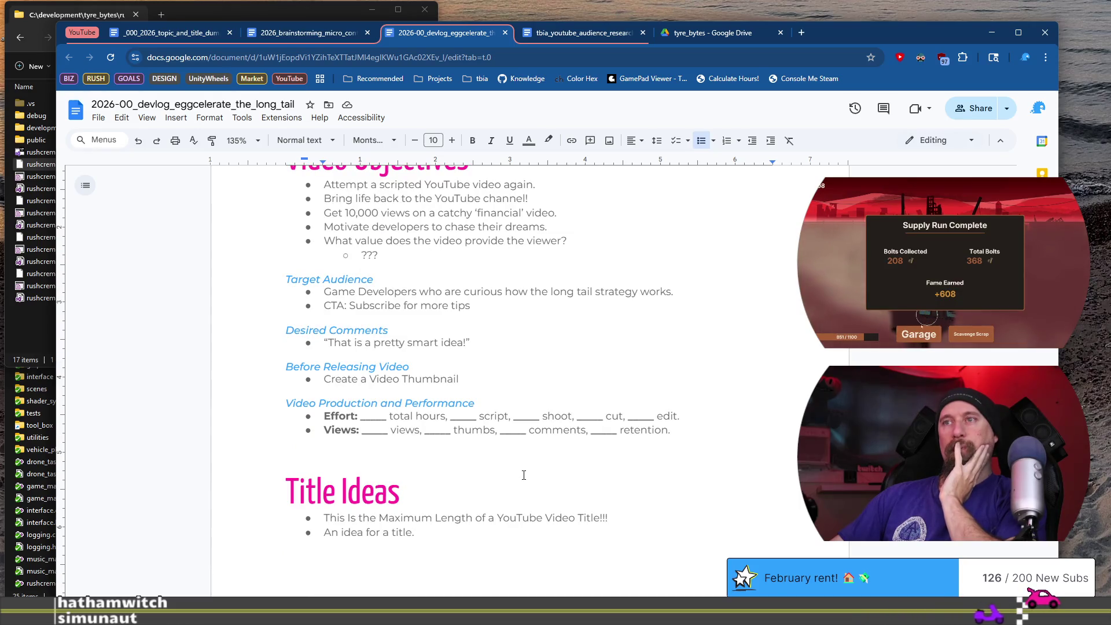
{"action": "scroll", "coordinate": [524, 471], "scroll_direction": "down", "scroll_amount": 1}
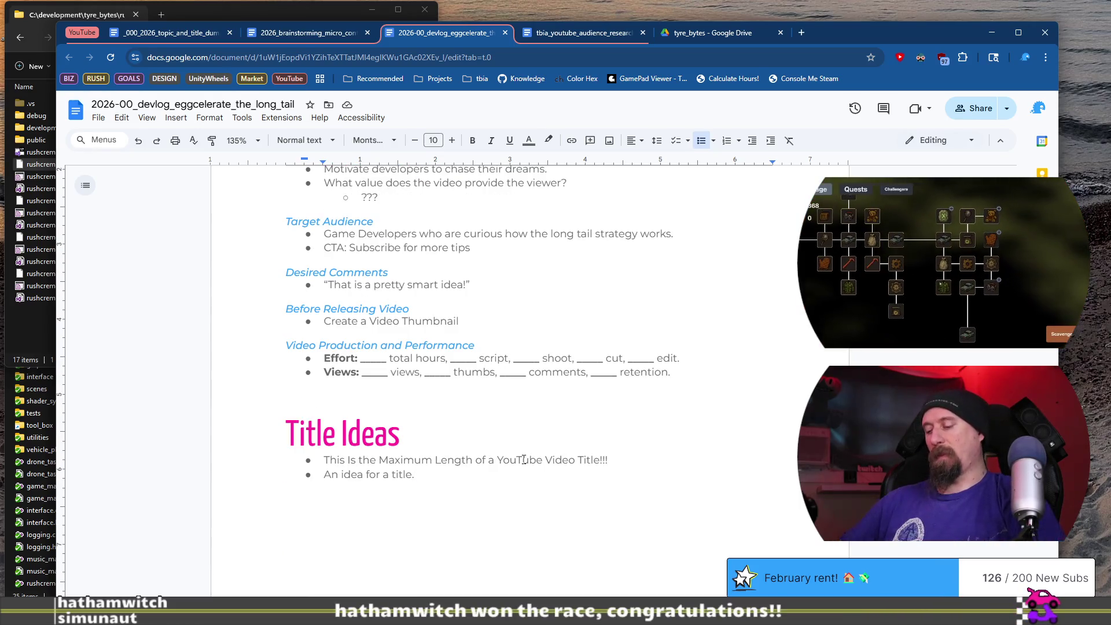
{"action": "key", "text": "shift+Home"}
{"action": "type", "text": "My G"}
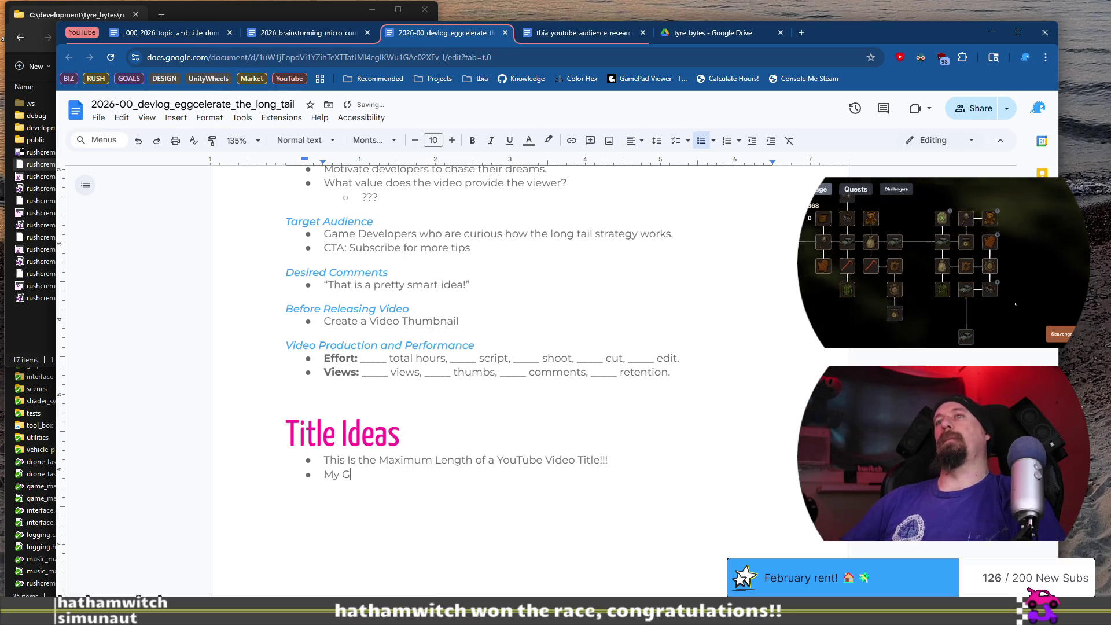
{"action": "type", "text": "ame Is"}
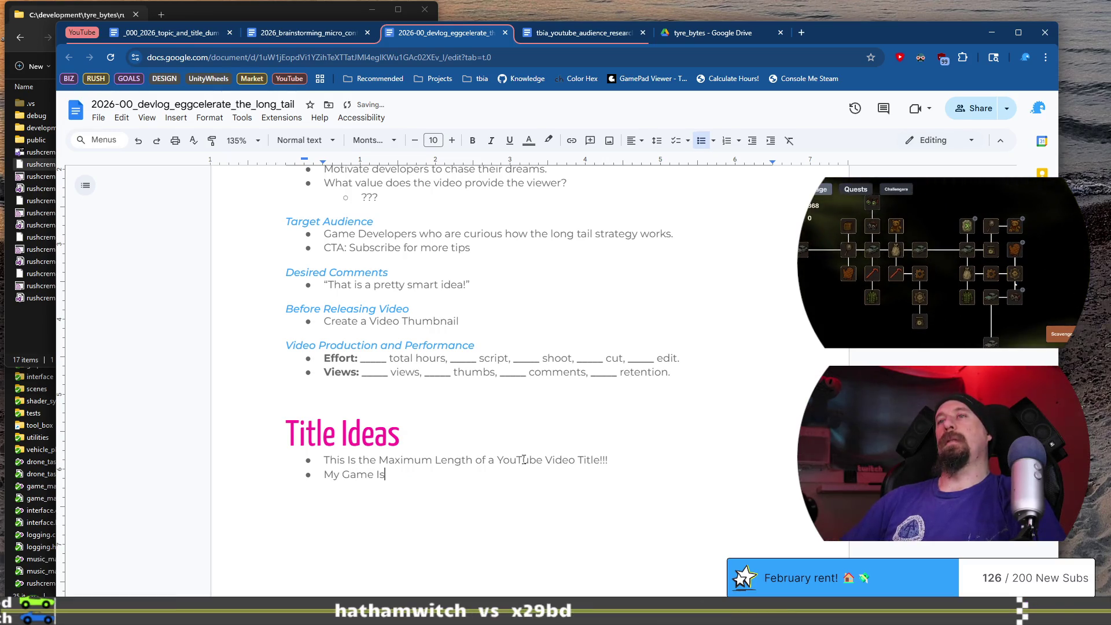
{"action": "type", "text": " Going t"}
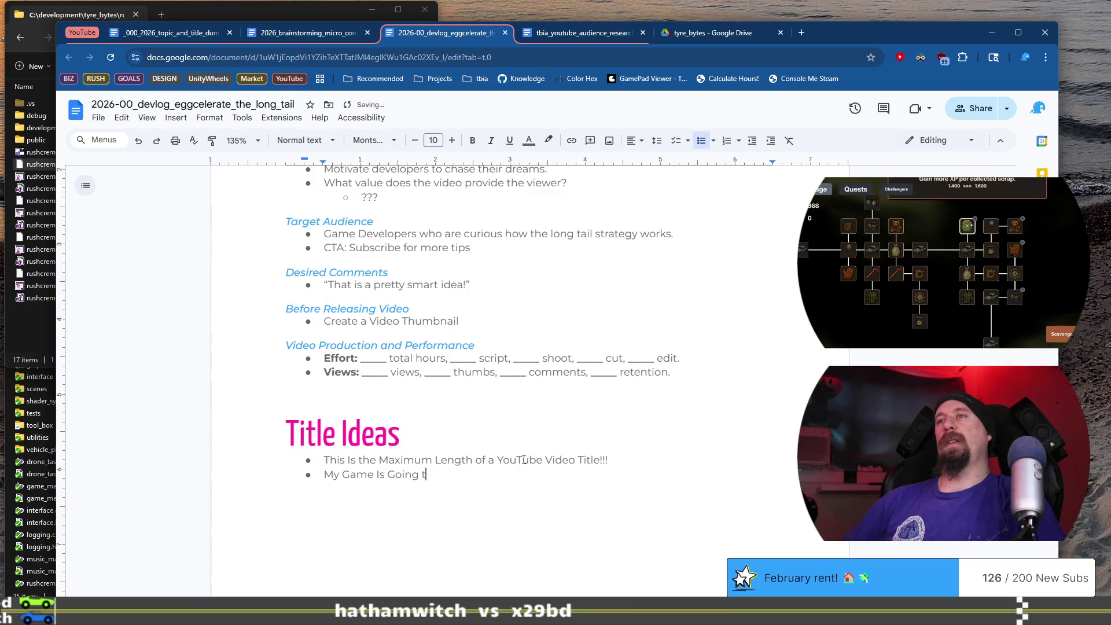
{"action": "type", "text": "o Kin"}
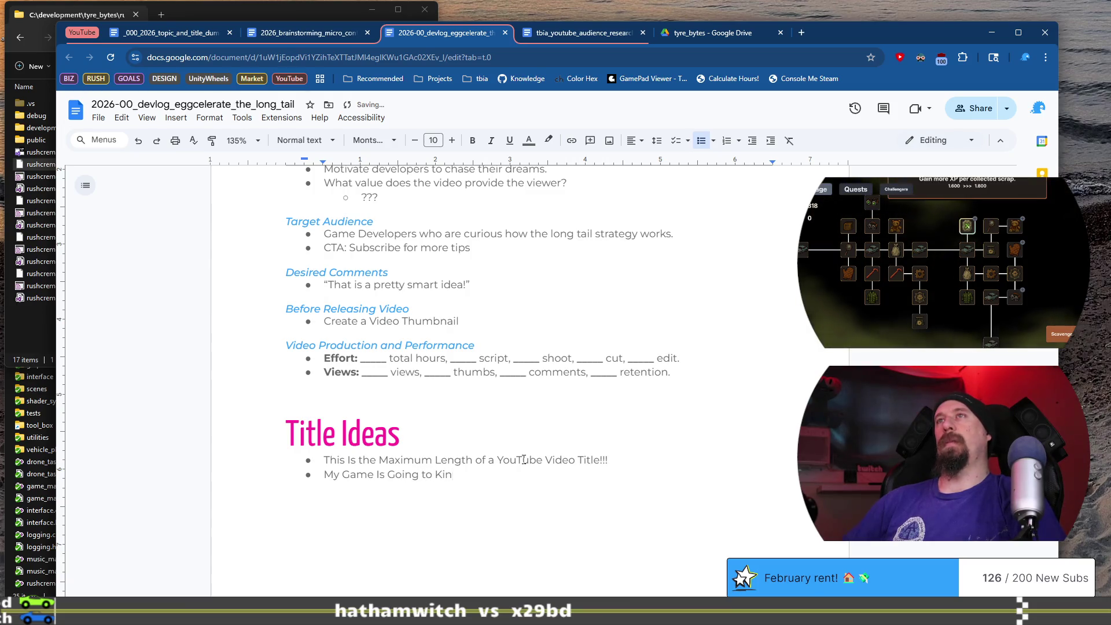
Complete the title as 'My Game Is Going to Kindergarten this Year' and add an empty bullet below
{"action": "scroll", "coordinate": [524, 459], "scroll_direction": "up", "scroll_amount": 10}
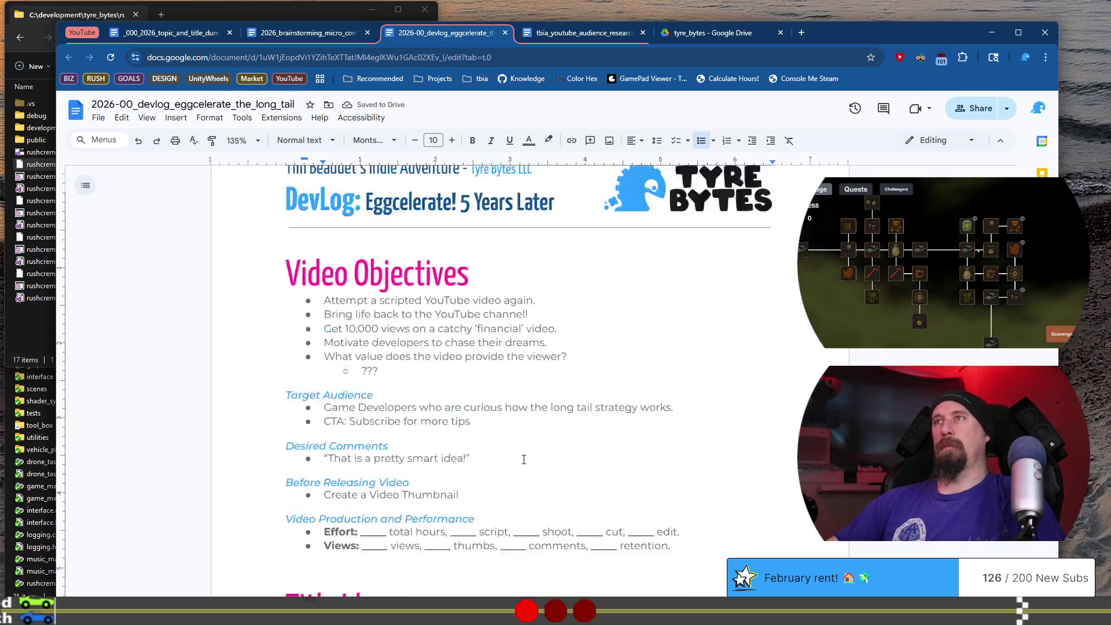
{"action": "scroll", "coordinate": [523, 459], "scroll_direction": "up", "scroll_amount": 5}
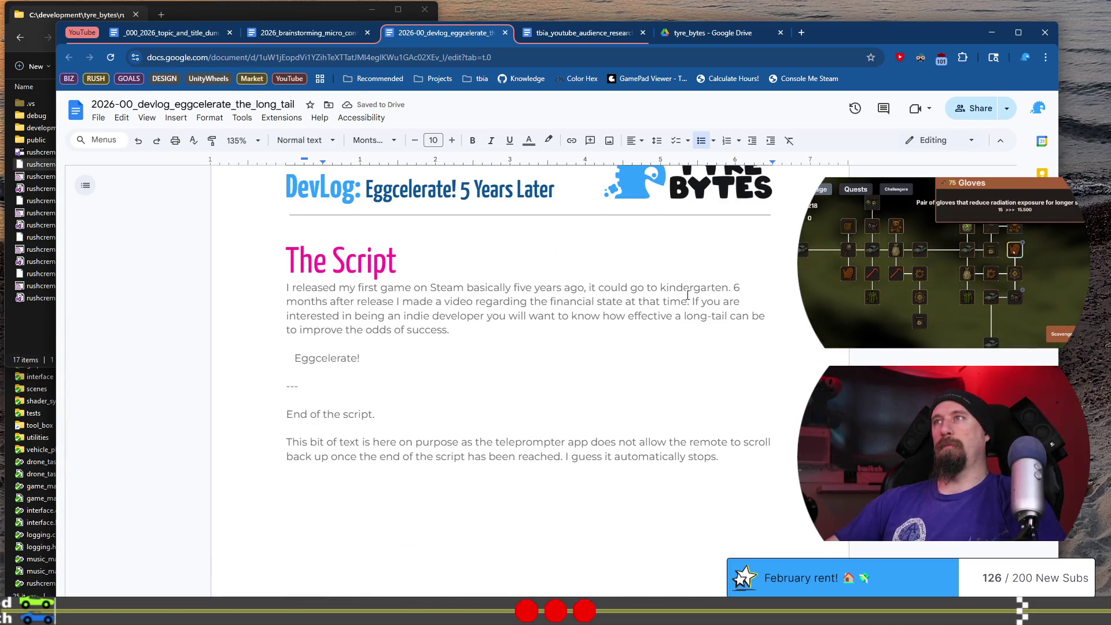
{"action": "double_click", "coordinate": [692, 289]}
{"action": "scroll", "coordinate": [579, 347], "scroll_direction": "up", "scroll_amount": 10}
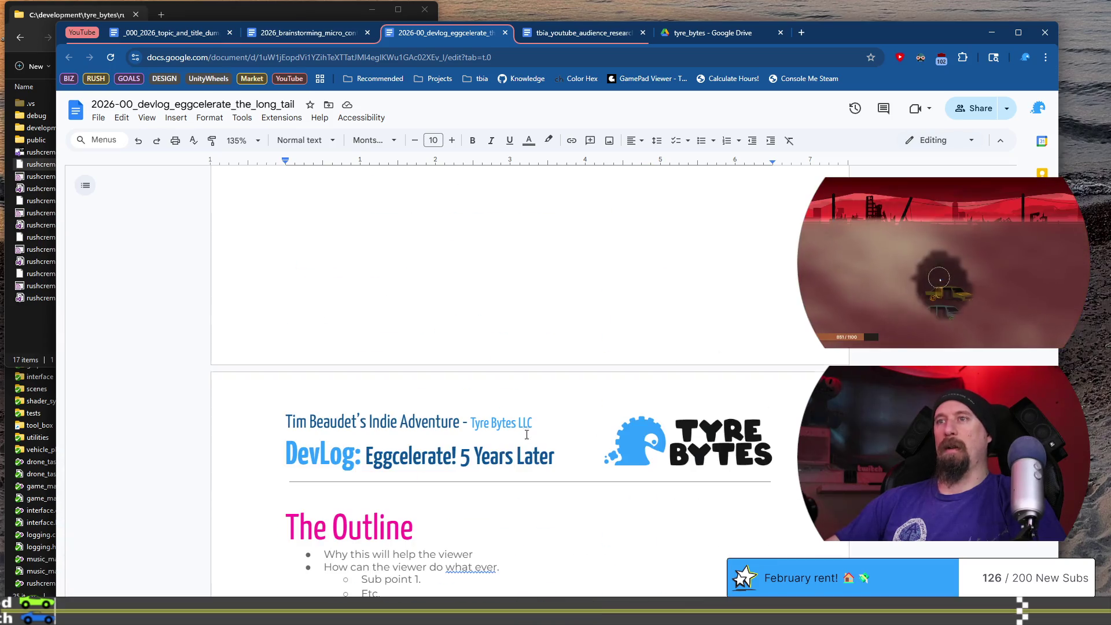
{"action": "scroll", "coordinate": [465, 400], "scroll_direction": "up", "scroll_amount": 3}
{"action": "scroll", "coordinate": [466, 370], "scroll_direction": "down", "scroll_amount": 10}
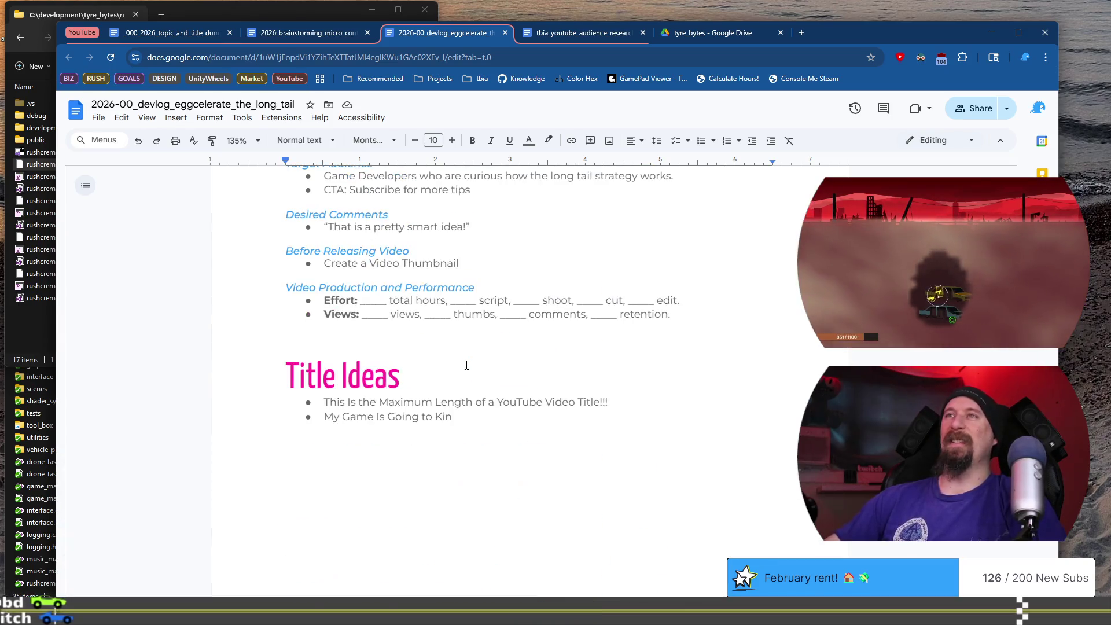
{"action": "left_click", "coordinate": [480, 420]}
{"action": "key", "text": "ctrl+Left"}
{"action": "key", "text": "Delete"}
{"action": "type", "text": "K"}
{"action": "key", "text": "End"}
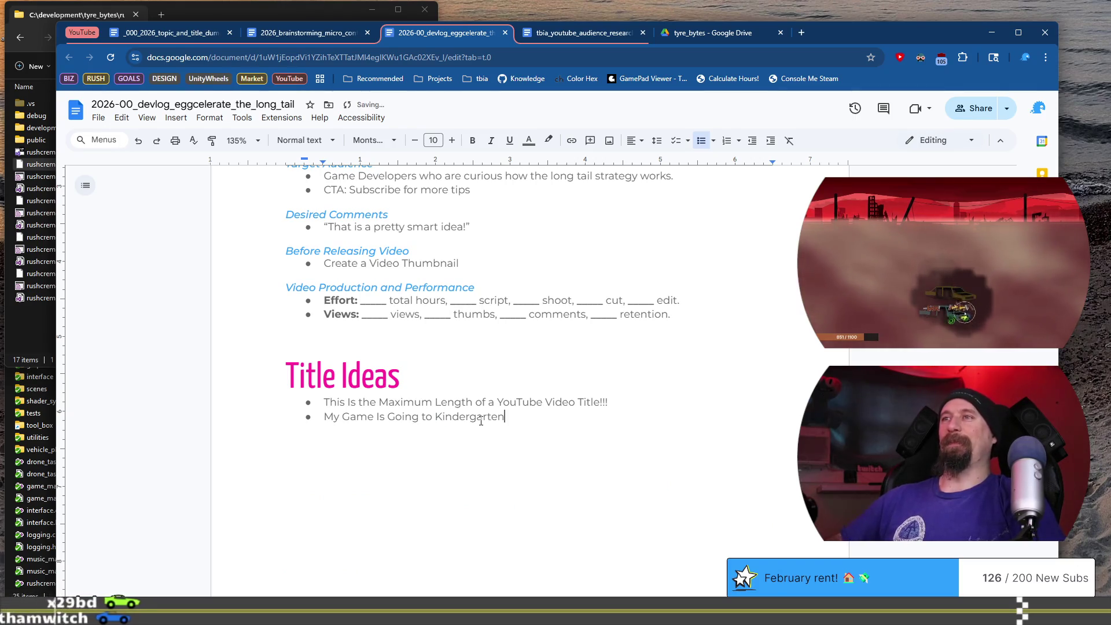
{"action": "type", "text": "this "}
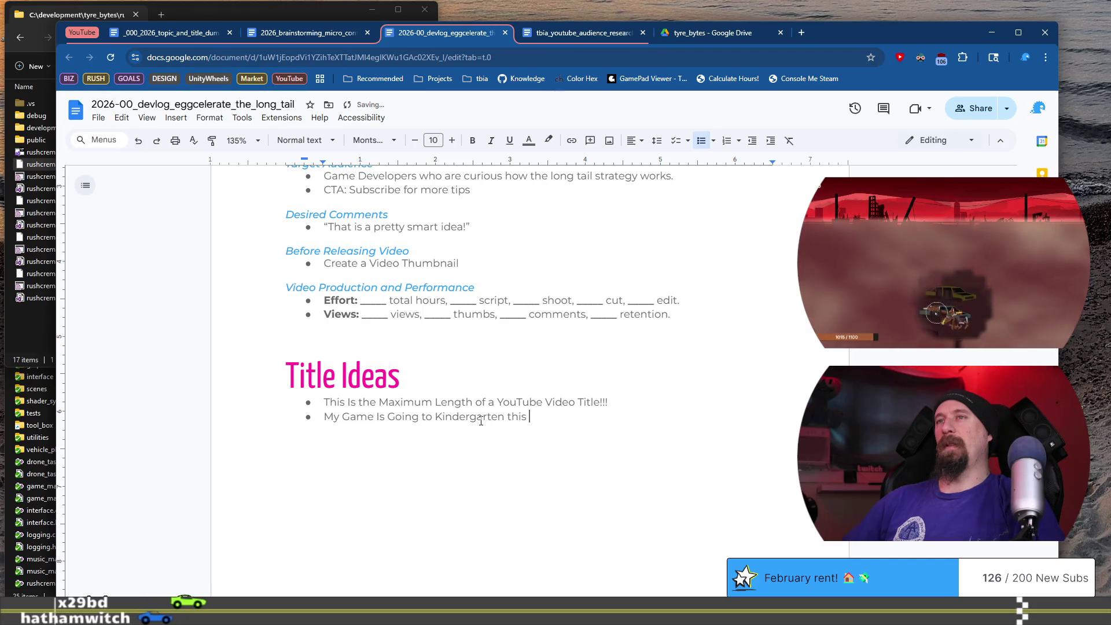
{"action": "type", "text": "Year"}
{"action": "key", "text": "Return"}
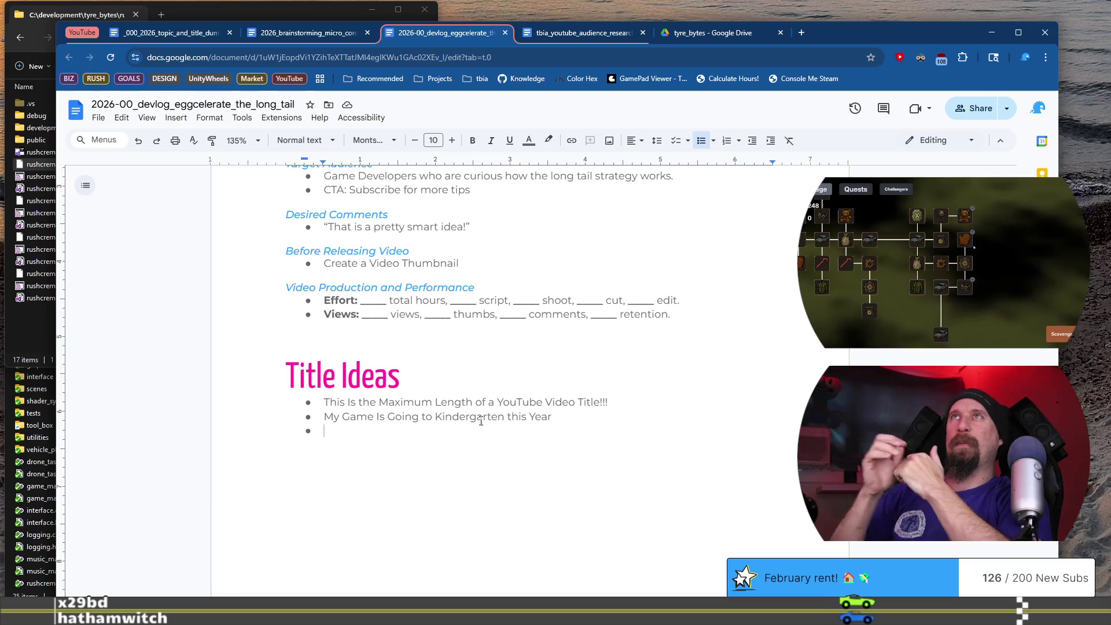
{"action": "key", "text": "alt+Tab"}
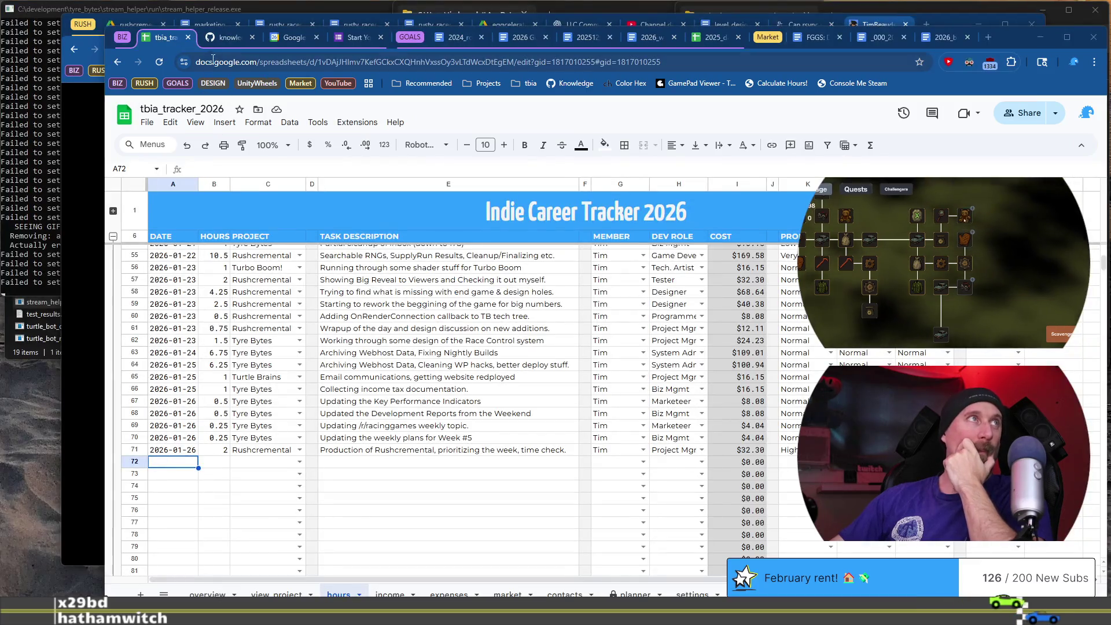
{"action": "left_click", "coordinate": [215, 41]}
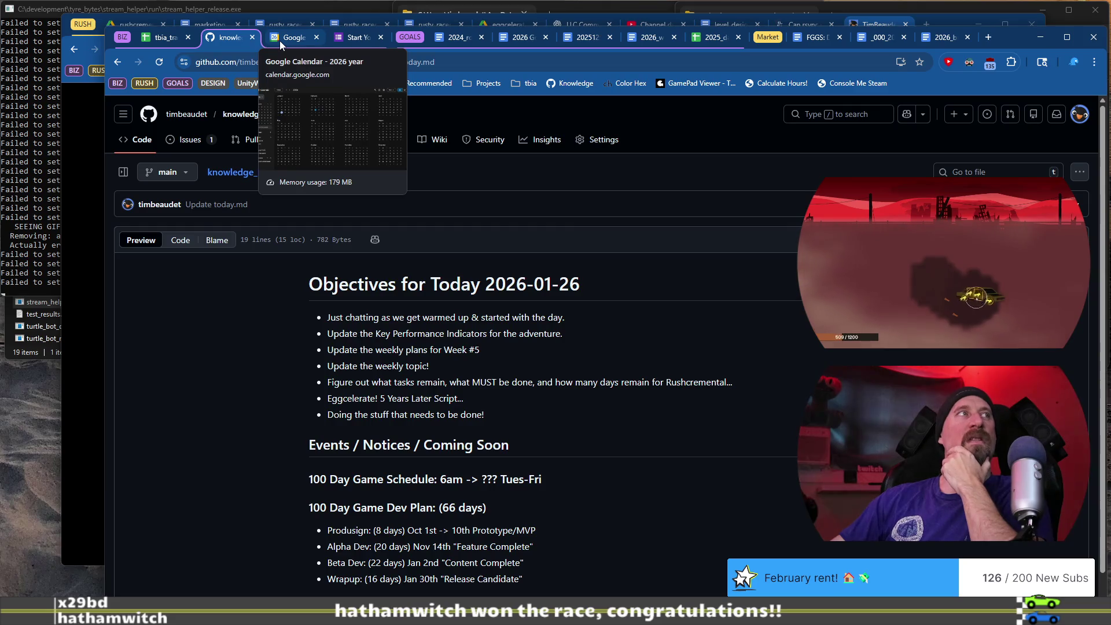
{"action": "left_click", "coordinate": [166, 38]}
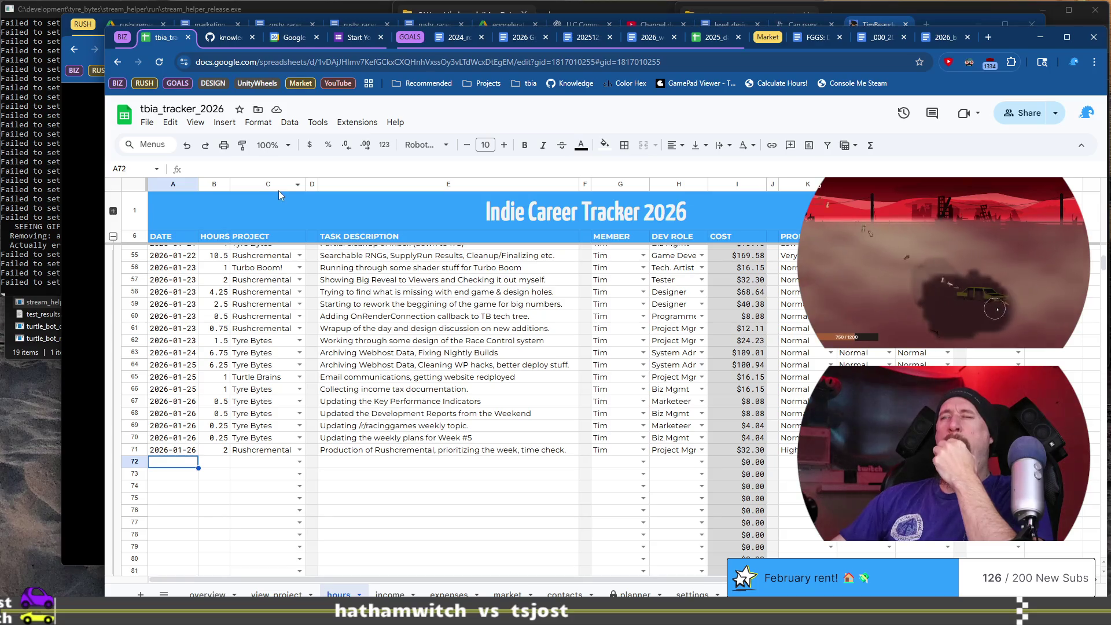
{"action": "key", "text": "alt+Tab"}
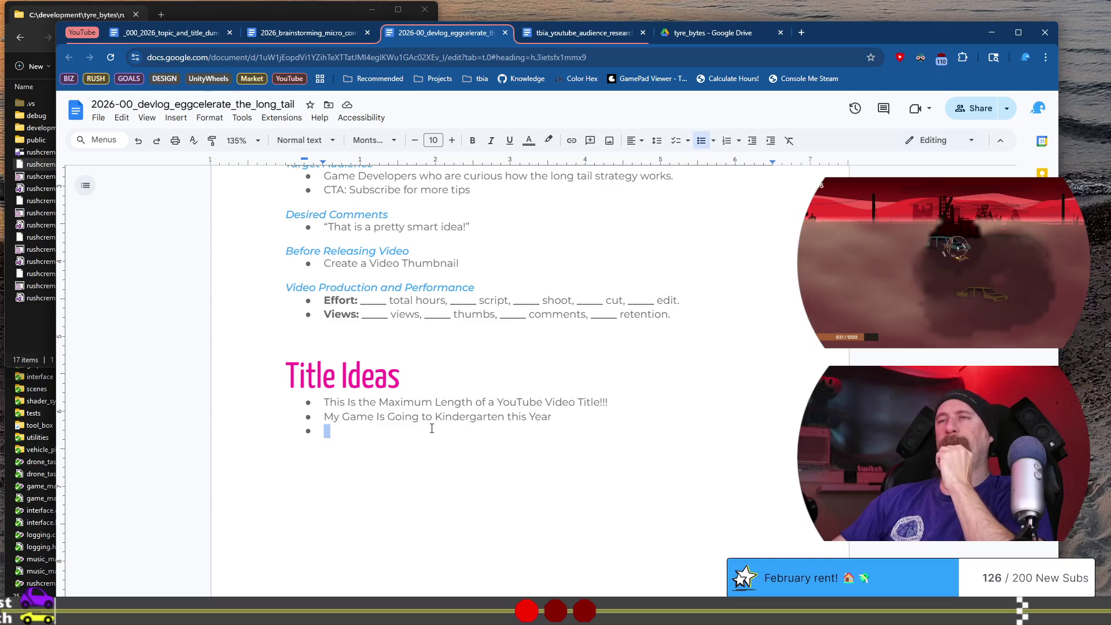
Place the caret on the empty third title bullet, then switch to the 2026_brainstorming_micro_content document
{"action": "left_click", "coordinate": [435, 432]}
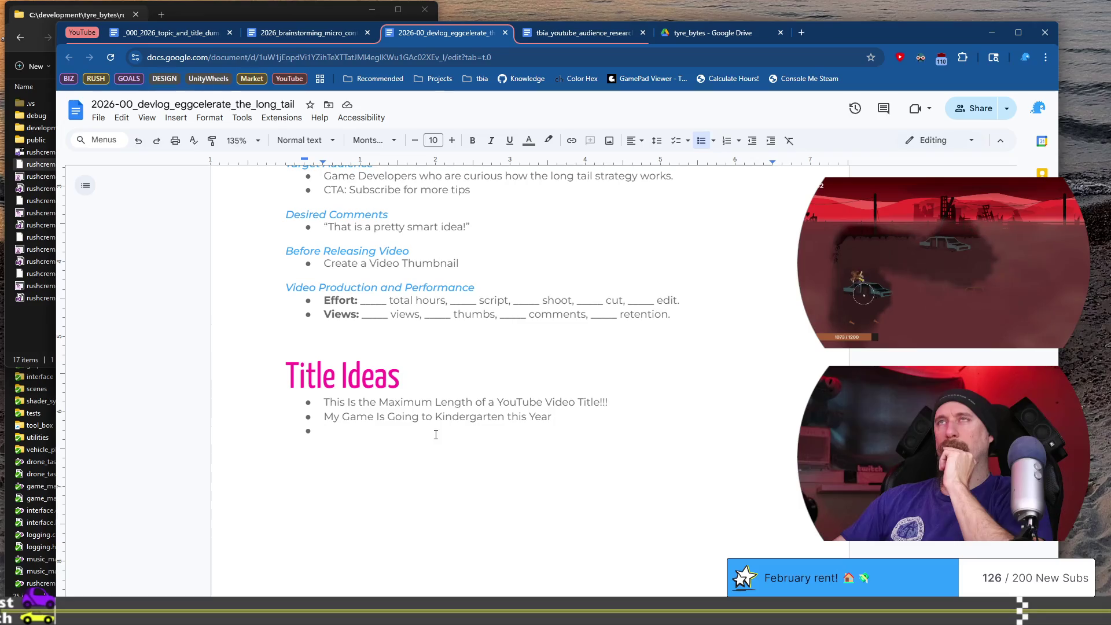
{"action": "left_click", "coordinate": [302, 36]}
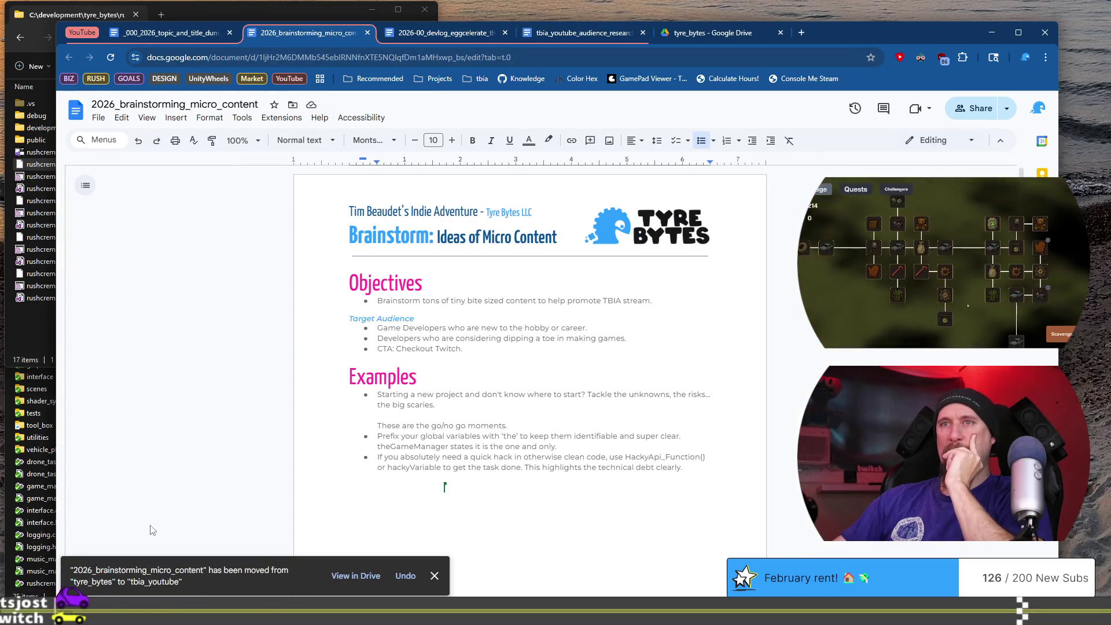